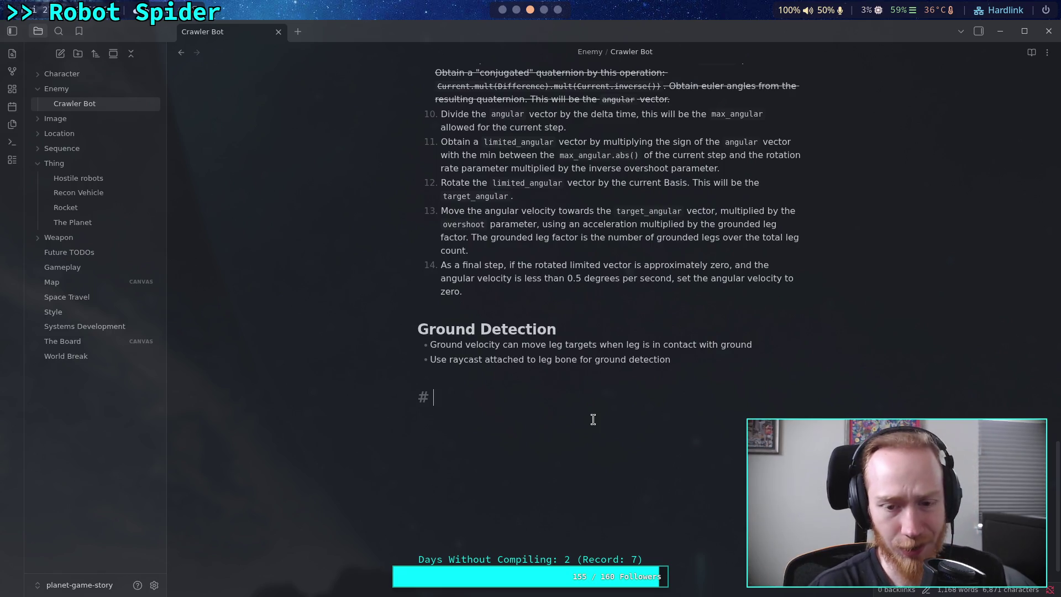
Switch from the Obsidian Crawler Bot notes to the Neovim workspace showing Body.inl.
left_click(516, 10)
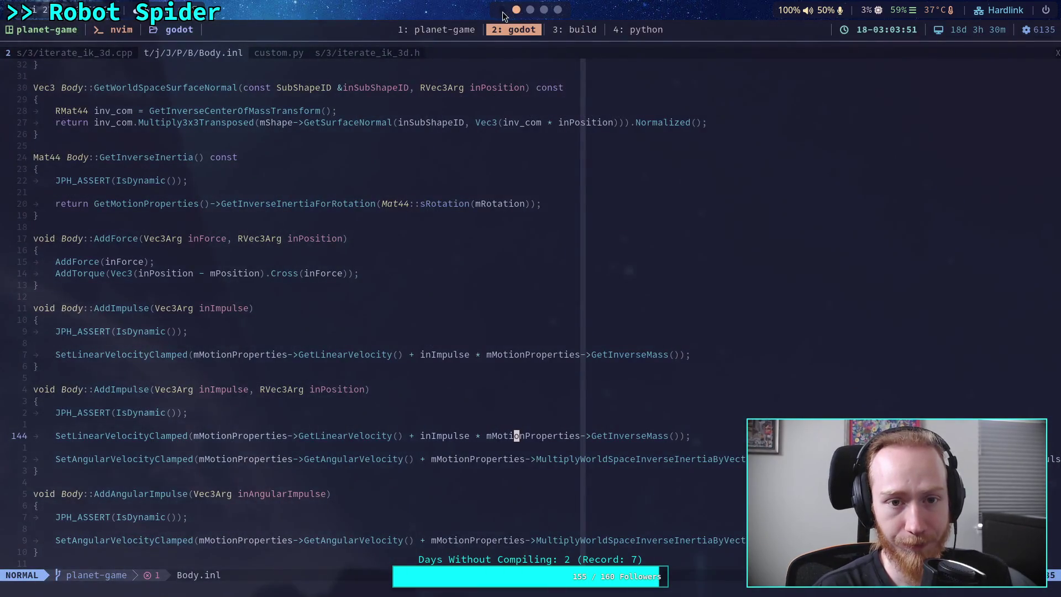
scroll(504, 16, "down", 1)
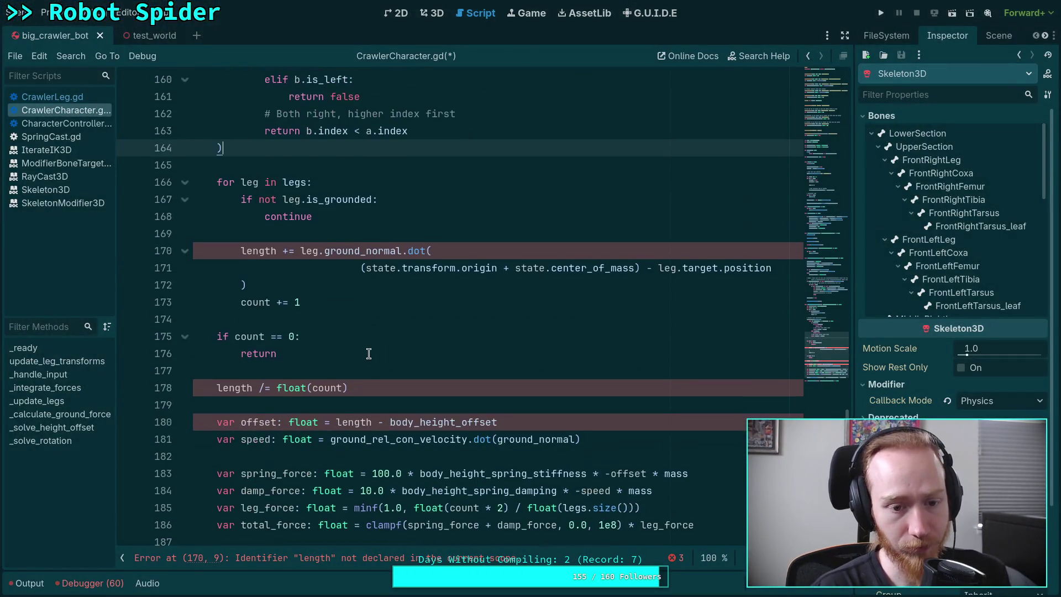
scroll(354, 365, "down", 4)
left_click_drag(191, 387, 179, 399)
scroll(331, 408, "down", 3)
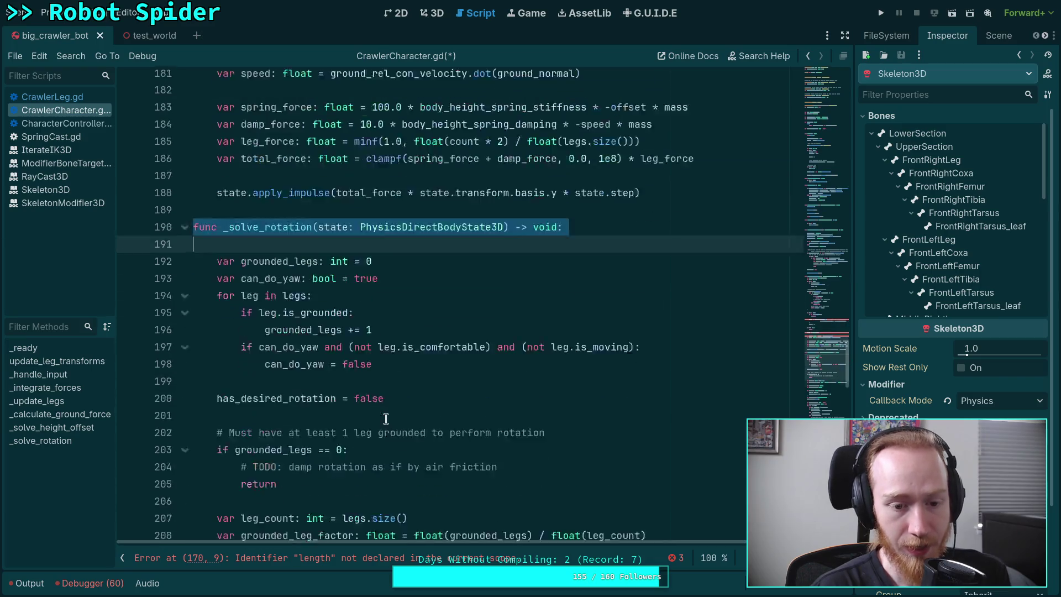
scroll(387, 421, "down", 11)
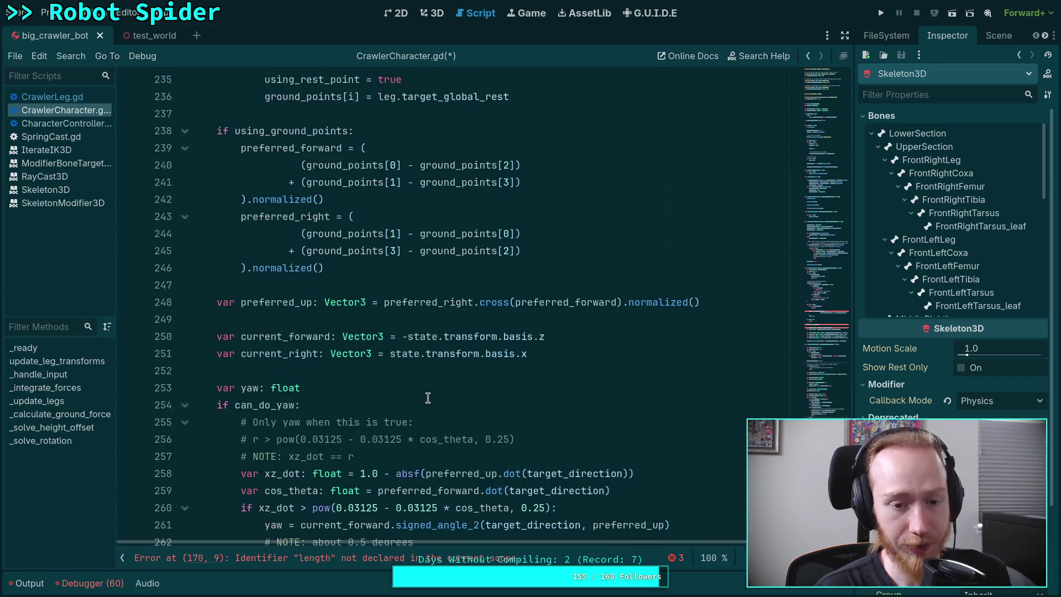
scroll(428, 398, "down", 6)
scroll(428, 395, "up", 6)
scroll(428, 394, "up", 13)
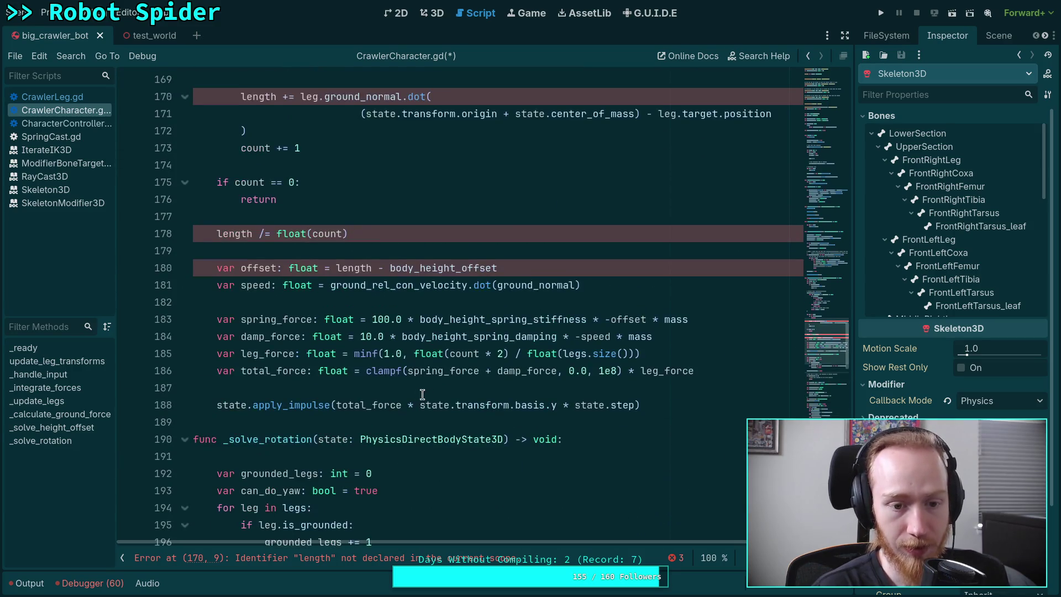
double_click(303, 405)
scroll(308, 379, "up", 1)
scroll(309, 374, "up", 1)
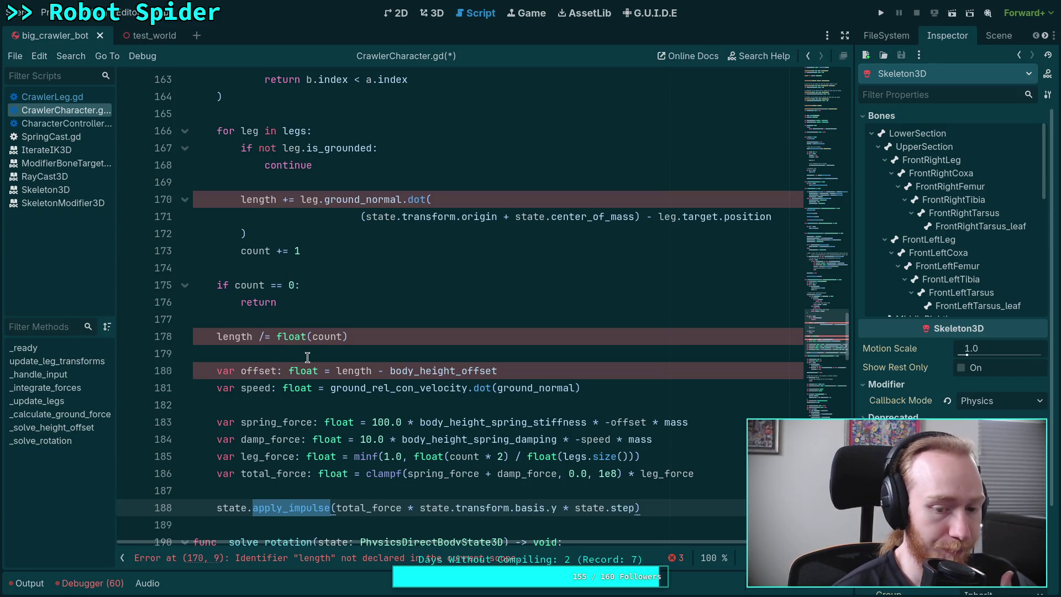
Open CharacterController.gd and scroll up through its ground movement code.
left_click(89, 128)
scroll(297, 307, "up", 1)
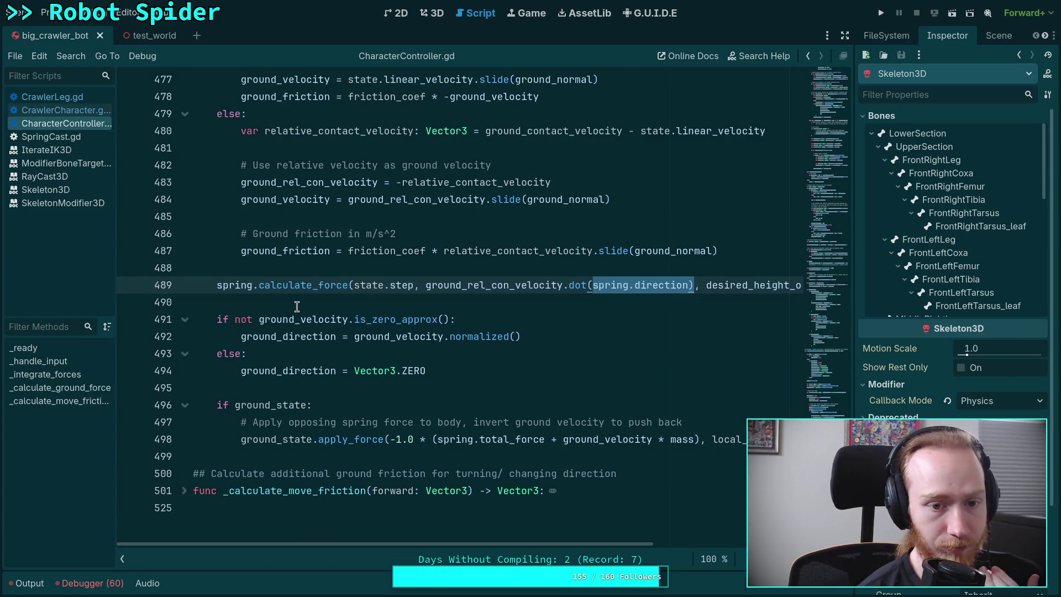
scroll(297, 307, "up", 15)
scroll(297, 306, "up", 20)
scroll(297, 307, "up", 13)
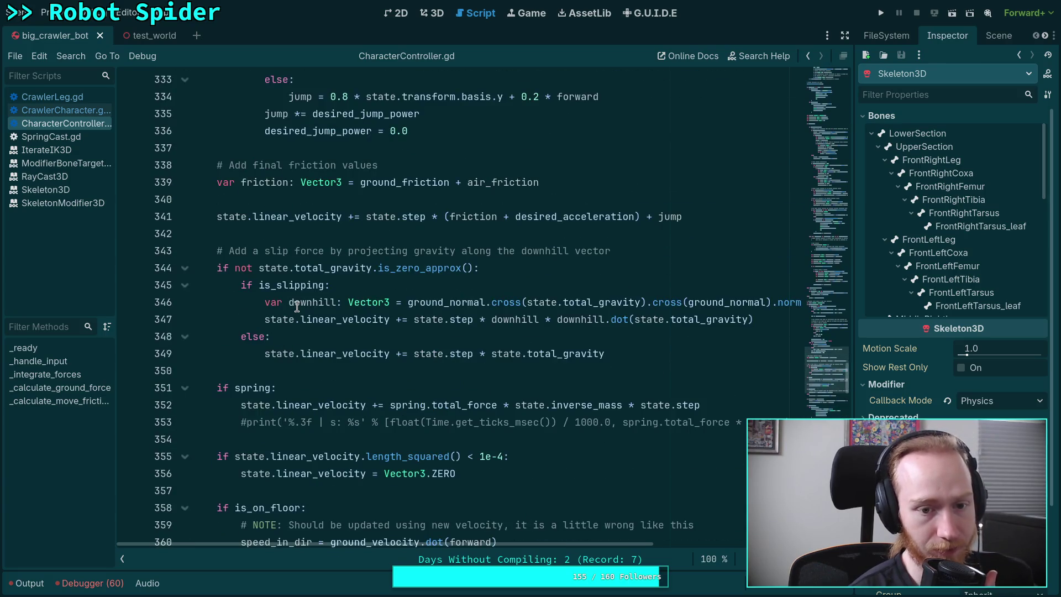
Select linear_velocity to highlight its other uses across the script.
double_click(297, 217)
scroll(303, 271, "up", 5)
scroll(304, 290, "up", 20)
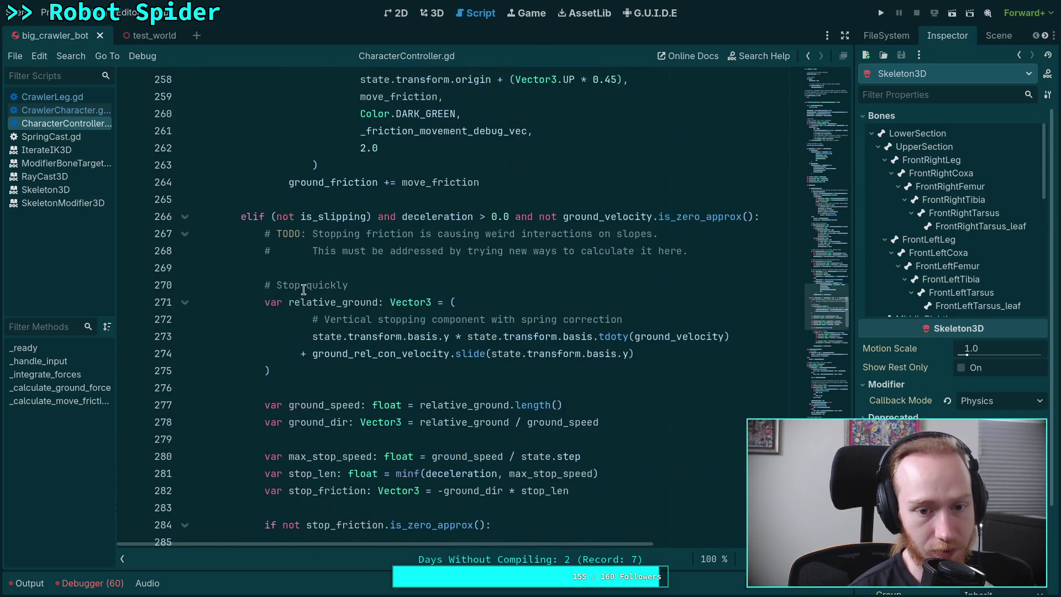
scroll(303, 290, "up", 17)
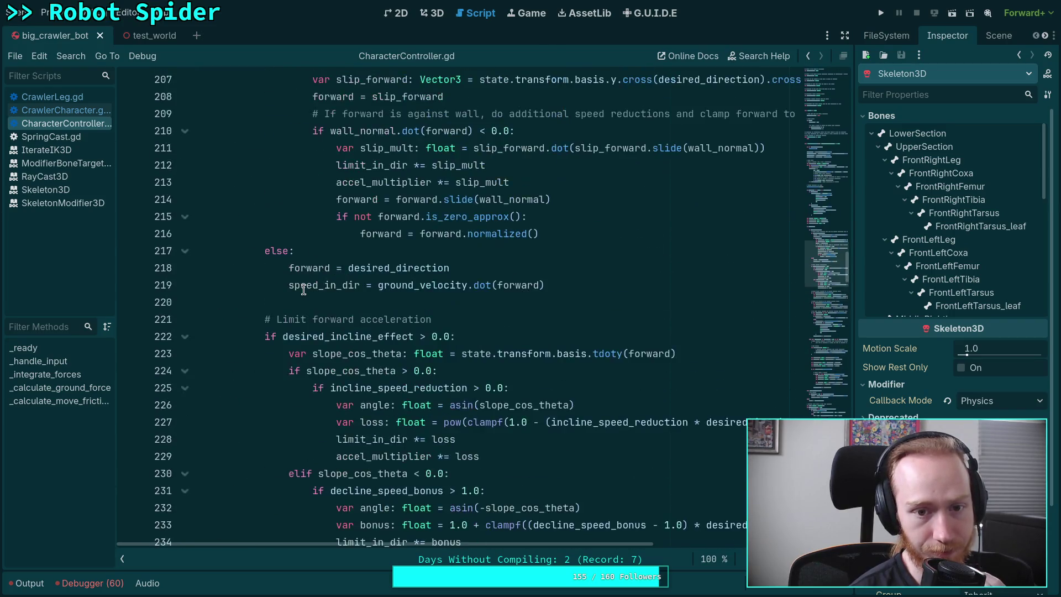
scroll(304, 290, "up", 9)
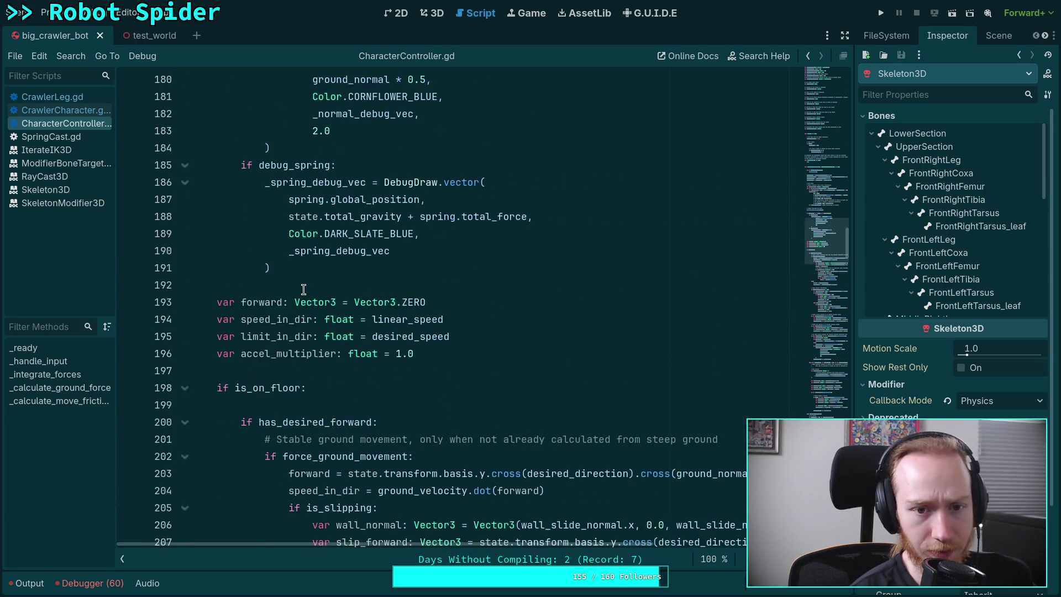
scroll(304, 289, "down", 3)
Find linear_velocity and jump back to its air-drag use in _integrate_forces.
key("ctrl+f")
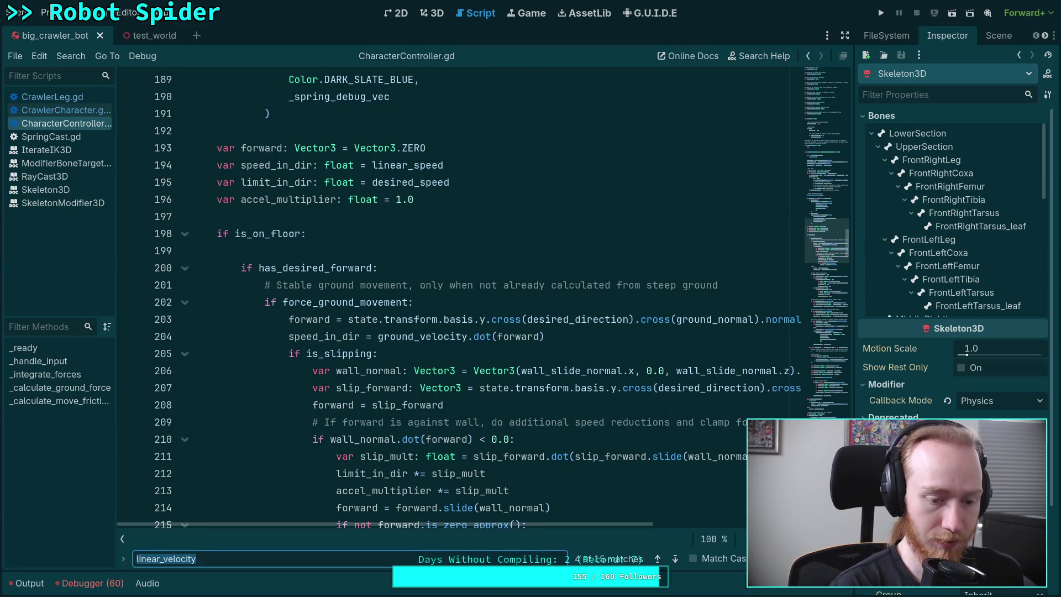
type("linear_velocity")
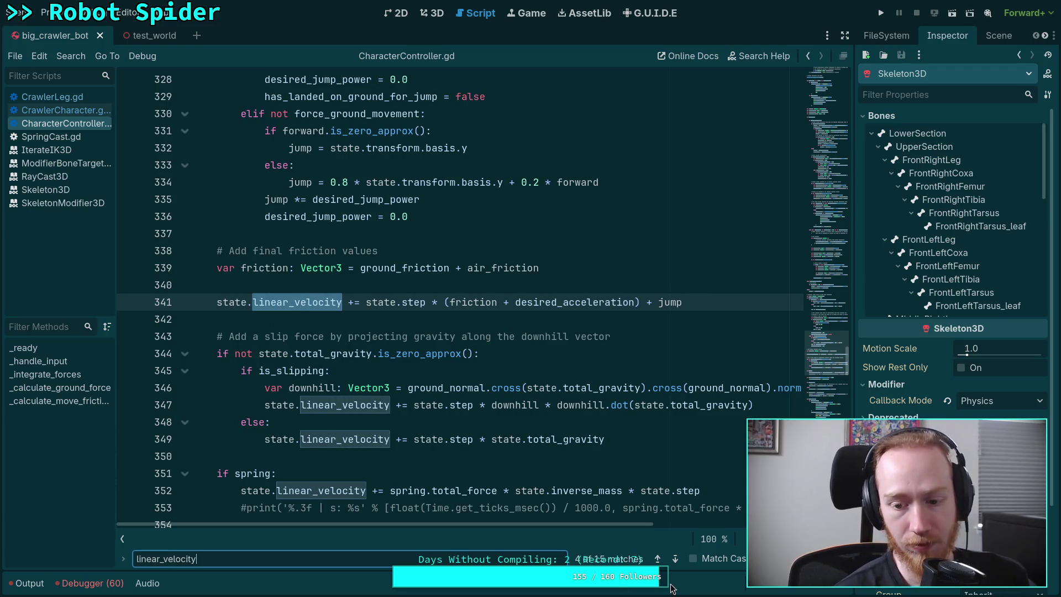
left_click(657, 559)
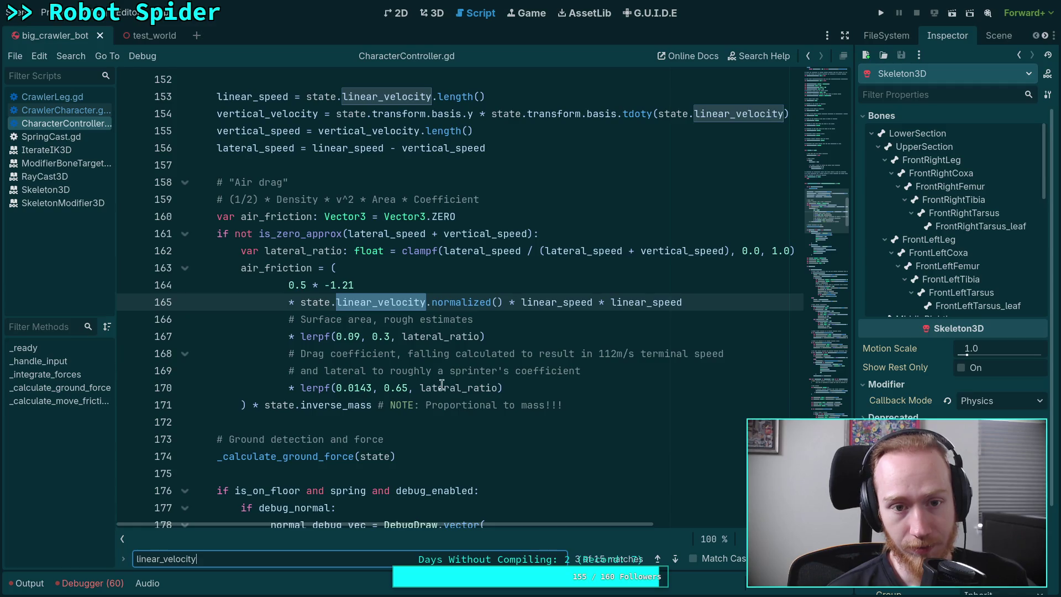
scroll(450, 382, "up", 3)
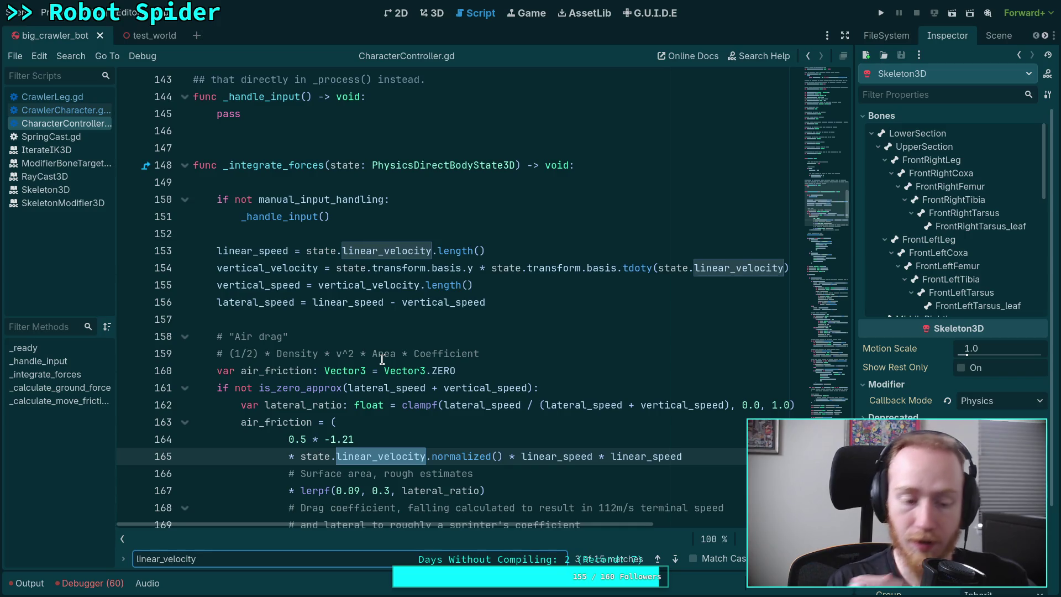
scroll(386, 298, "down", 2)
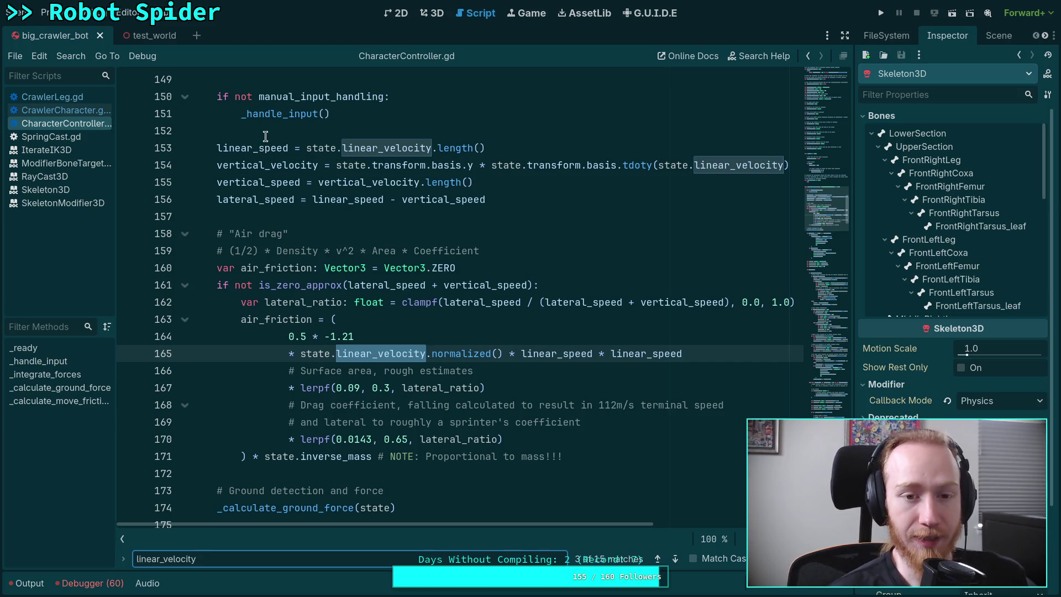
left_click_drag(308, 148, 538, 142)
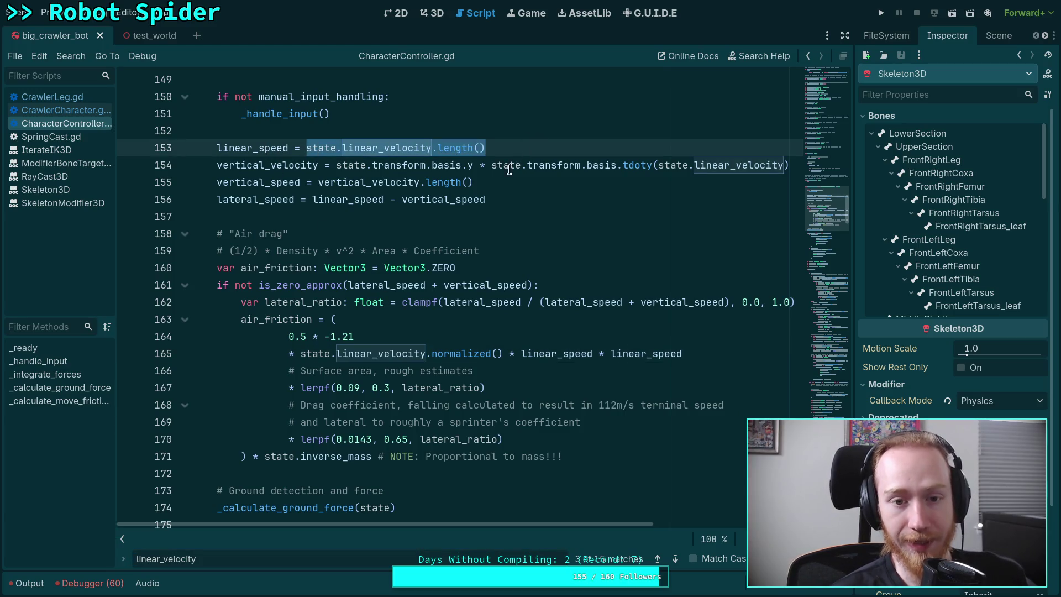
left_click(370, 371)
left_click(344, 353)
left_click(305, 147)
left_click_drag(305, 147, 555, 141)
left_click(491, 304)
scroll(491, 303, "down", 4)
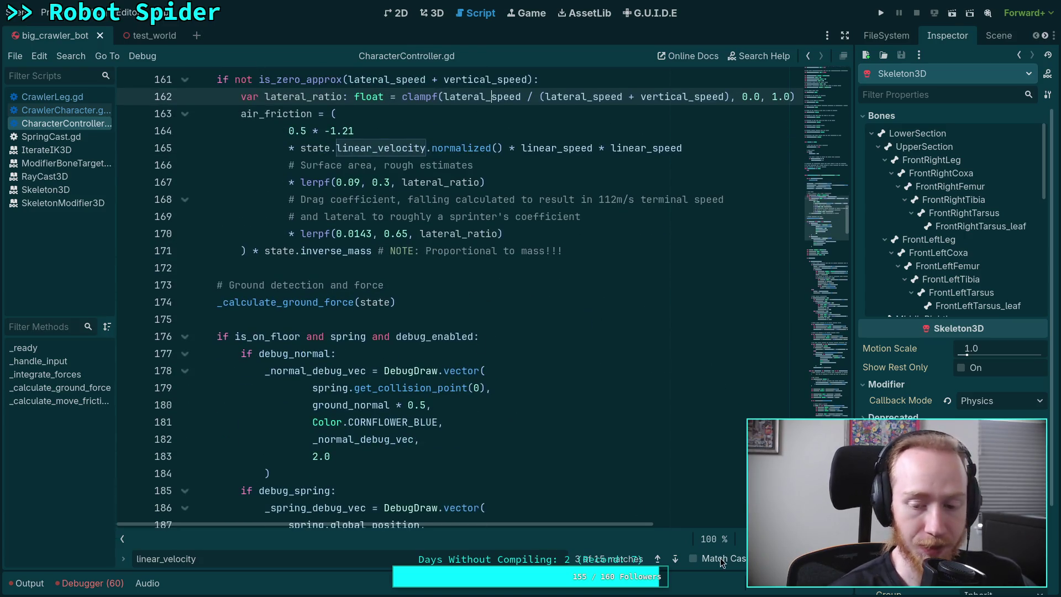
left_click(675, 560)
left_click(675, 560)
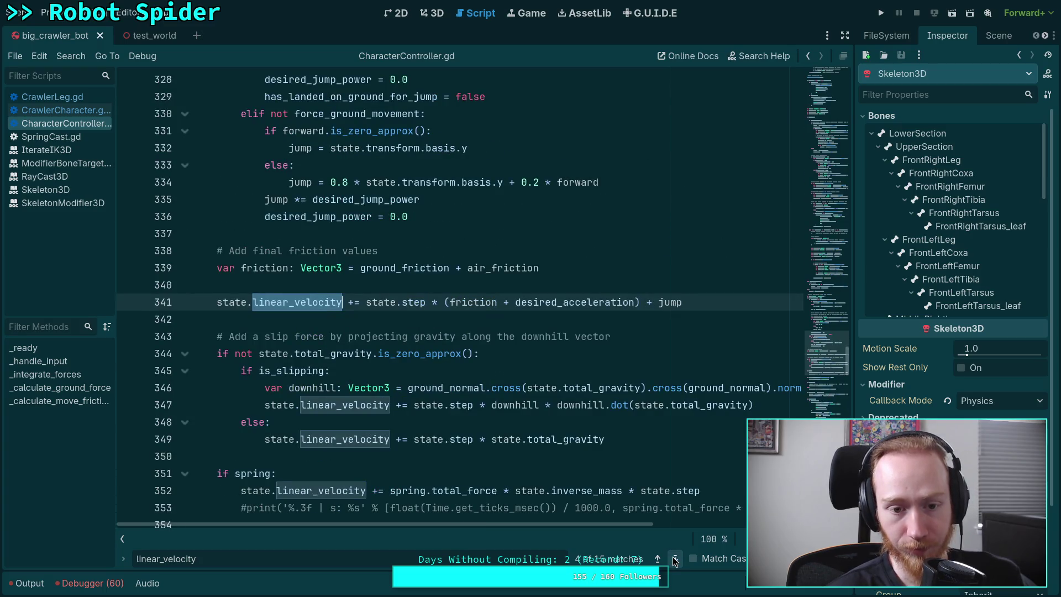
scroll(504, 403, "down", 5)
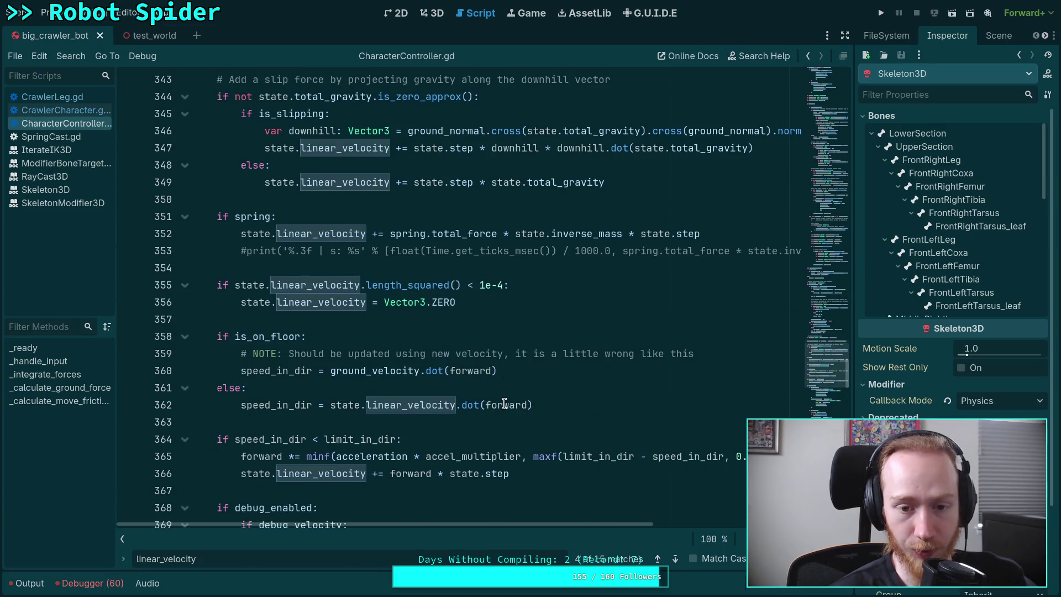
scroll(503, 403, "up", 1)
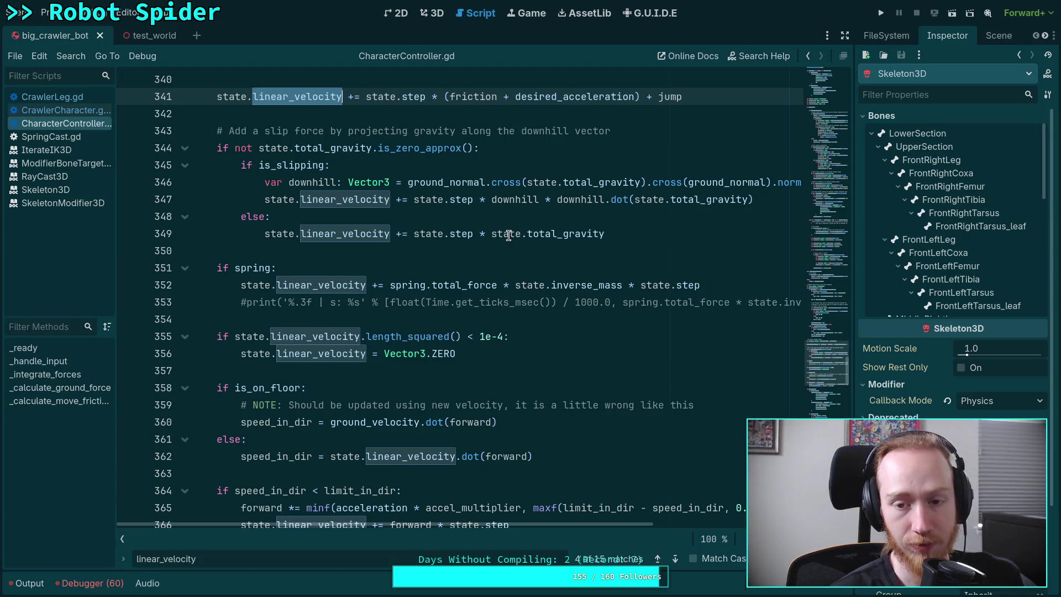
scroll(505, 238, "down", 4)
scroll(505, 238, "up", 15)
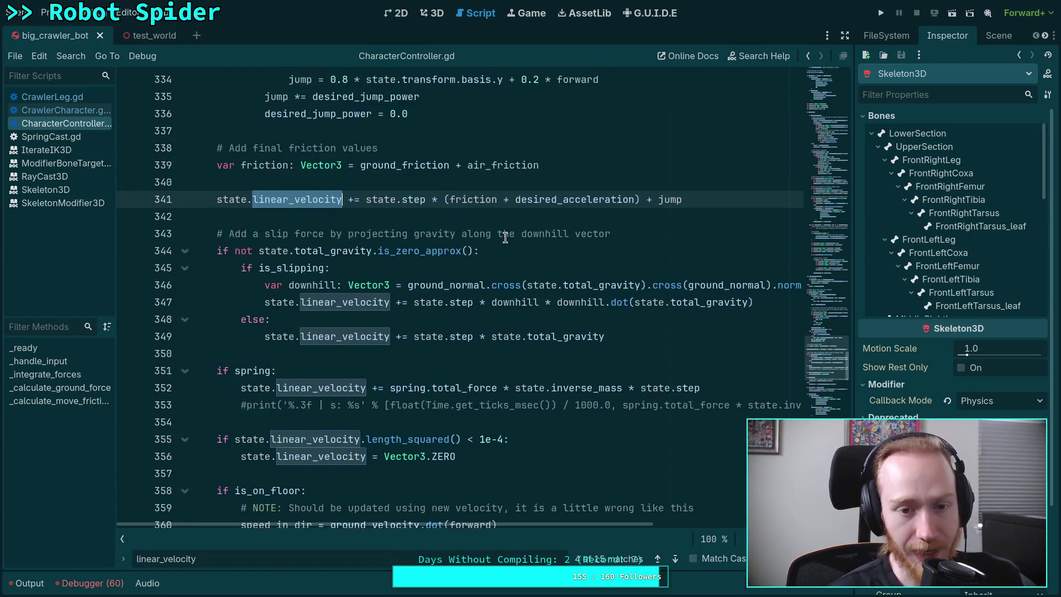
scroll(505, 238, "up", 3)
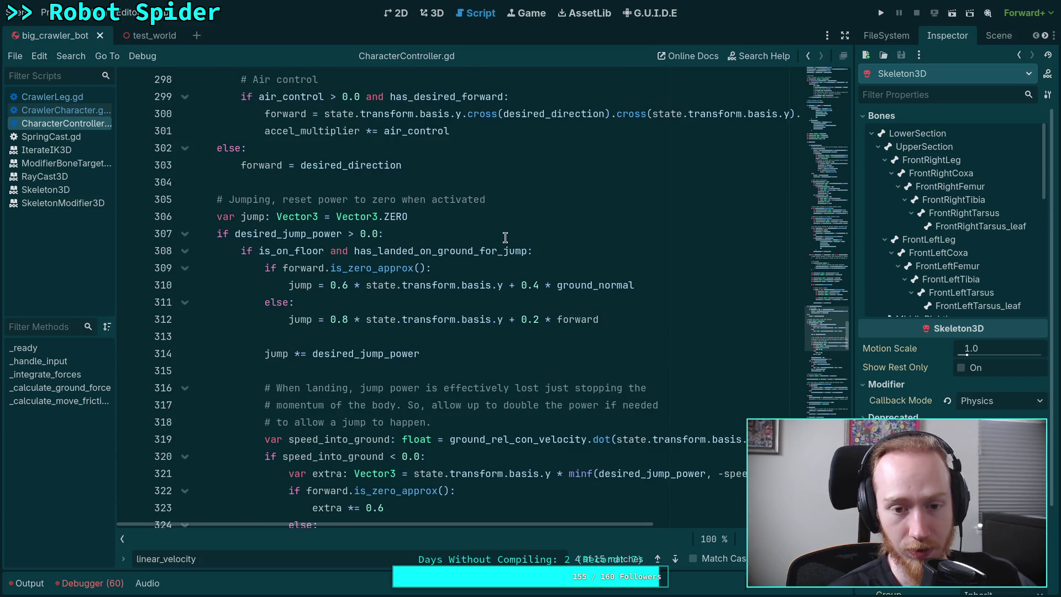
scroll(505, 238, "down", 20)
scroll(687, 296, "down", 20)
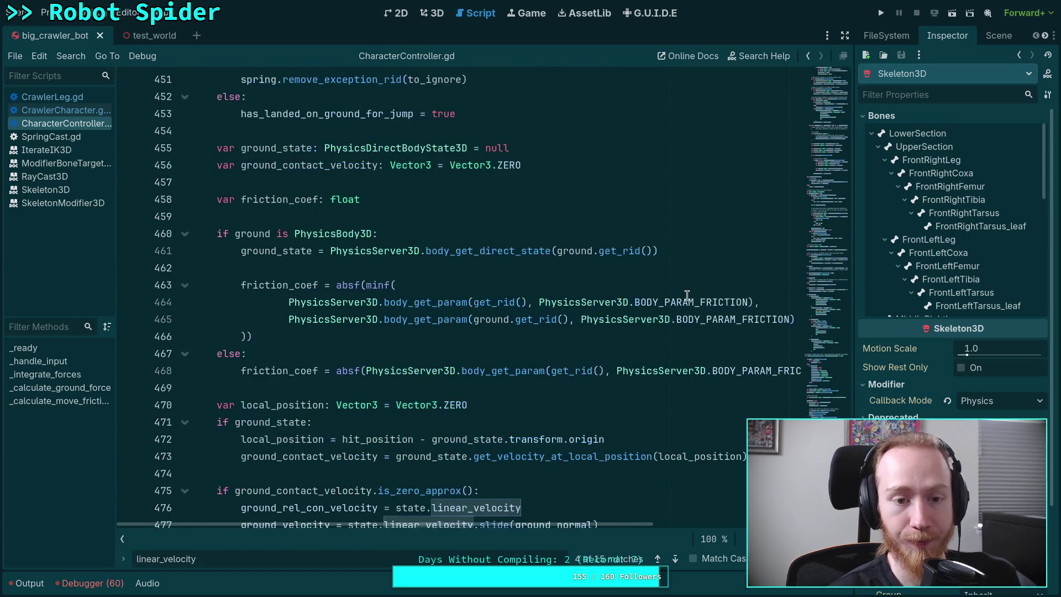
scroll(687, 295, "down", 5)
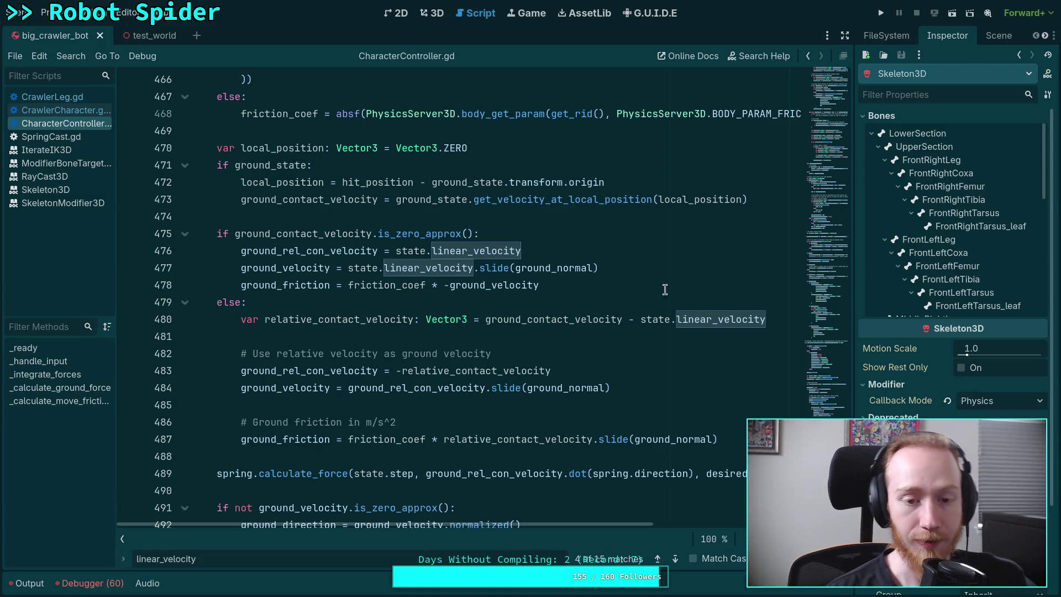
double_click(242, 252)
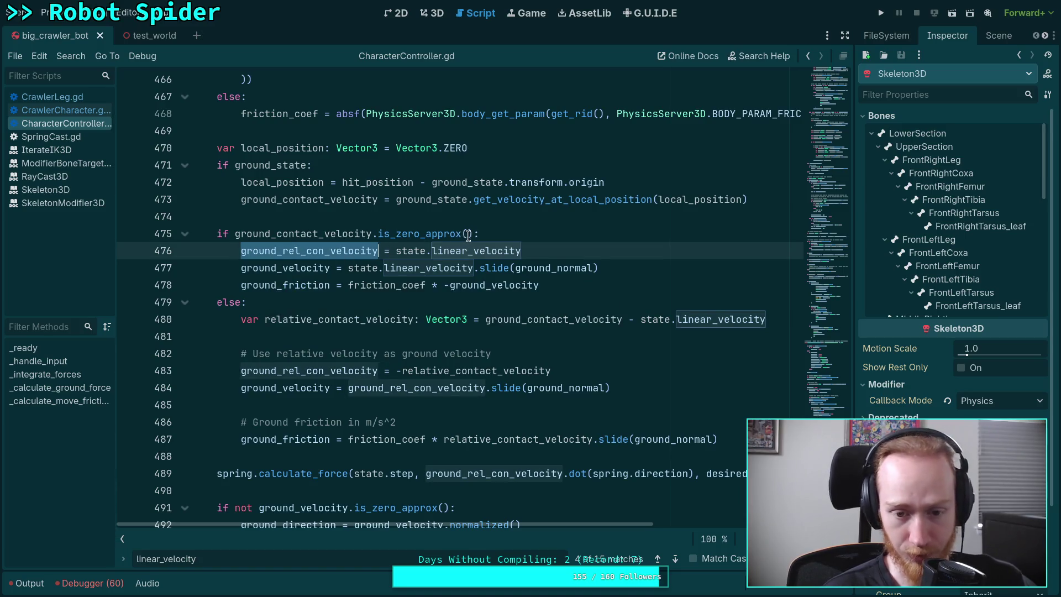
mouse_move(550, 252)
left_mouse_down()
mouse_move(356, 268)
mouse_move(390, 254)
left_mouse_up()
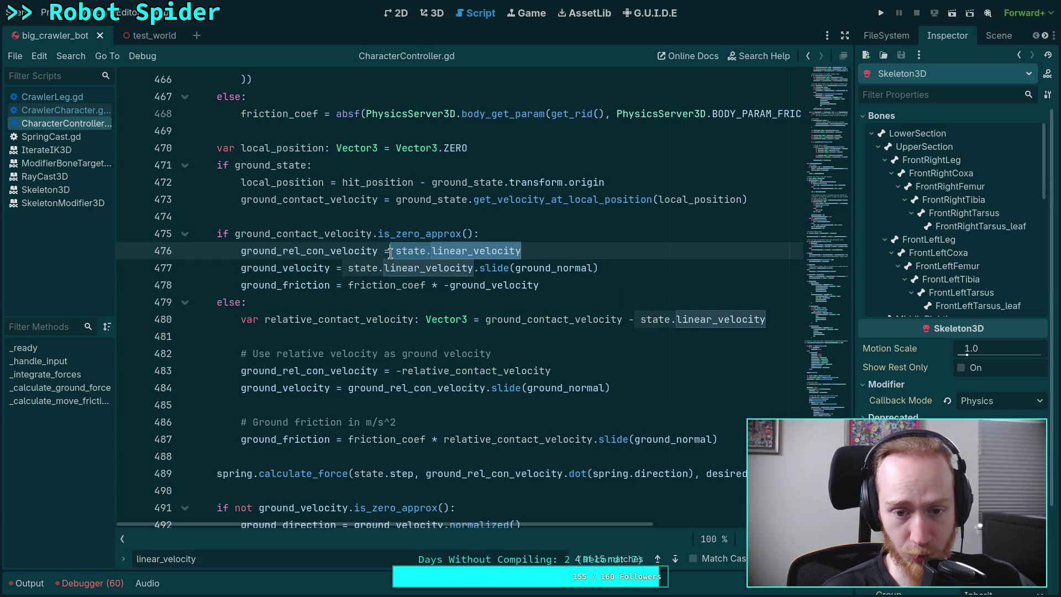
scroll(439, 250, "up", 15)
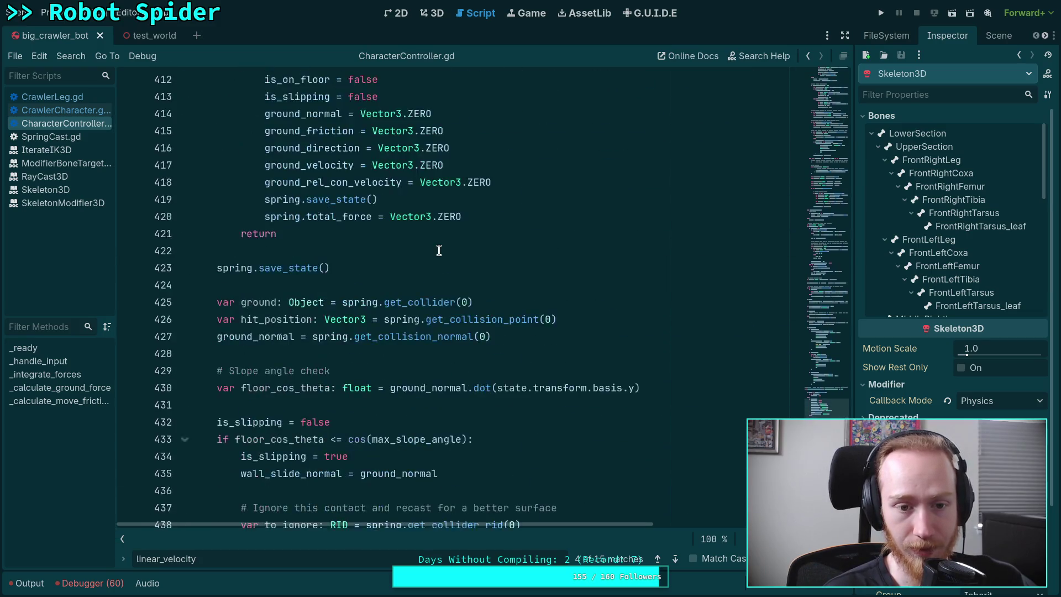
scroll(438, 250, "up", 6)
scroll(365, 269, "down", 16)
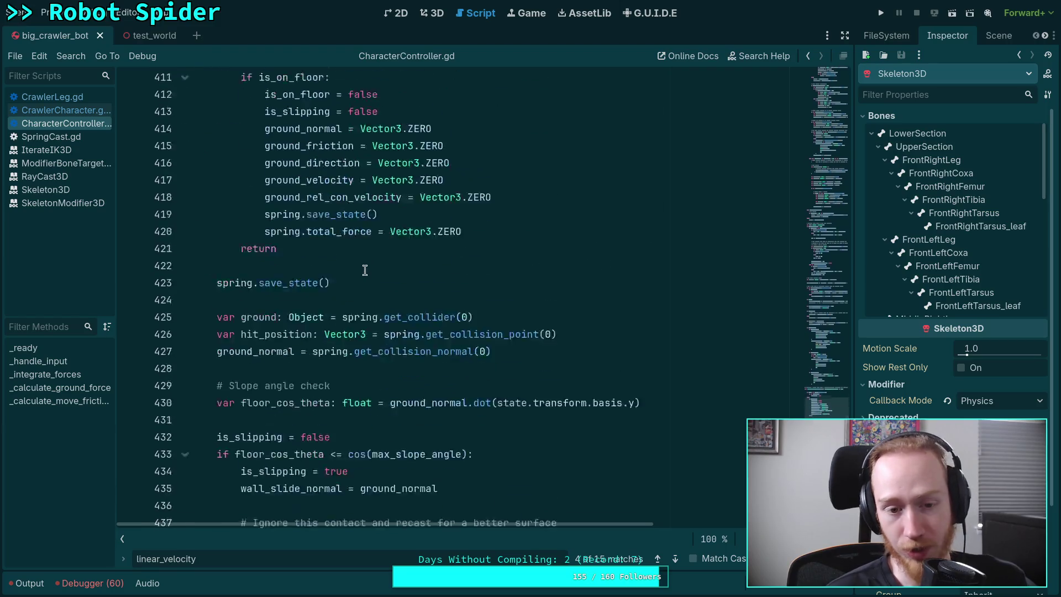
scroll(365, 269, "down", 6)
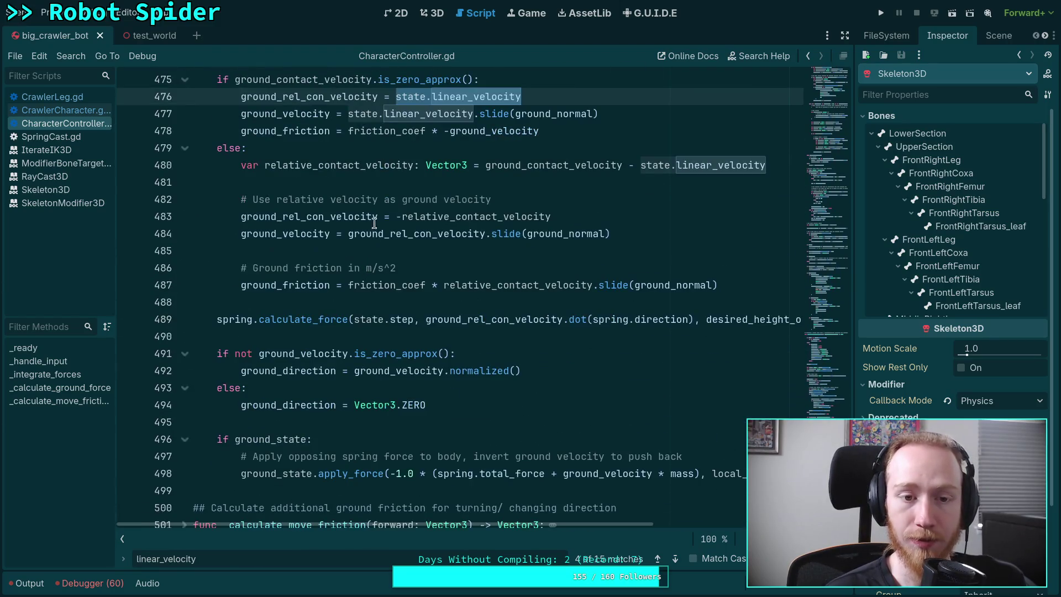
left_click(353, 183)
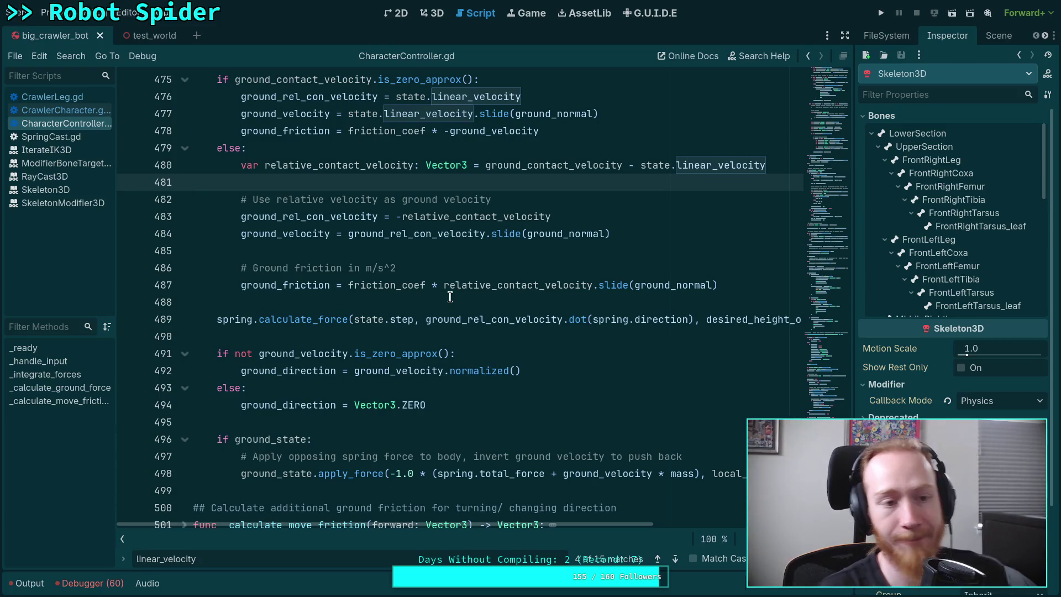
left_click(371, 251)
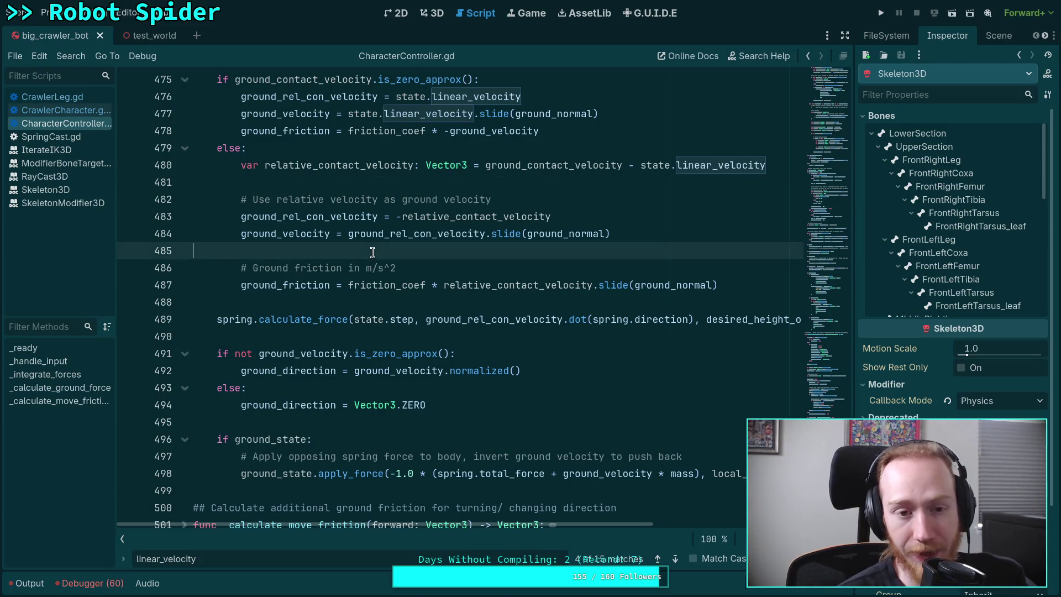
scroll(382, 254, "up", 2)
scroll(382, 255, "up", 4)
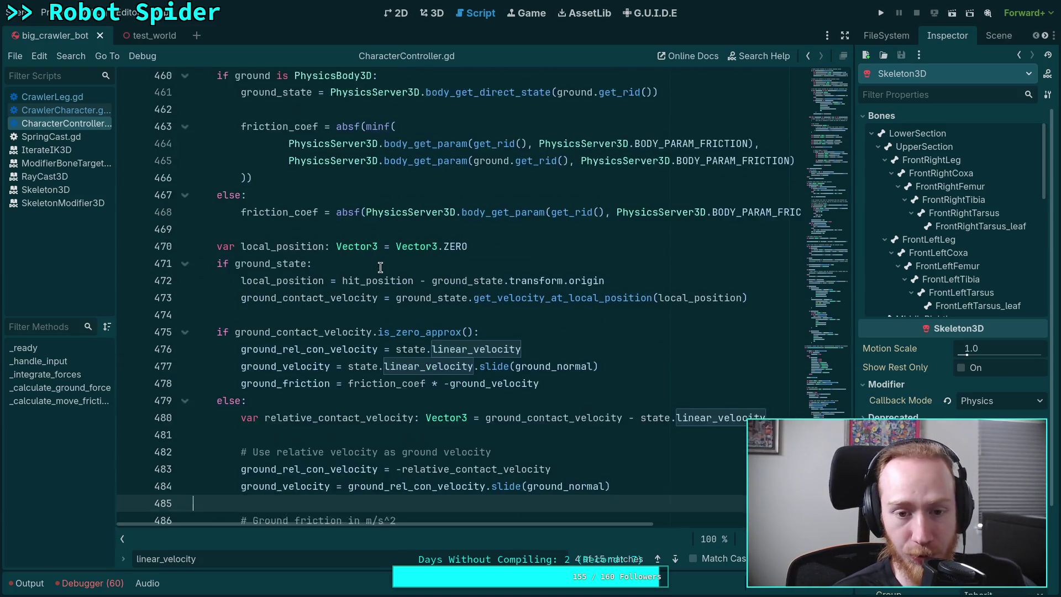
scroll(380, 267, "down", 7)
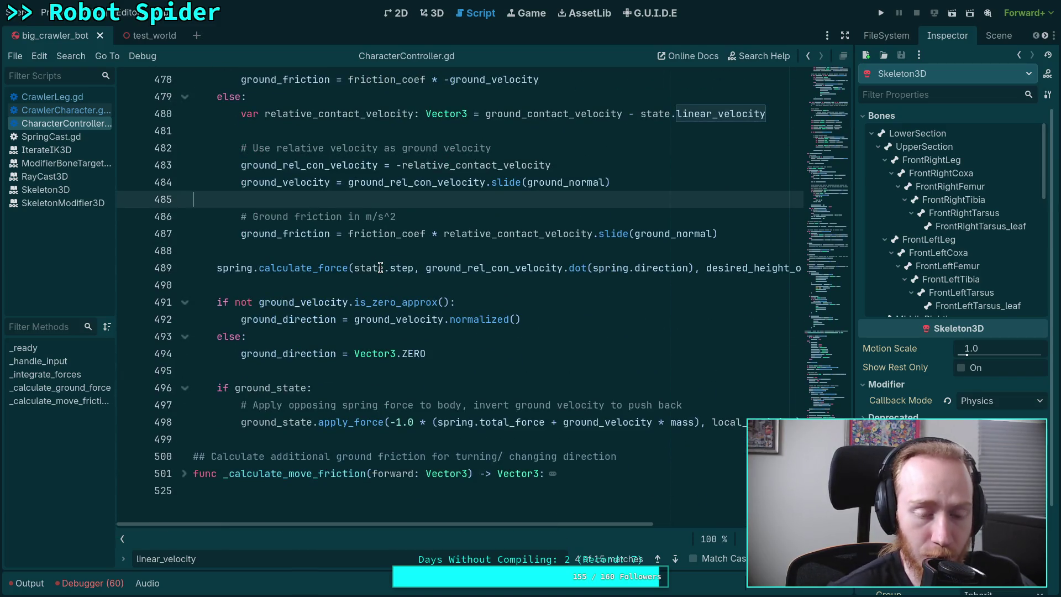
scroll(381, 267, "up", 14)
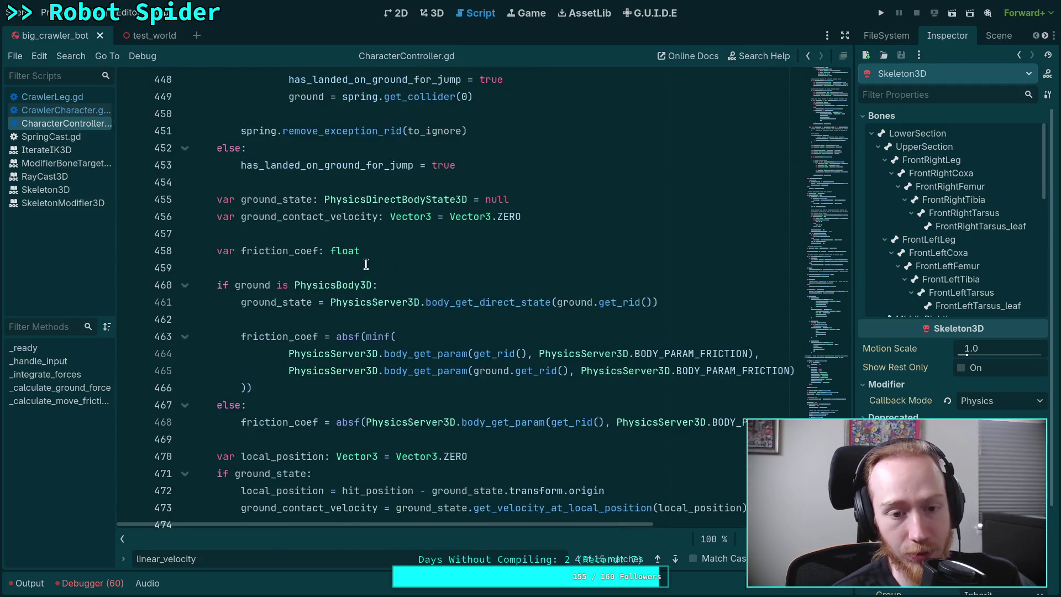
scroll(366, 264, "up", 14)
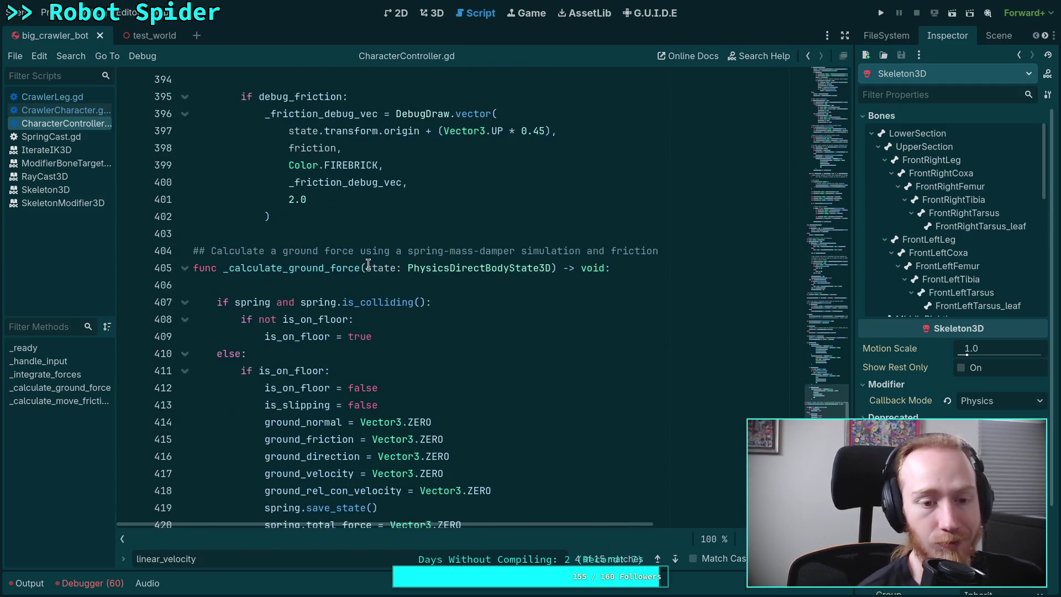
double_click(357, 273)
scroll(381, 265, "up", 14)
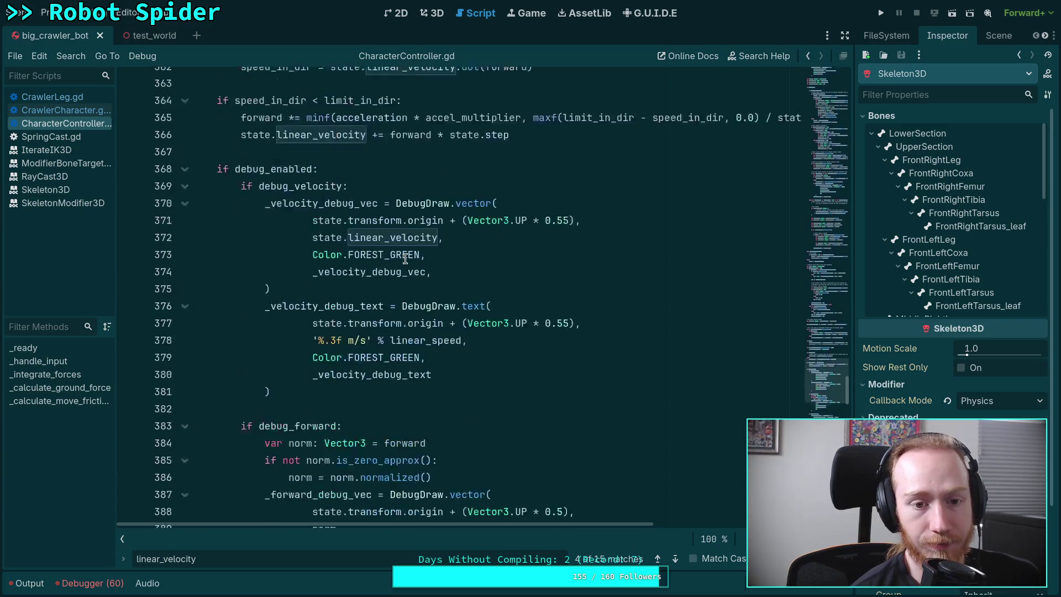
scroll(405, 259, "up", 18)
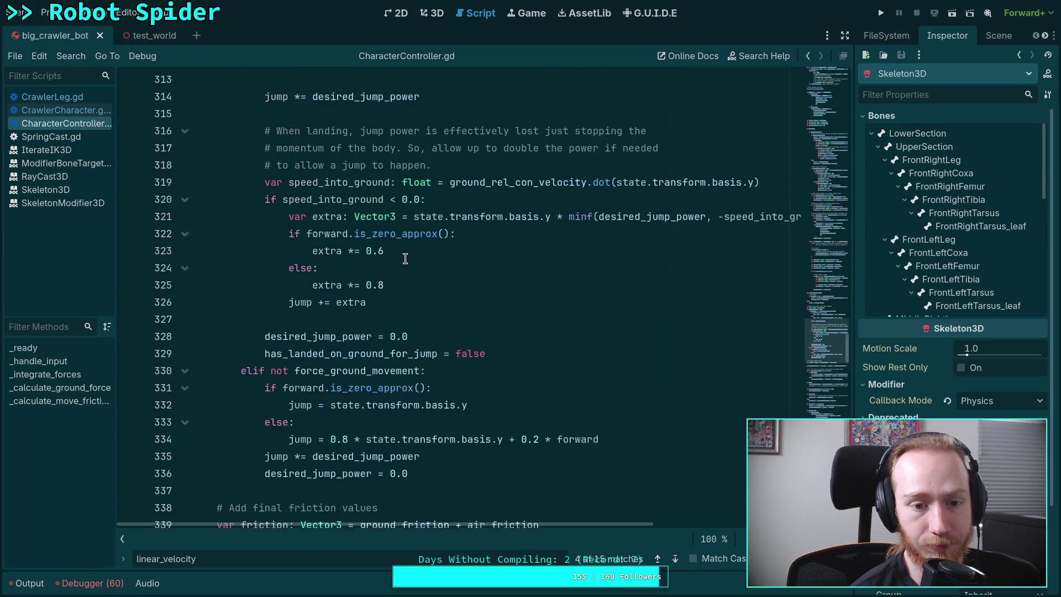
scroll(405, 258, "up", 20)
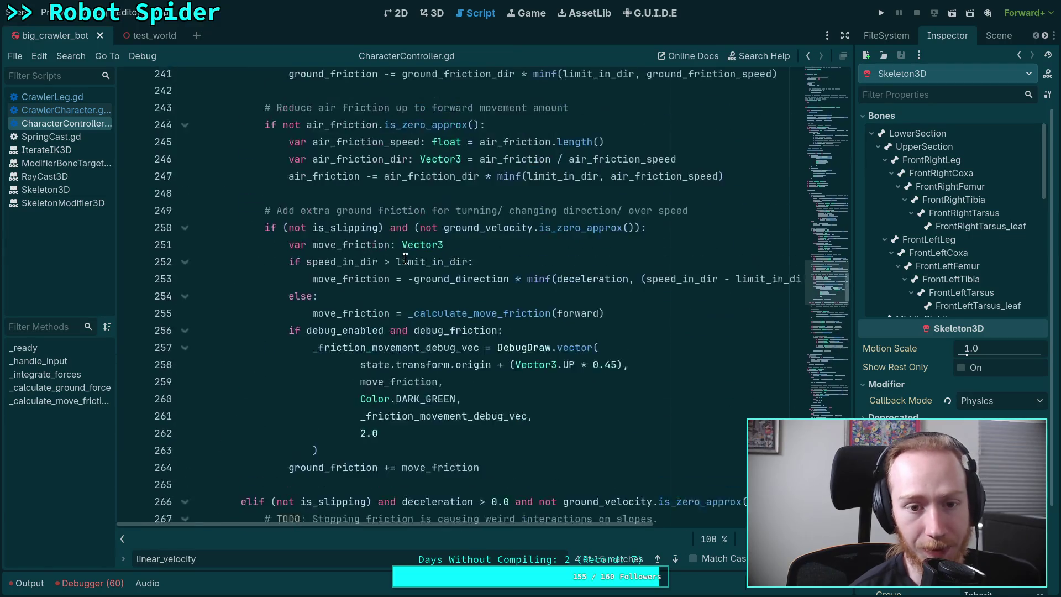
scroll(405, 258, "up", 20)
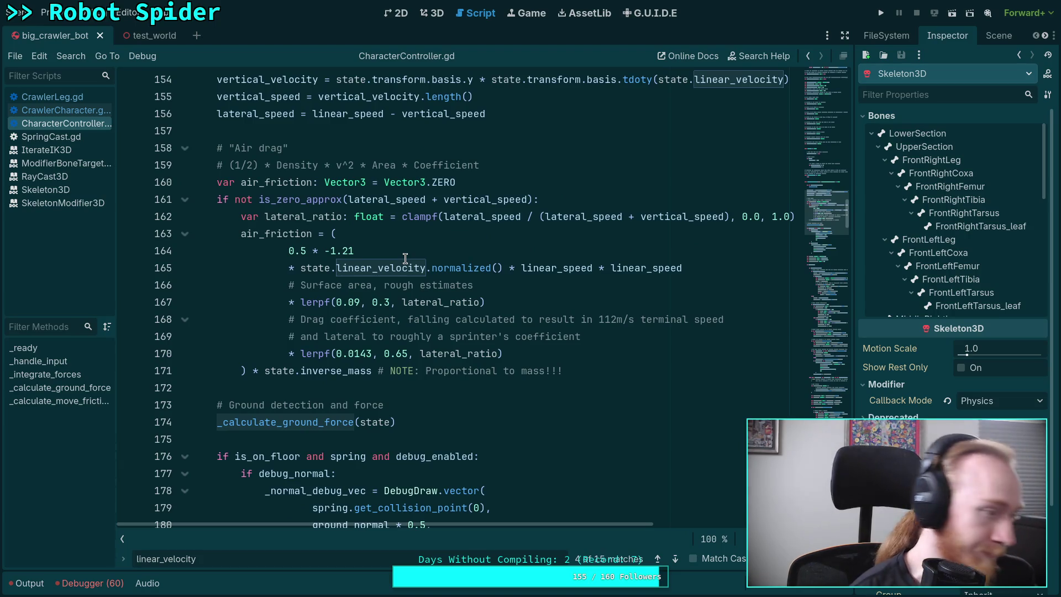
scroll(423, 391, "up", 3)
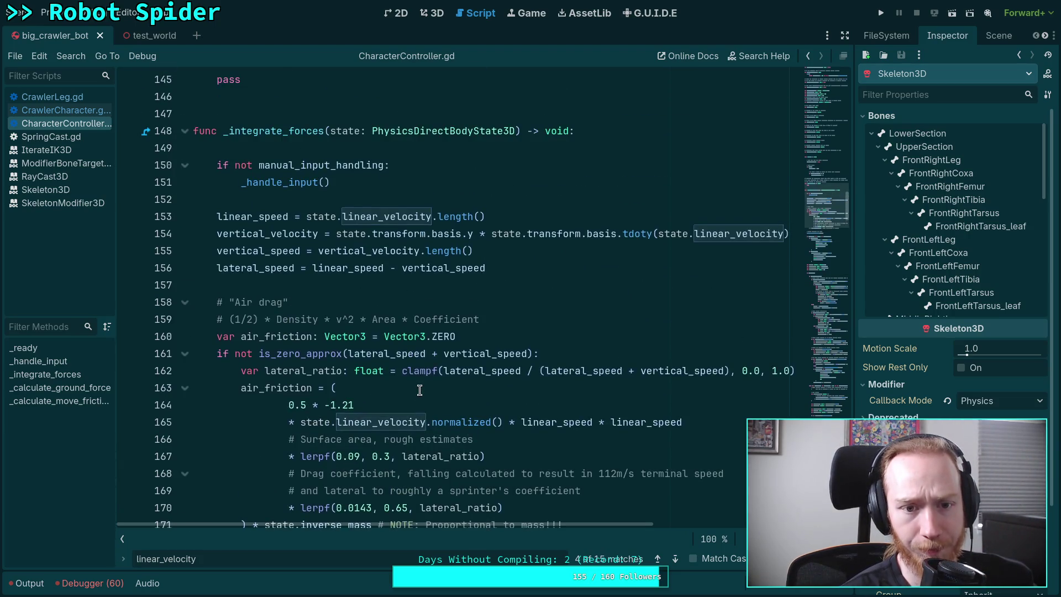
scroll(376, 211, "down", 2)
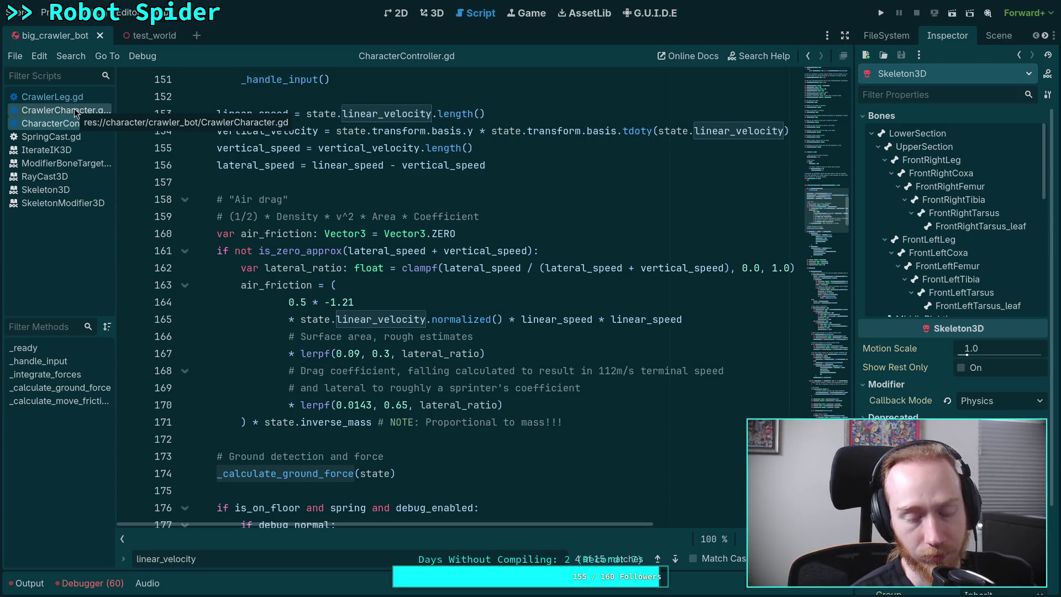
Open CrawlerCharacter.gd and select the _update_legs and _solve_rotation calls in _integrate_forces.
left_click(74, 110)
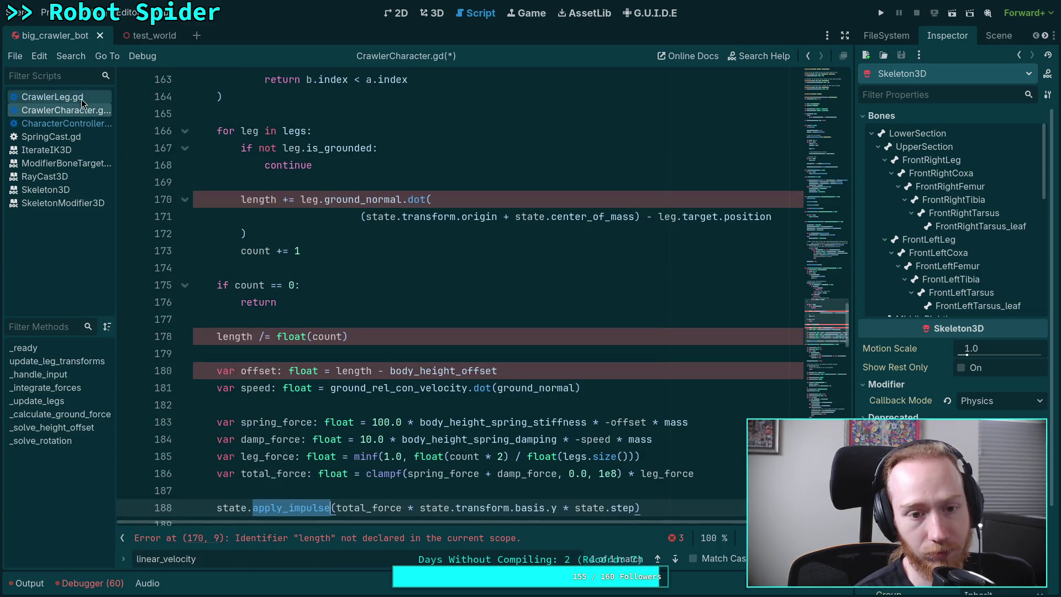
scroll(327, 421, "down", 4)
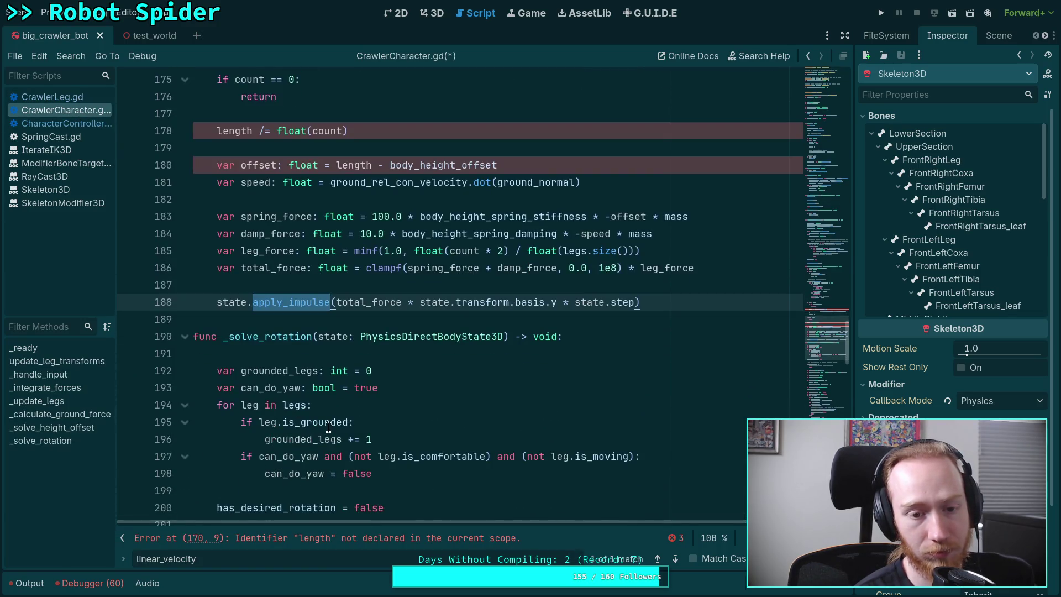
scroll(326, 424, "down", 3)
scroll(326, 425, "down", 15)
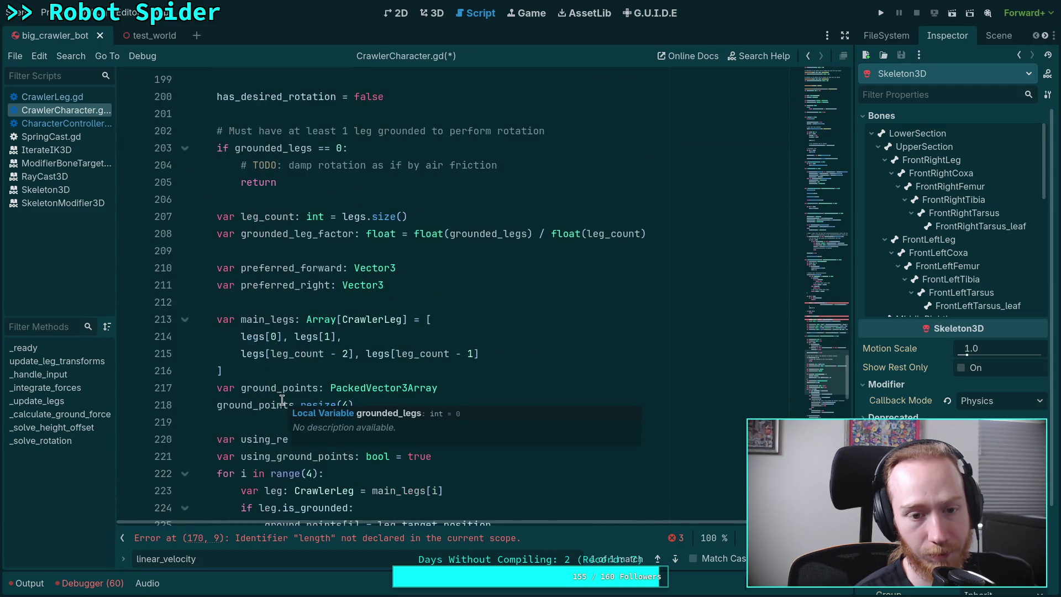
scroll(305, 400, "down", 12)
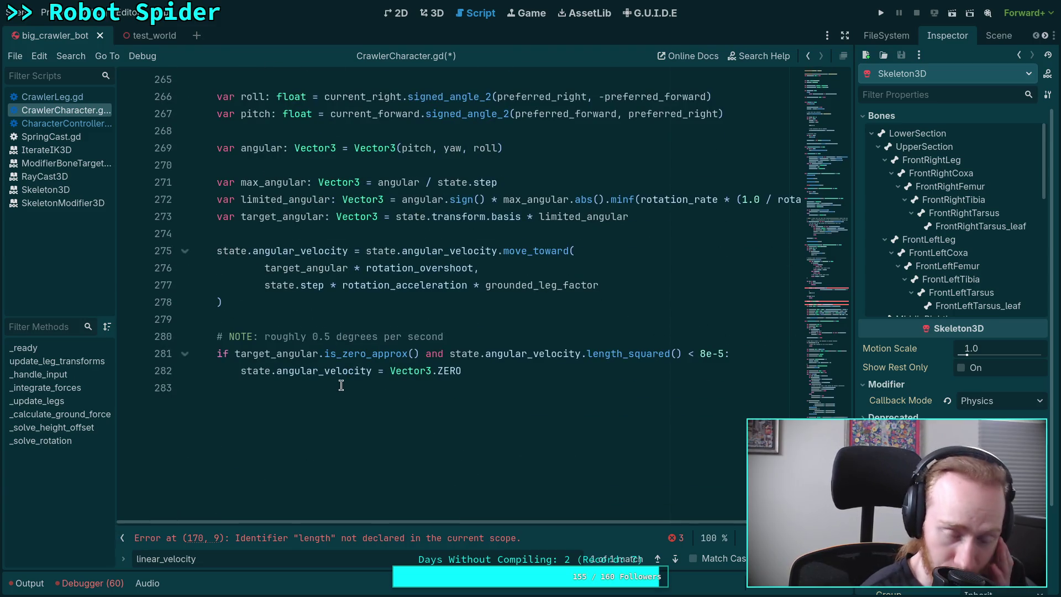
scroll(341, 385, "up", 20)
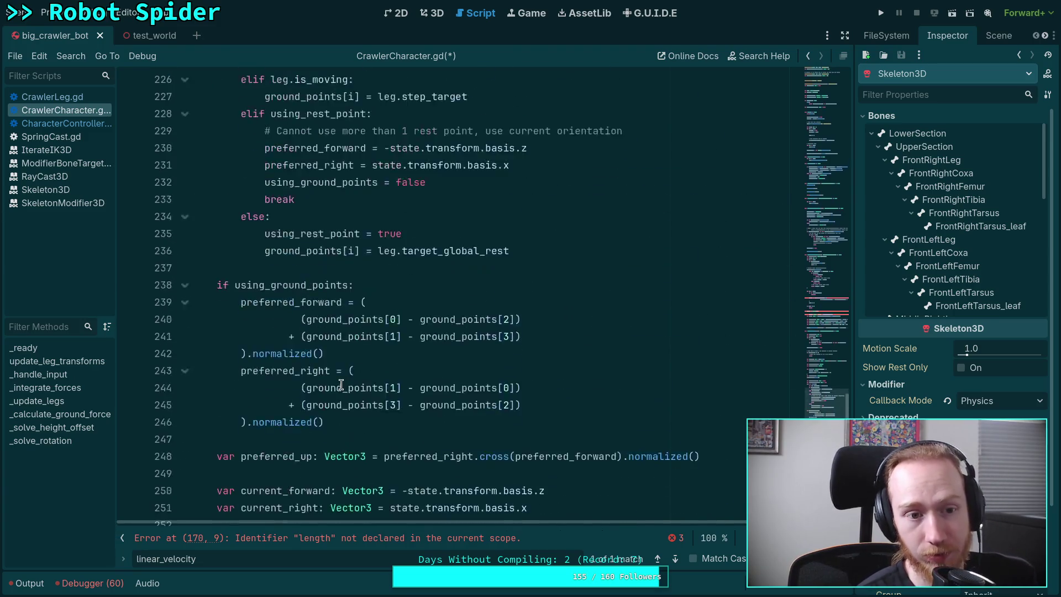
scroll(341, 385, "up", 19)
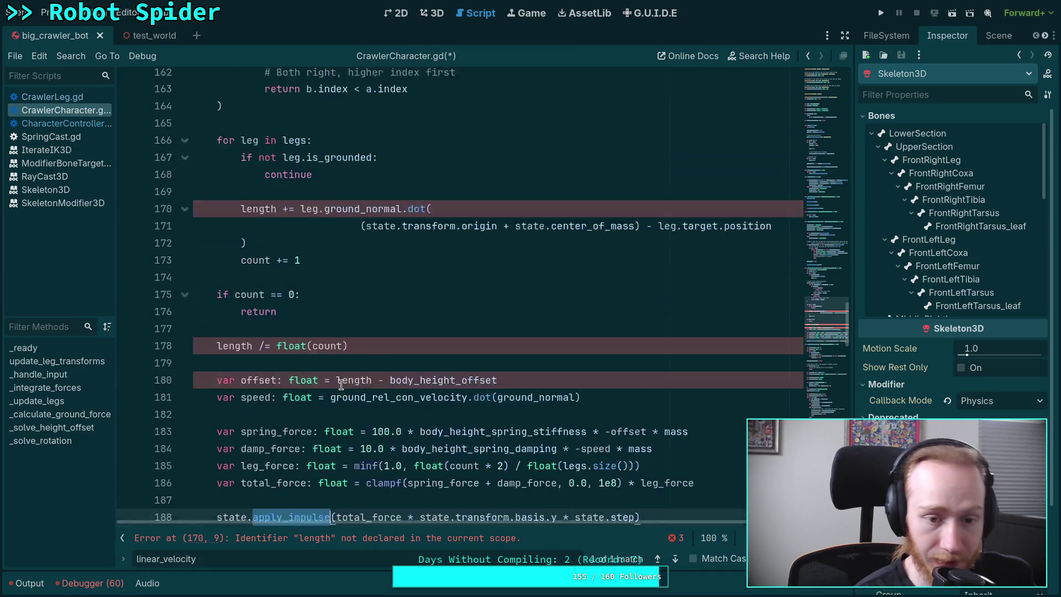
scroll(313, 359, "up", 11)
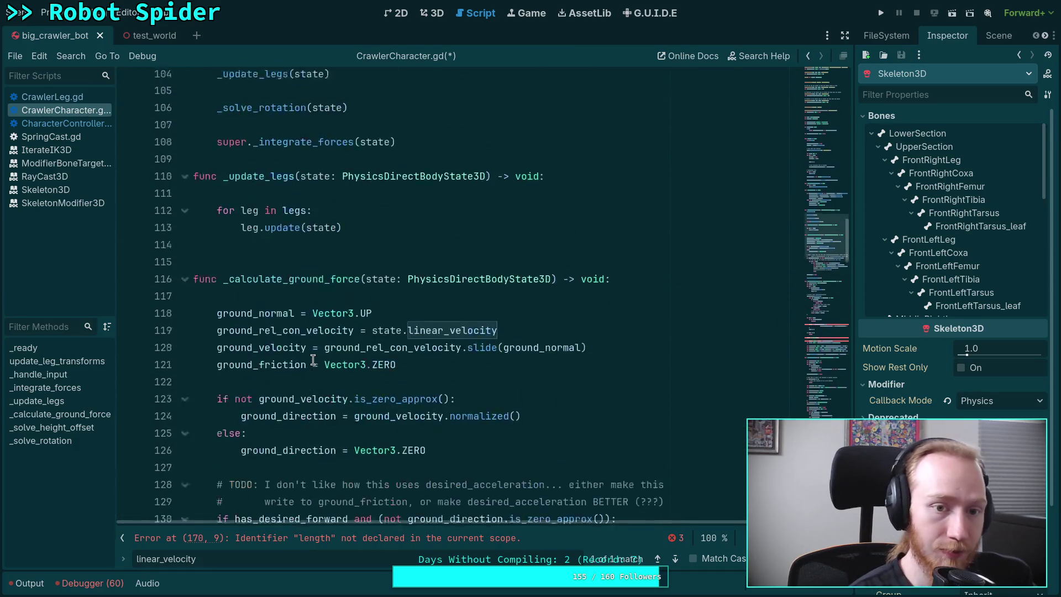
left_click_drag(370, 340, 210, 299)
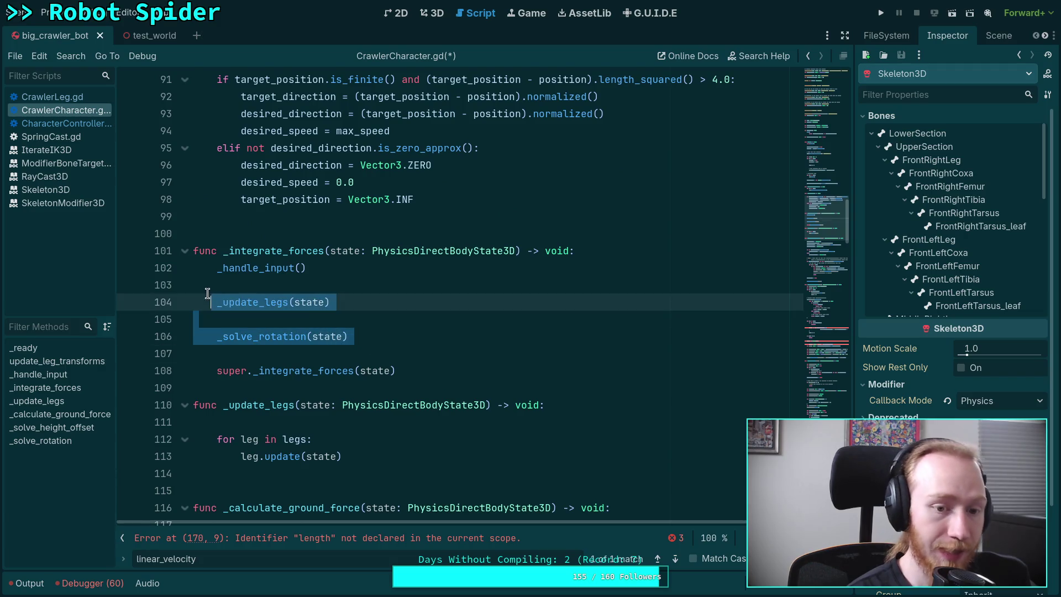
Add a blank line after super._integrate_forces(state) and close the linear_velocity search.
left_click(408, 378)
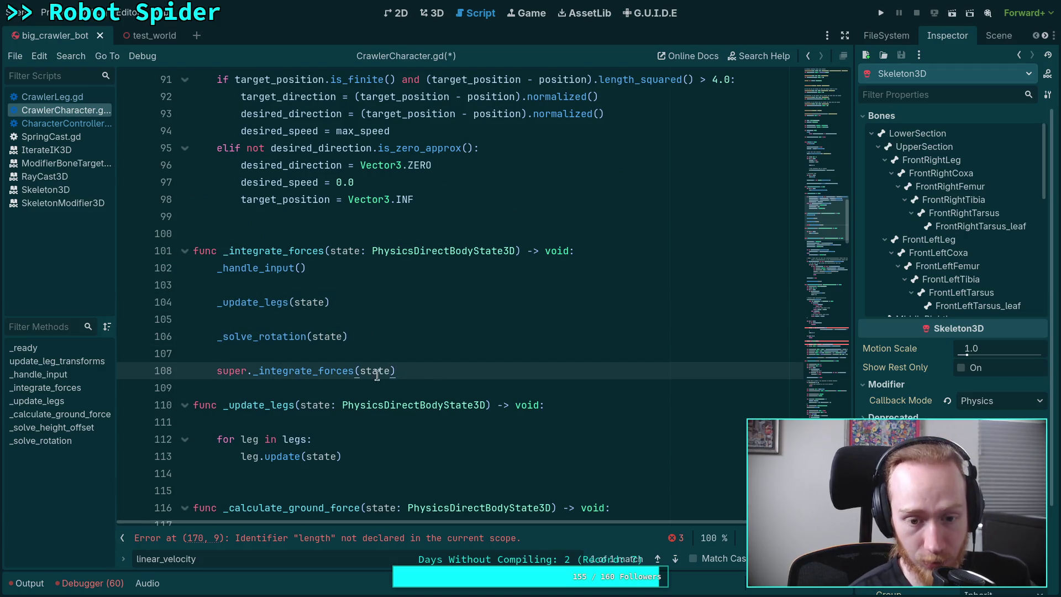
key("Return")
key("Return")
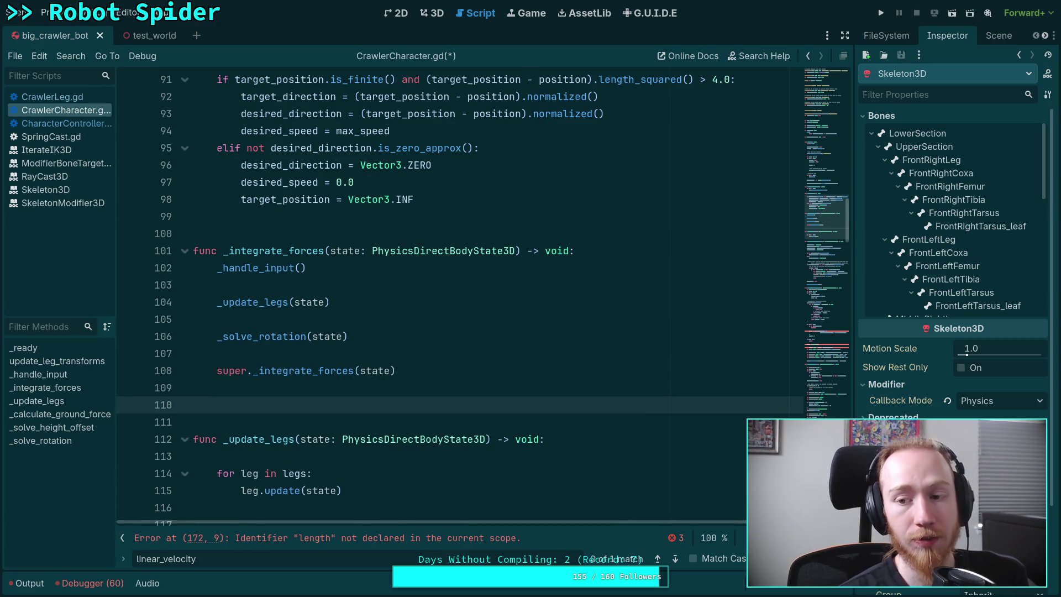
left_click(381, 337)
scroll(450, 349, "down", 3)
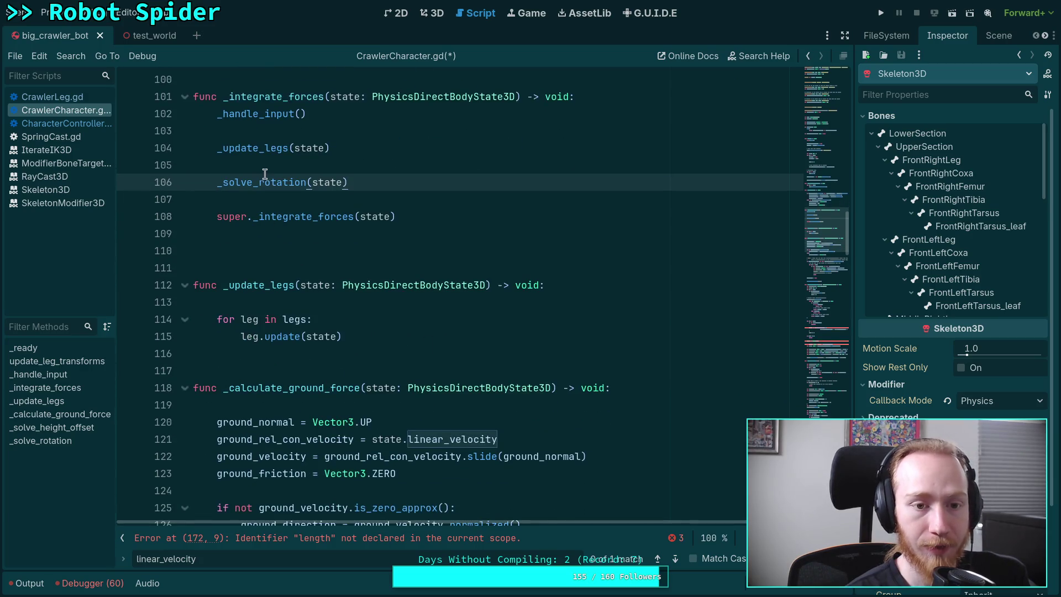
left_click(312, 167)
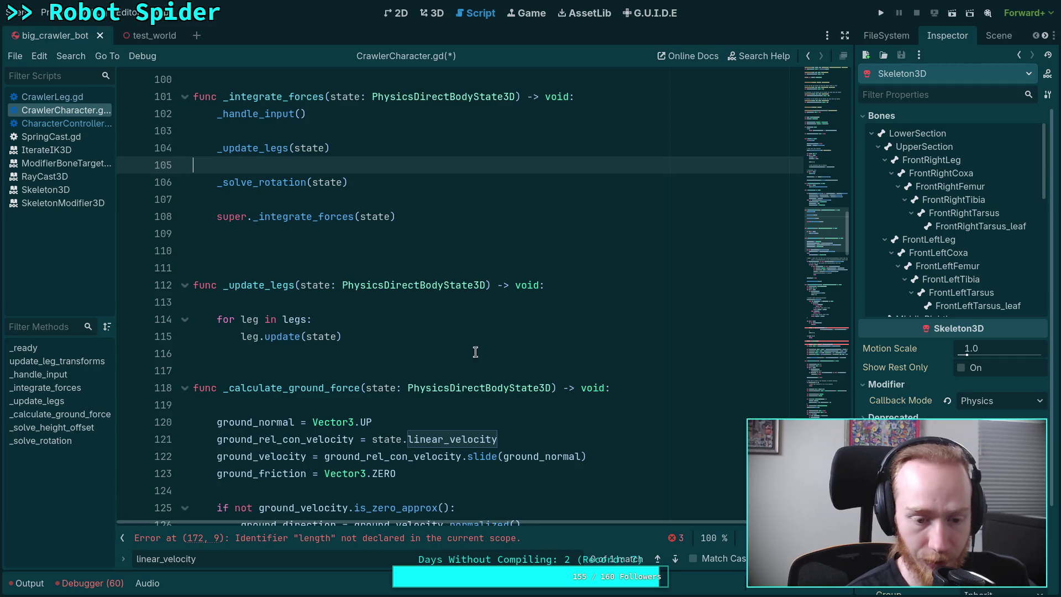
key("Escape")
scroll(322, 319, "up", 2)
left_click(276, 338)
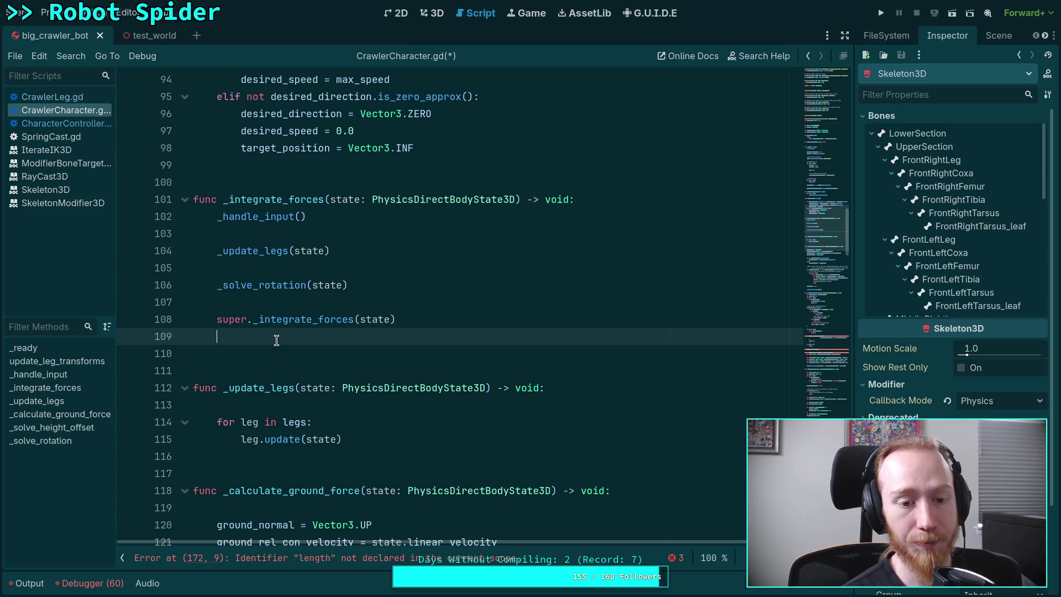
key("Up")
key("Up")
key("Up")
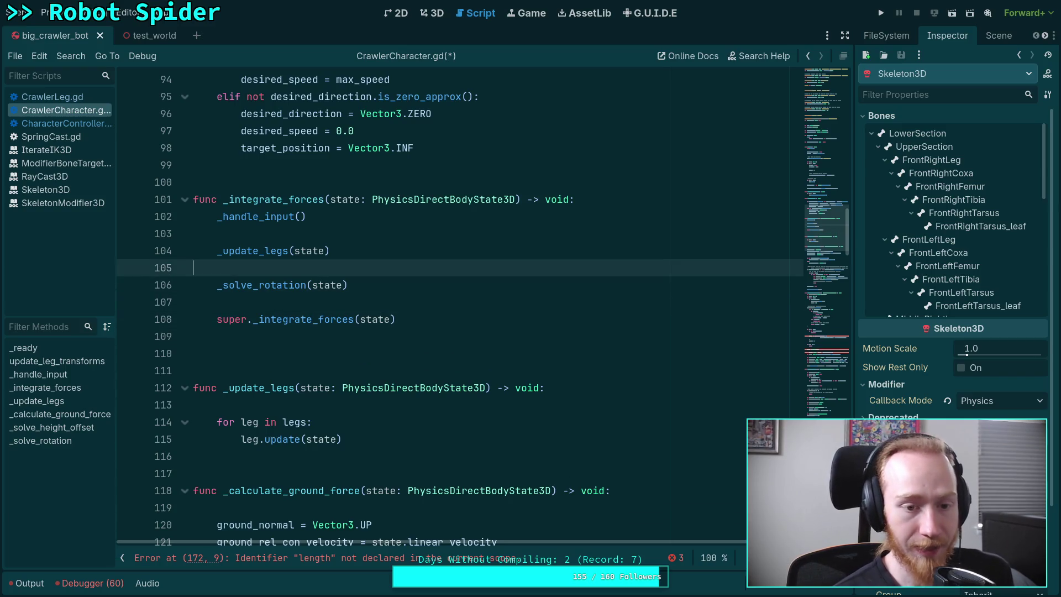
Insert a _calculate_leg_offsets(state) call between _update_legs and _solve_rotation.
key("Return")
key("Return")
key("Up")
type("_")
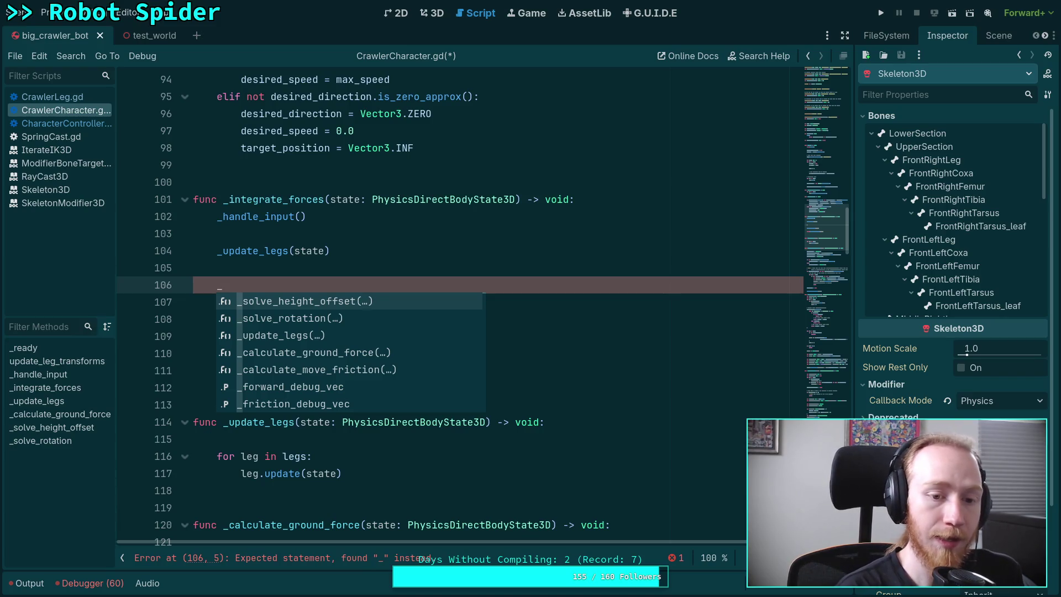
type("calculate_")
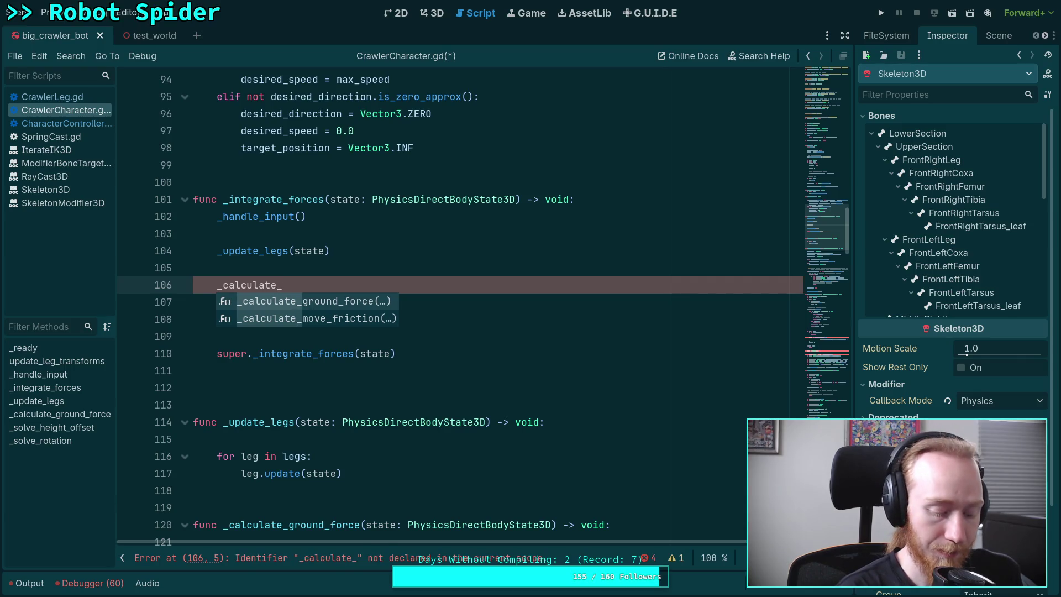
type("leg_offsets")
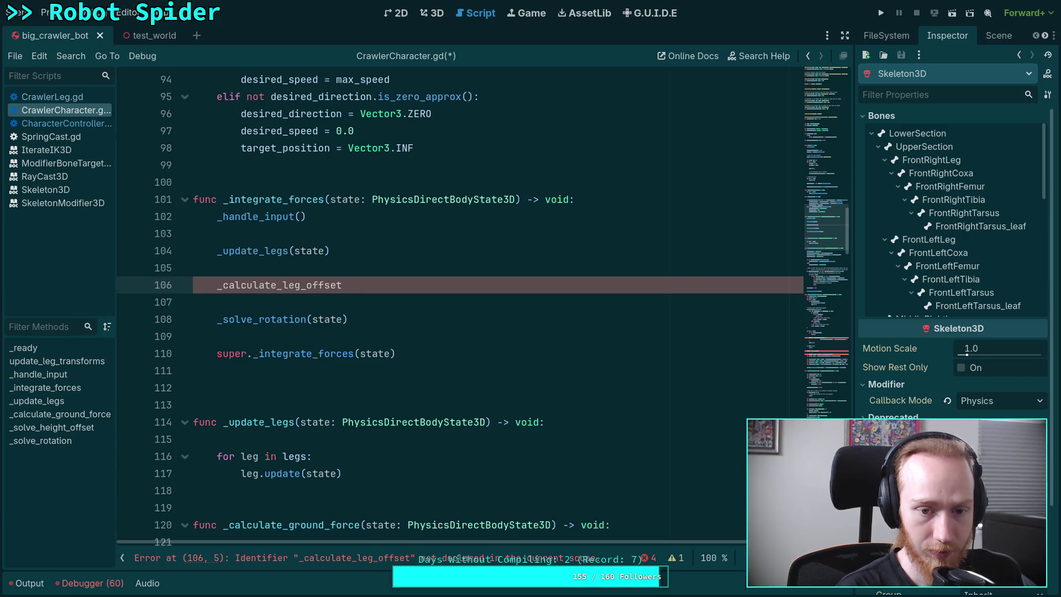
key("BackSpace")
type("()")
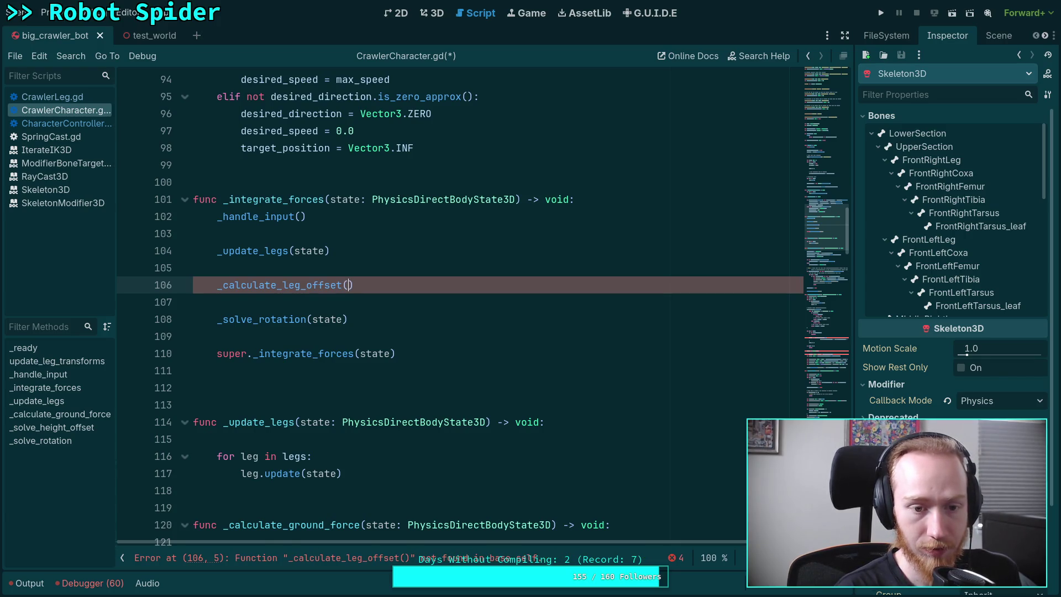
key("BackSpace")
key("BackSpace")
type("s")
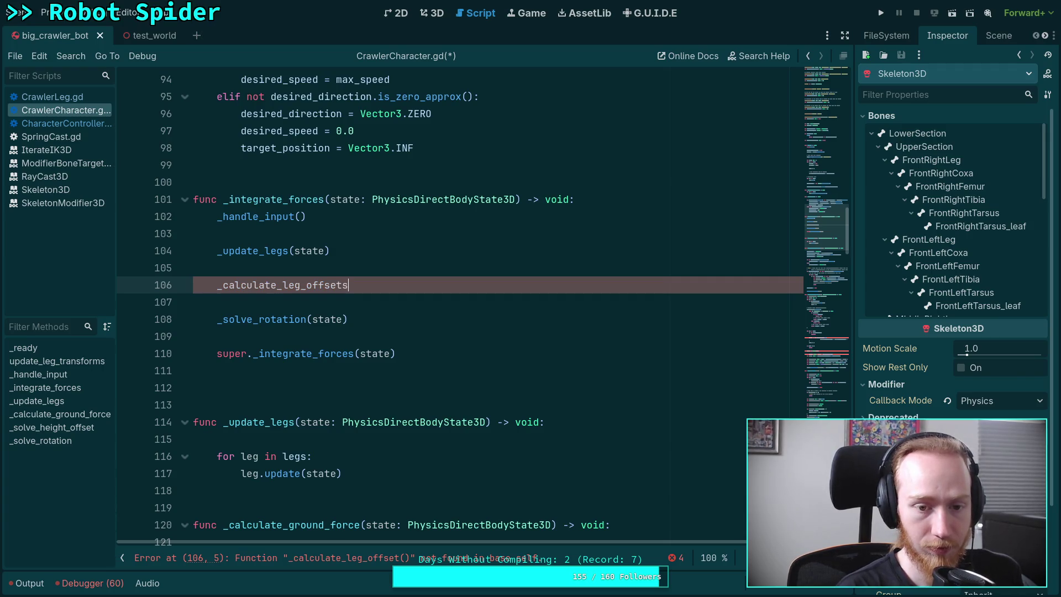
type("(state.")
key("BackSpace")
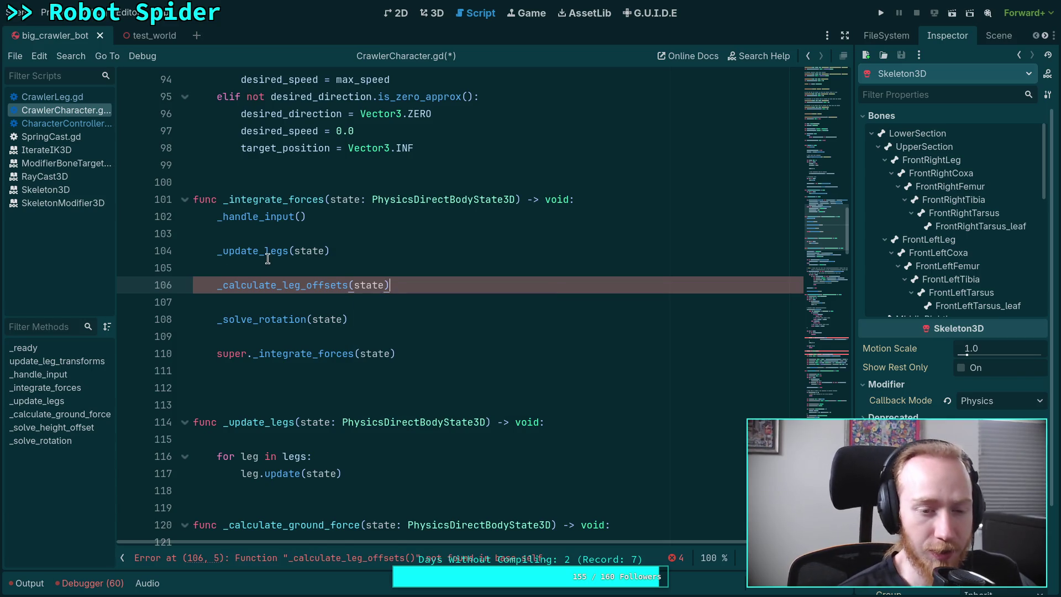
double_click(268, 252)
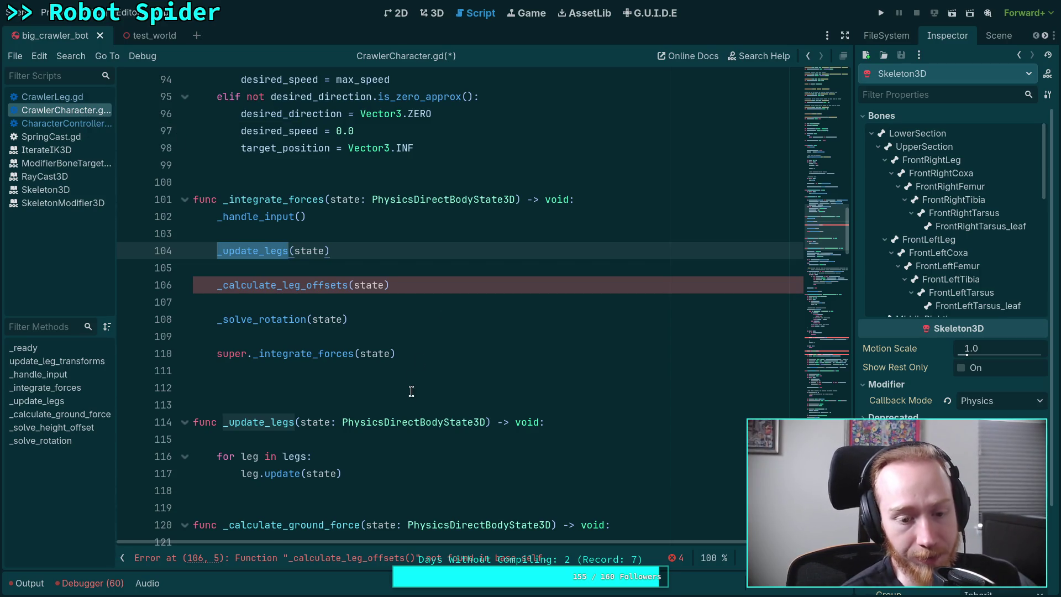
Use Lookup Symbol on leg.update to jump to its definition in CrawlerLeg.gd.
scroll(414, 379, "down", 3)
left_click(271, 313)
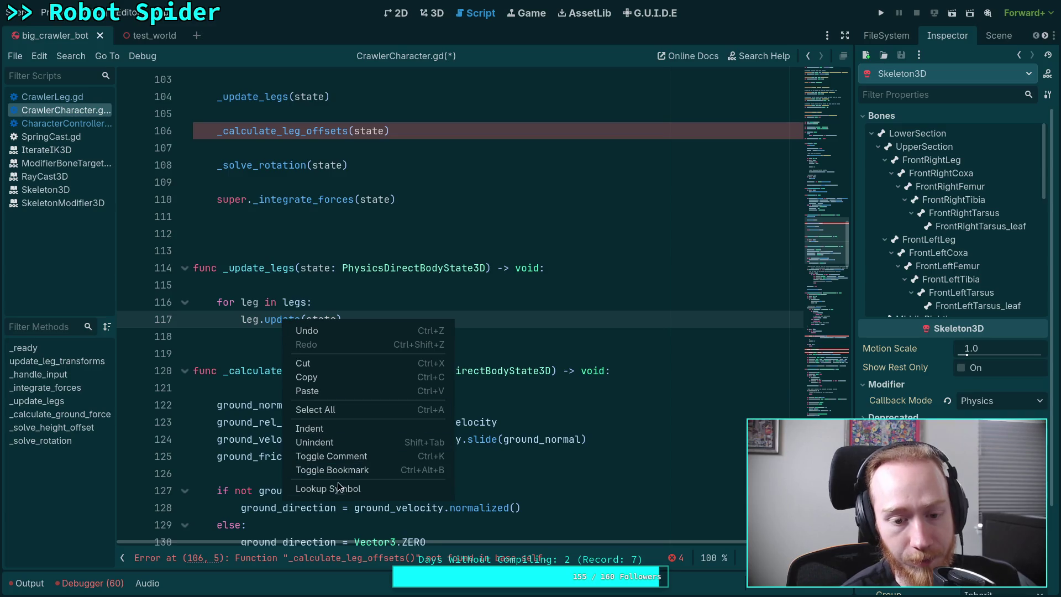
left_click(338, 489)
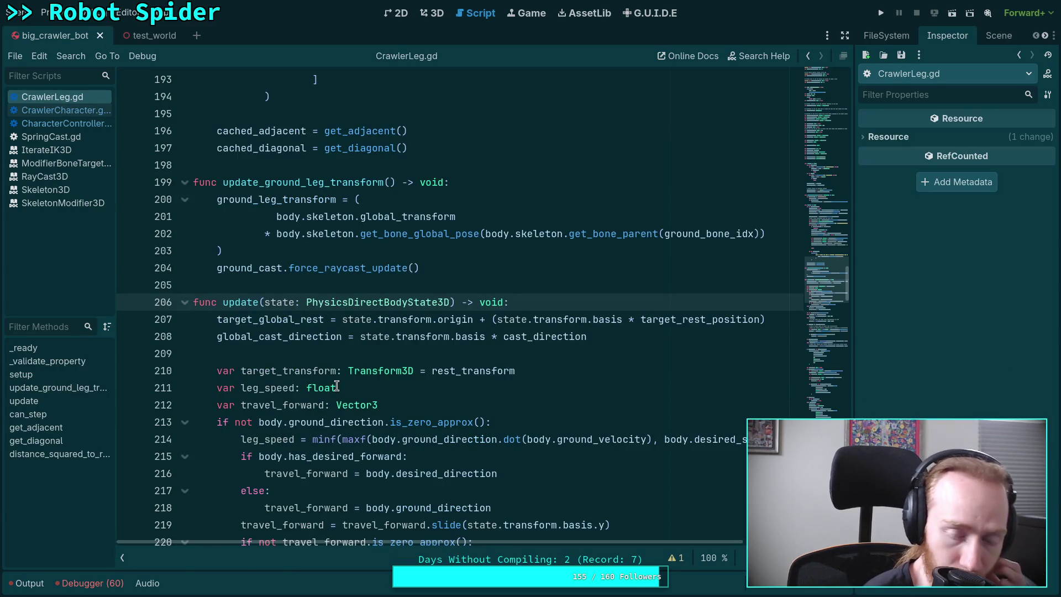
mouse_move(335, 382)
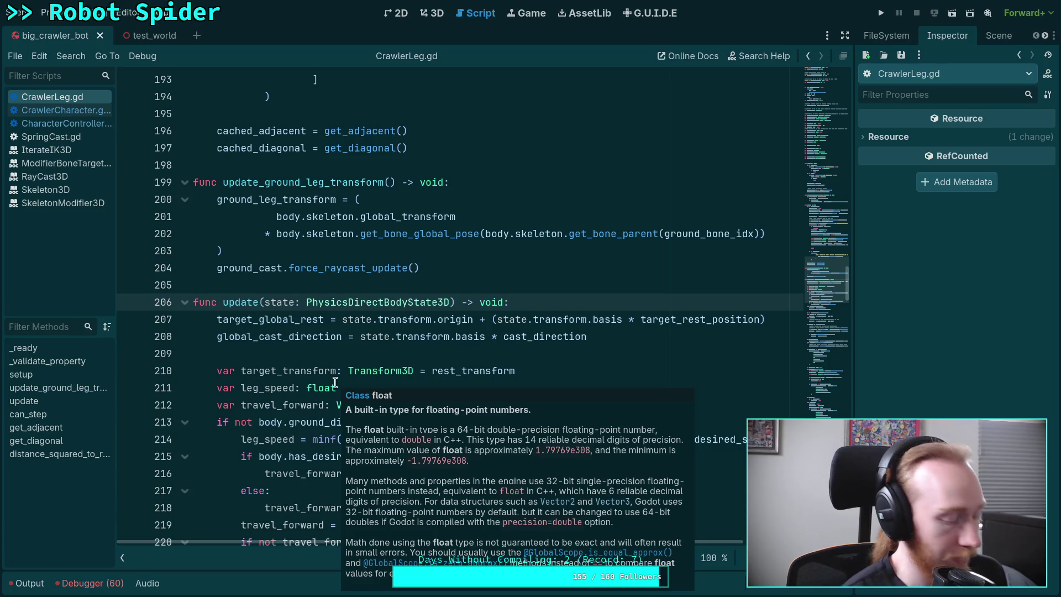
Fold the setup and _validate_property functions and review the update function.
scroll(315, 331, "up", 10)
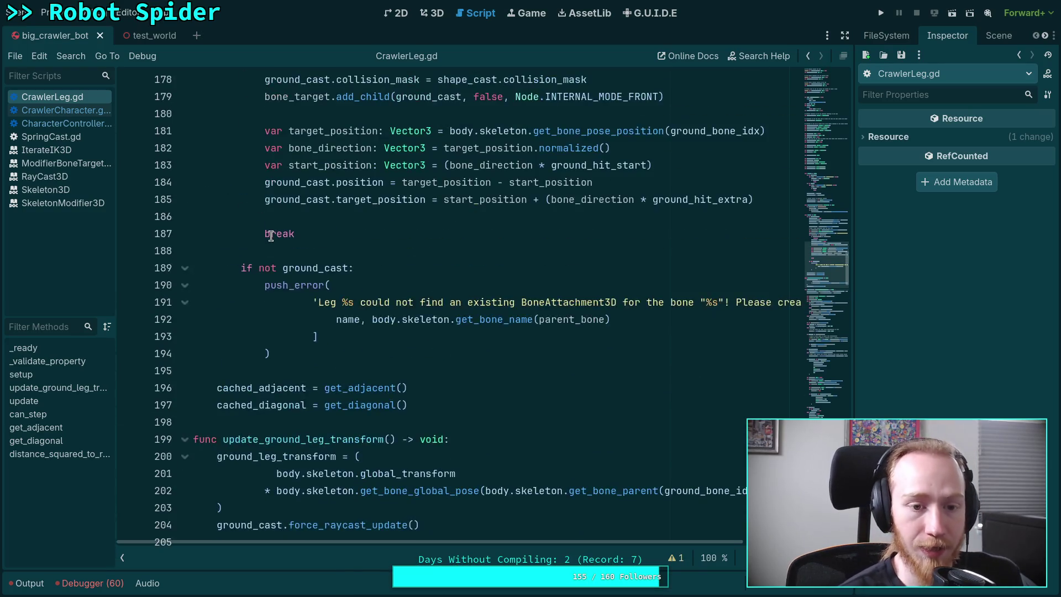
left_click(185, 354)
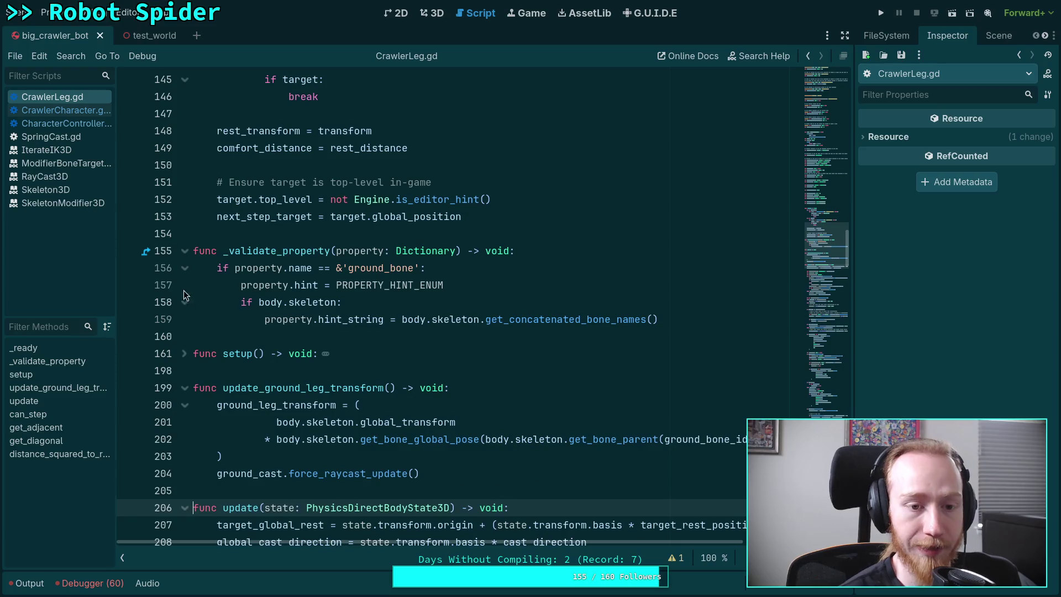
left_click(184, 250)
scroll(321, 293, "up", 5)
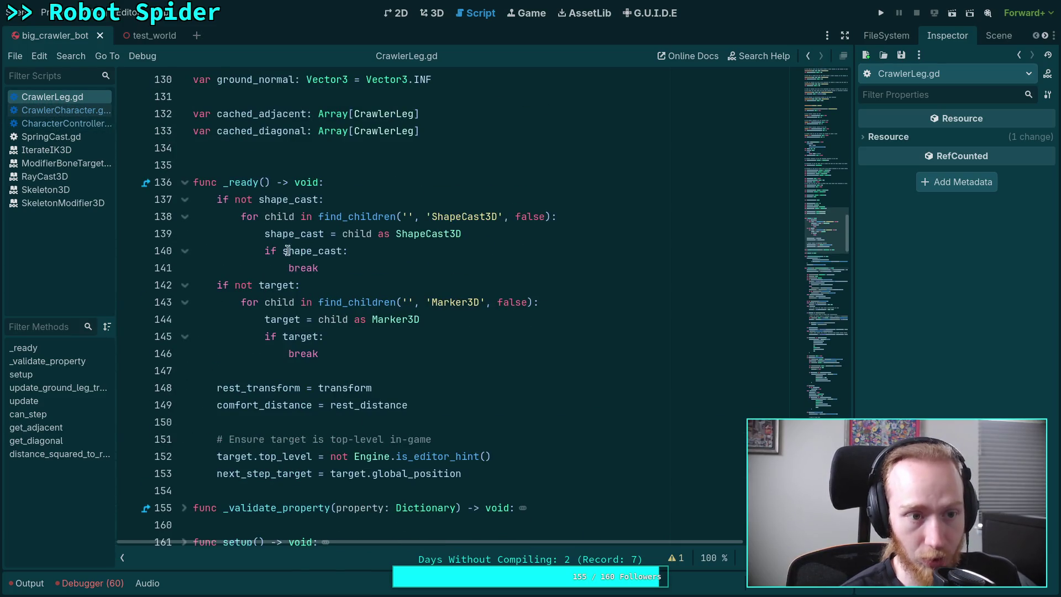
scroll(450, 331, "down", 5)
scroll(451, 331, "down", 6)
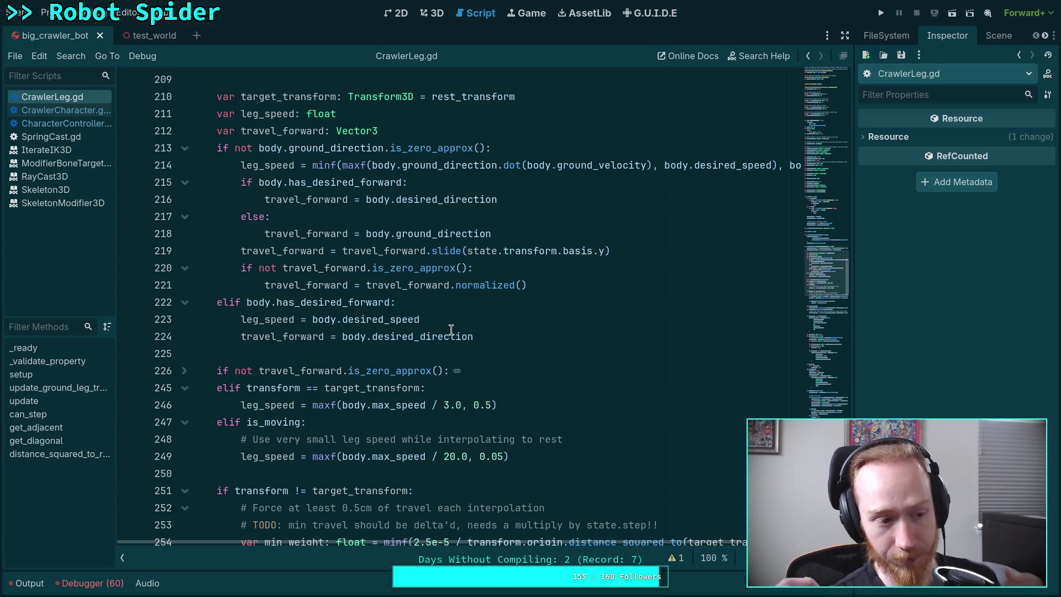
left_click(357, 354)
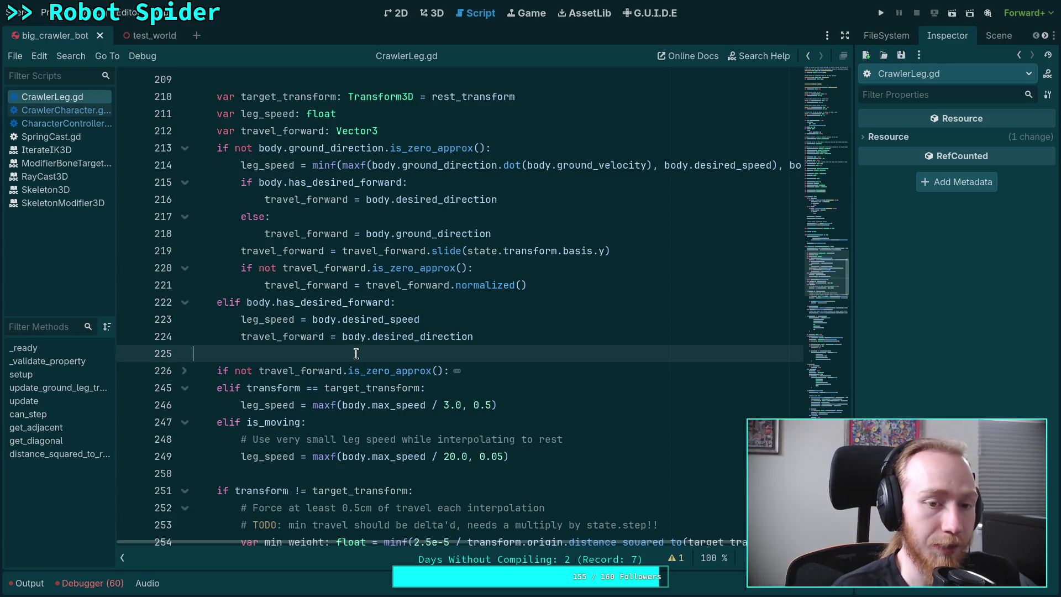
scroll(346, 356, "down", 2)
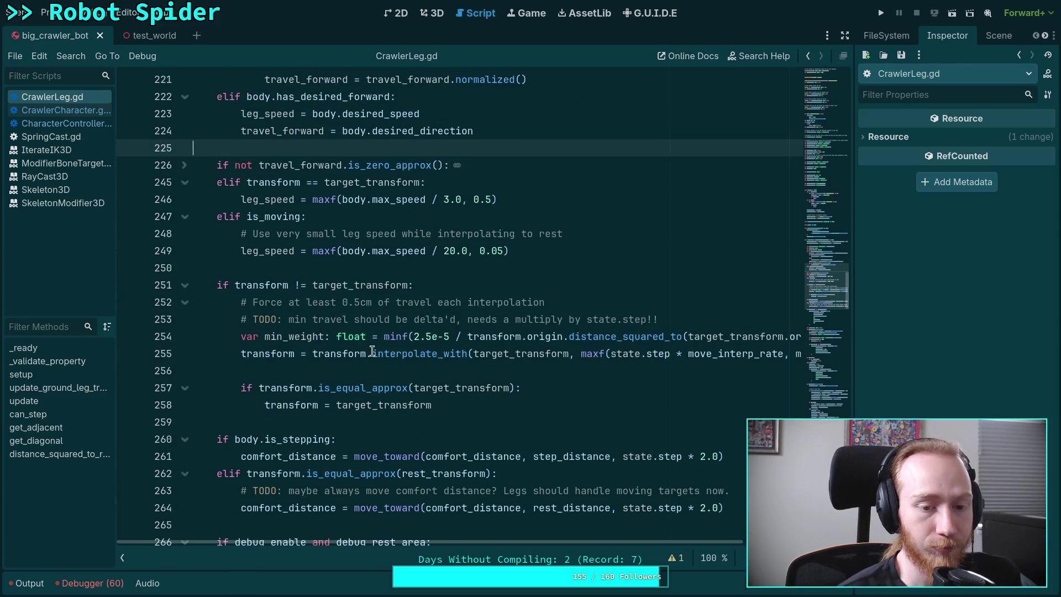
scroll(347, 339, "up", 2)
Recheck lines 105–106 in CrawlerCharacter.gd, return to CrawlerLeg.gd, then go to the Crawler Bot notes.
left_click(69, 113)
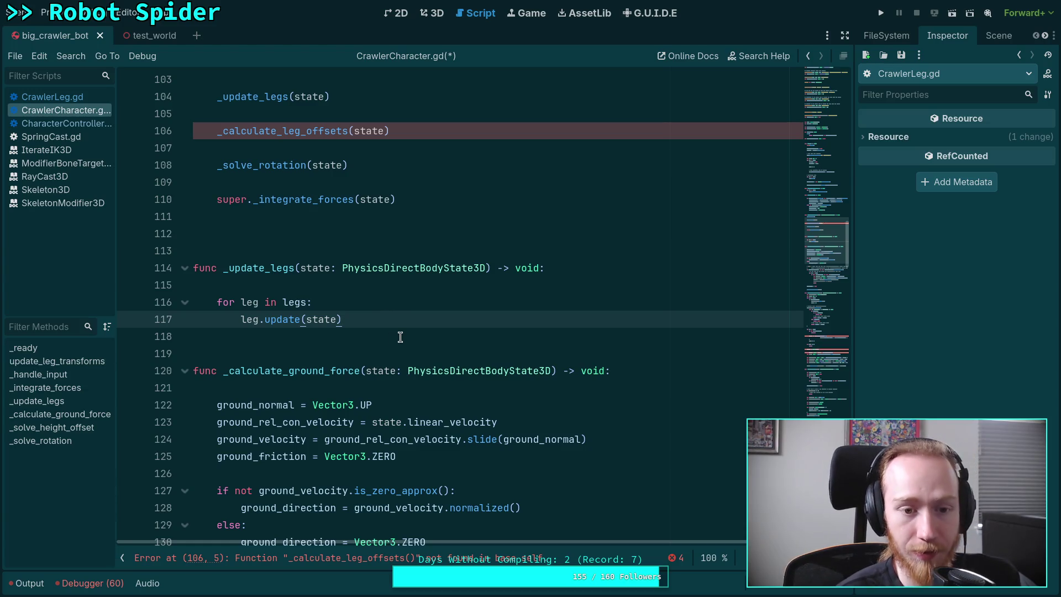
scroll(400, 337, "up", 3)
left_click_drag(406, 286, 426, 269)
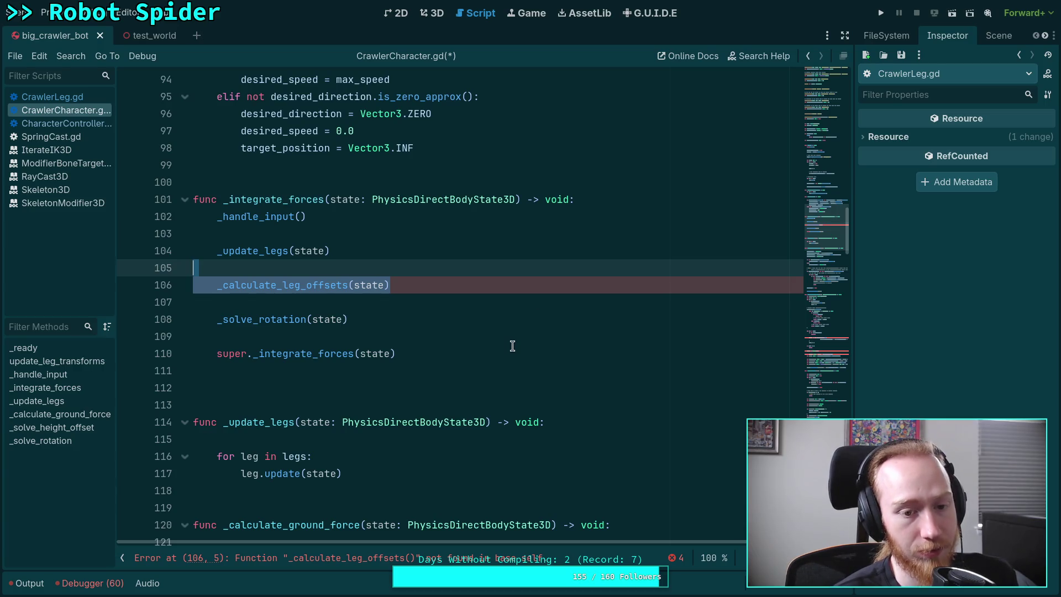
left_click(355, 334)
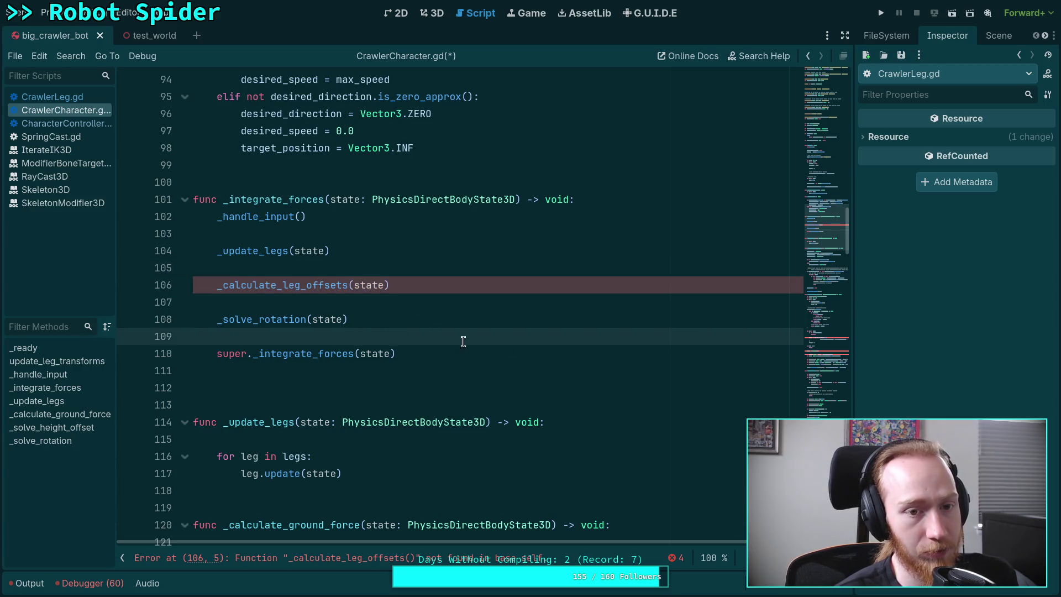
scroll(462, 341, "up", 1)
left_click(52, 97)
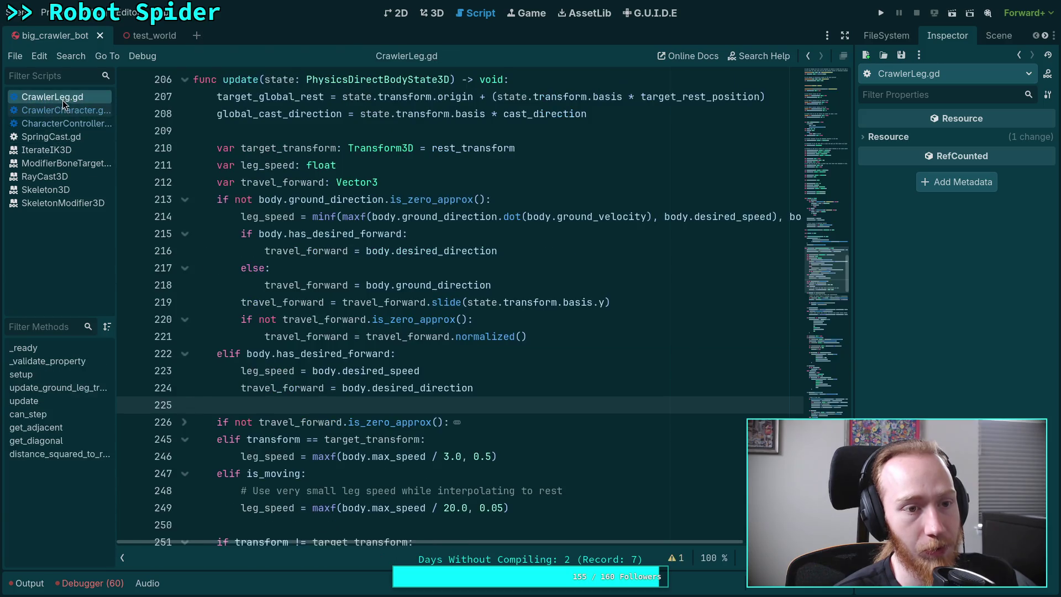
scroll(433, 347, "down", 6)
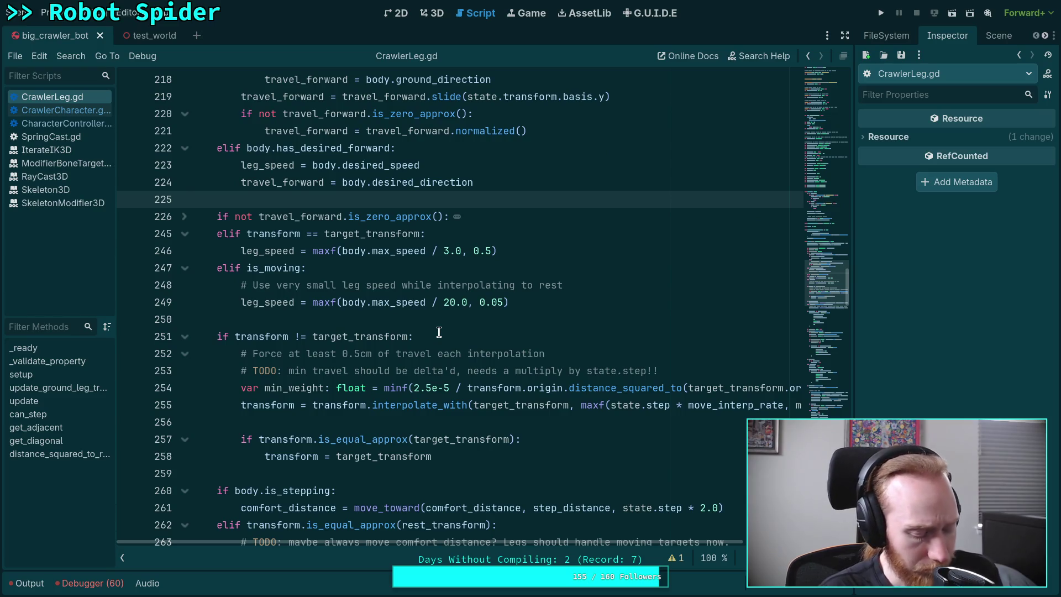
key("alt+Tab")
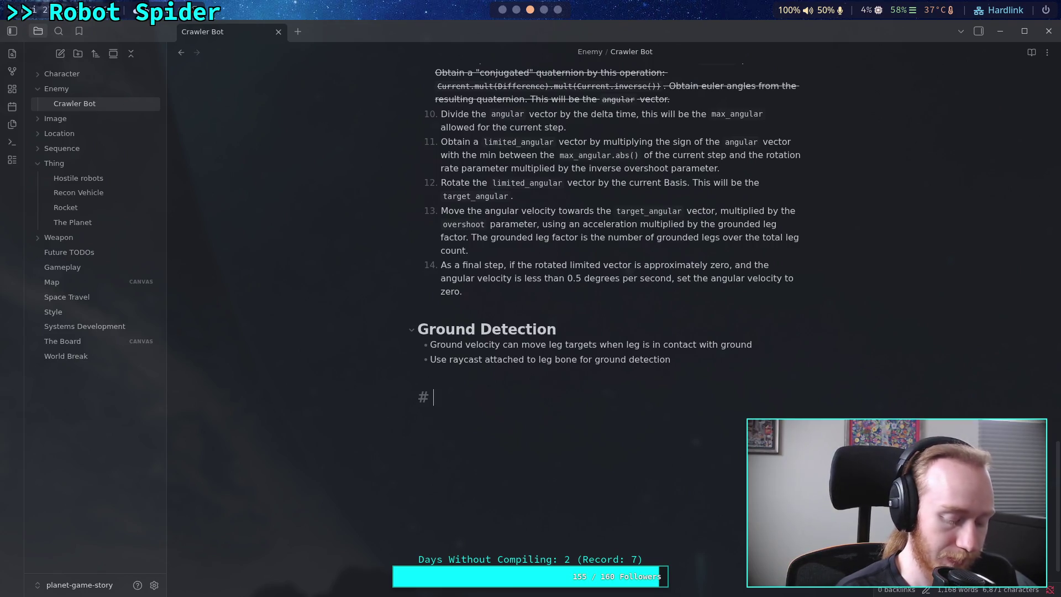
Add the heading 'Height Offset (+ Bonus Orientation)' to the Crawler Bot note.
type("Height Fo")
key("BackSpace")
key("BackSpace")
type("Otf")
key("BackSpace")
key("BackSpace")
type("ffset")
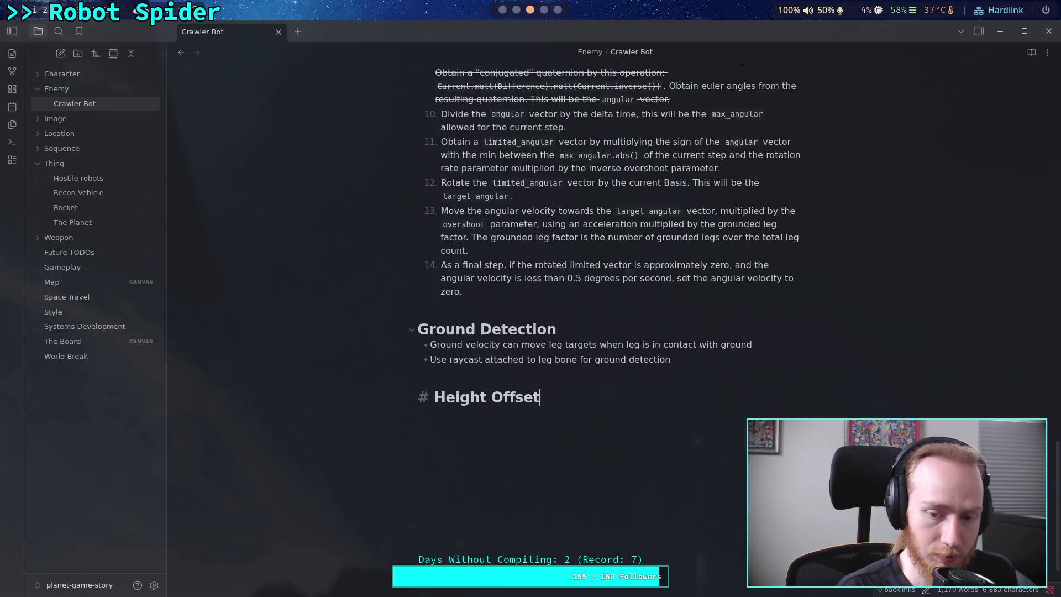
type(" (")
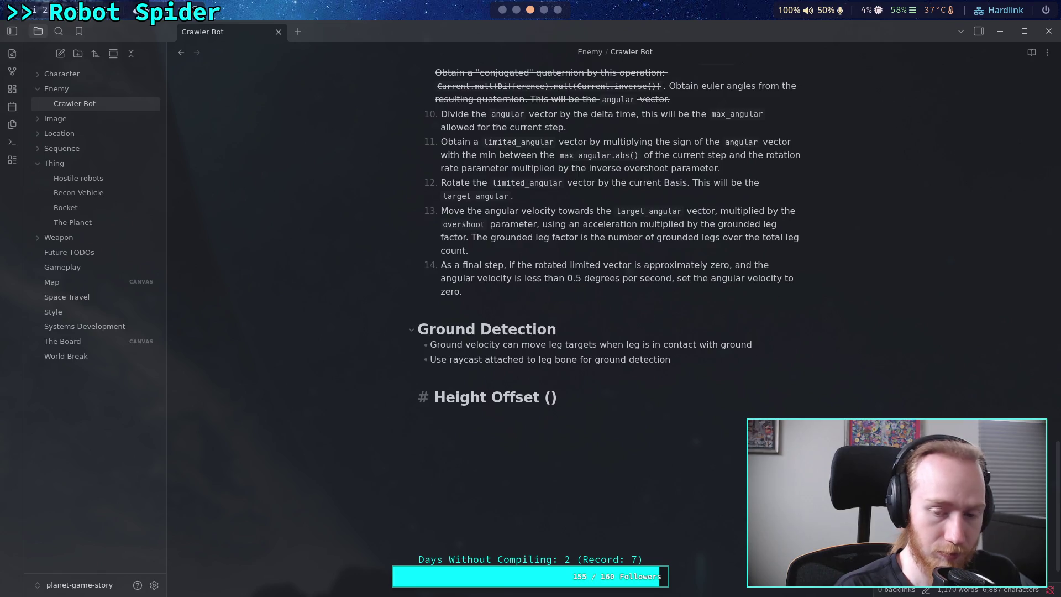
type("+ Bonus ")
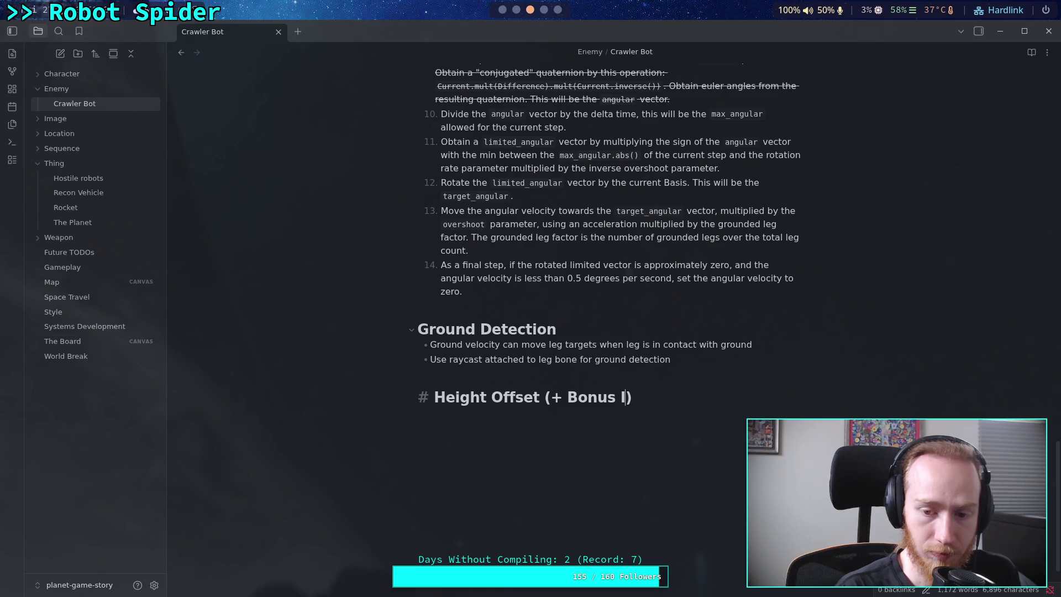
type("E")
key("BackSpace")
type("Orienta")
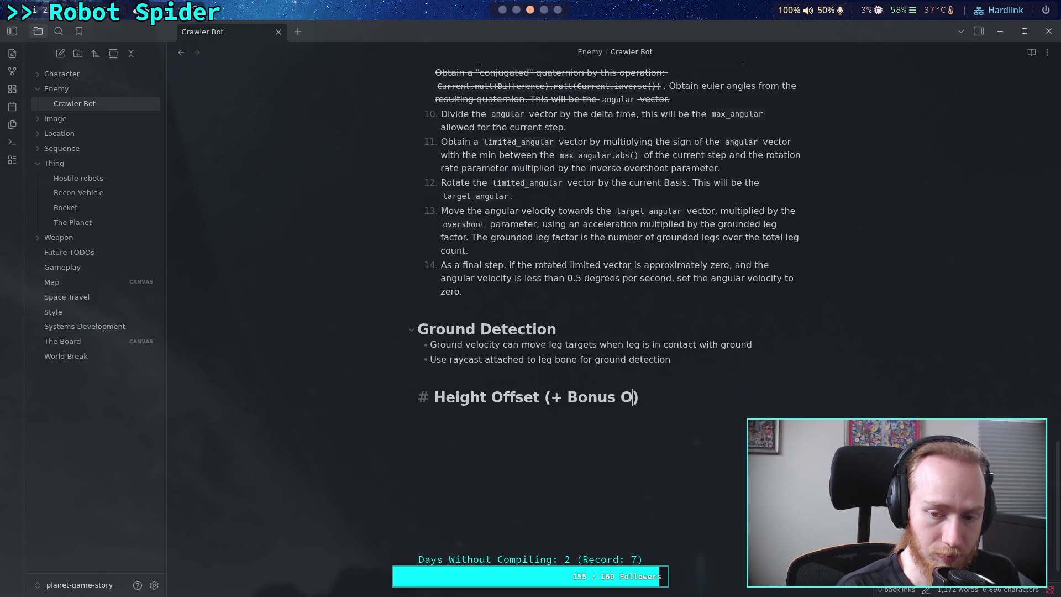
type("tion")
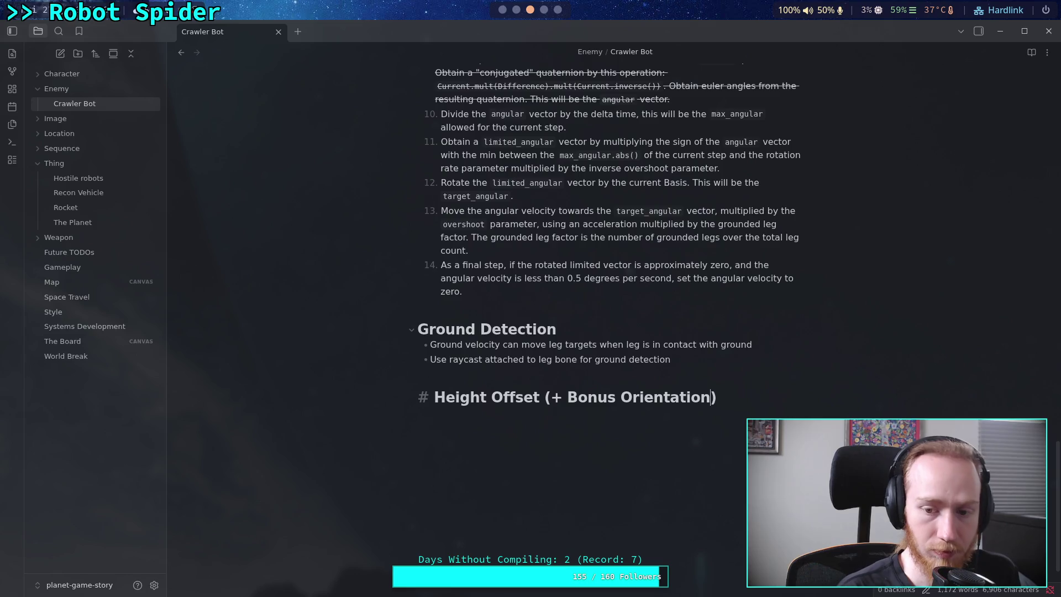
key("Return")
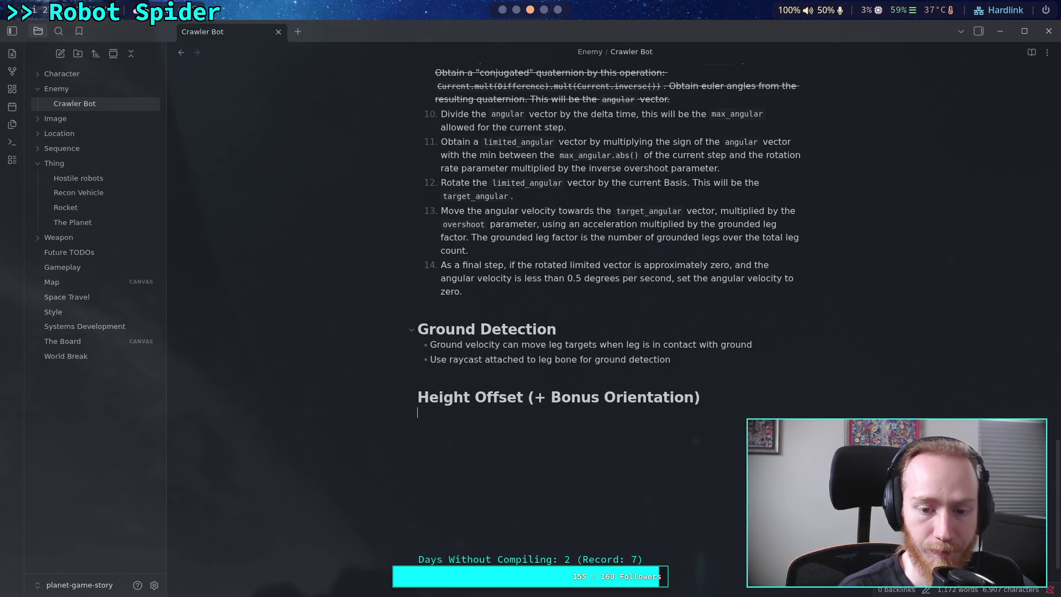
Start numbered step 1: 'For each grounded leg calculate'.
type("-")
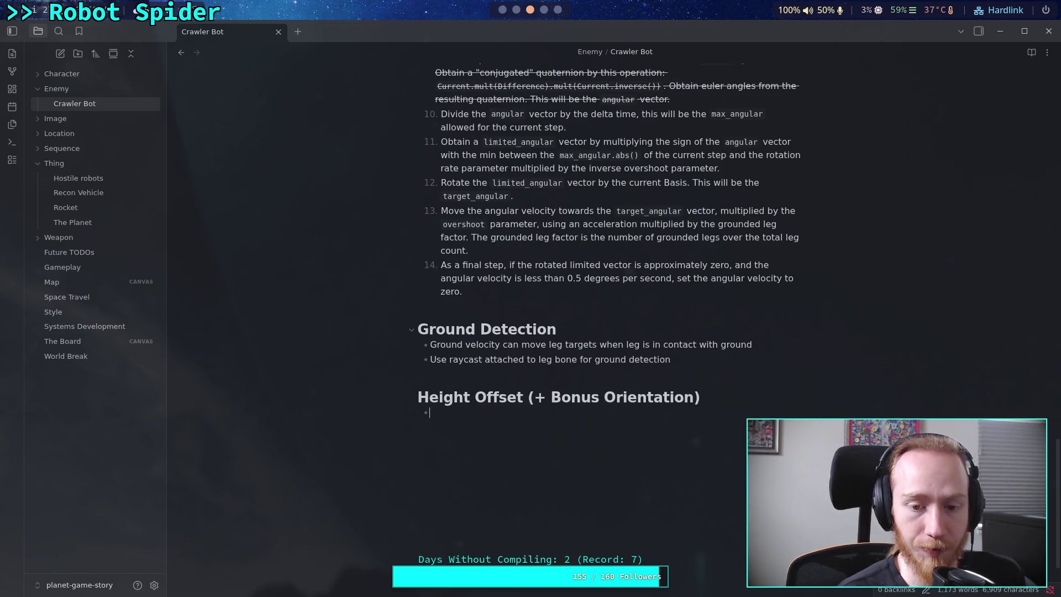
key("BackSpace")
type("1.")
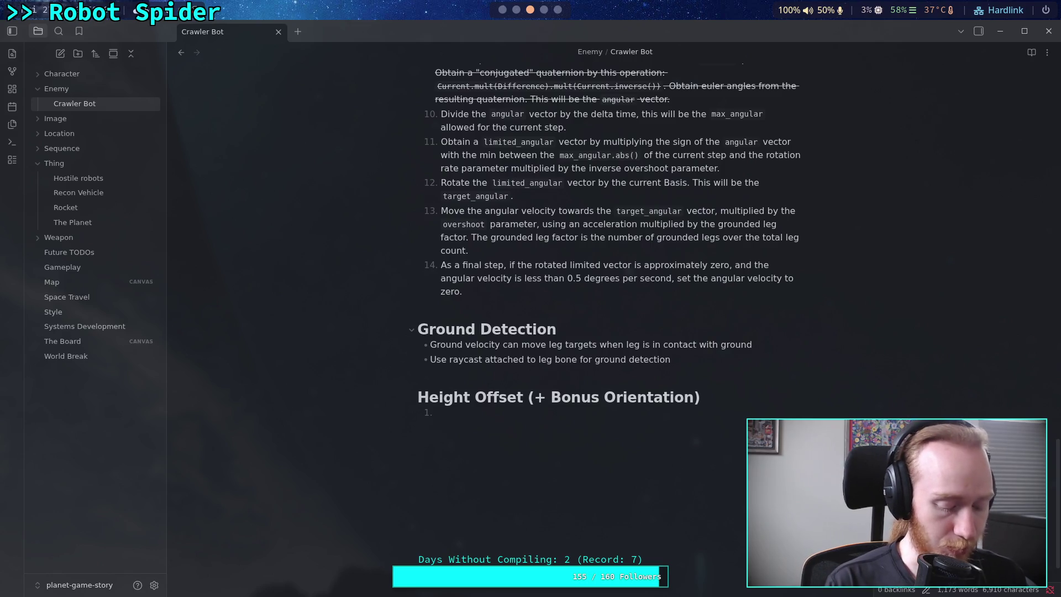
type("For each leg, ")
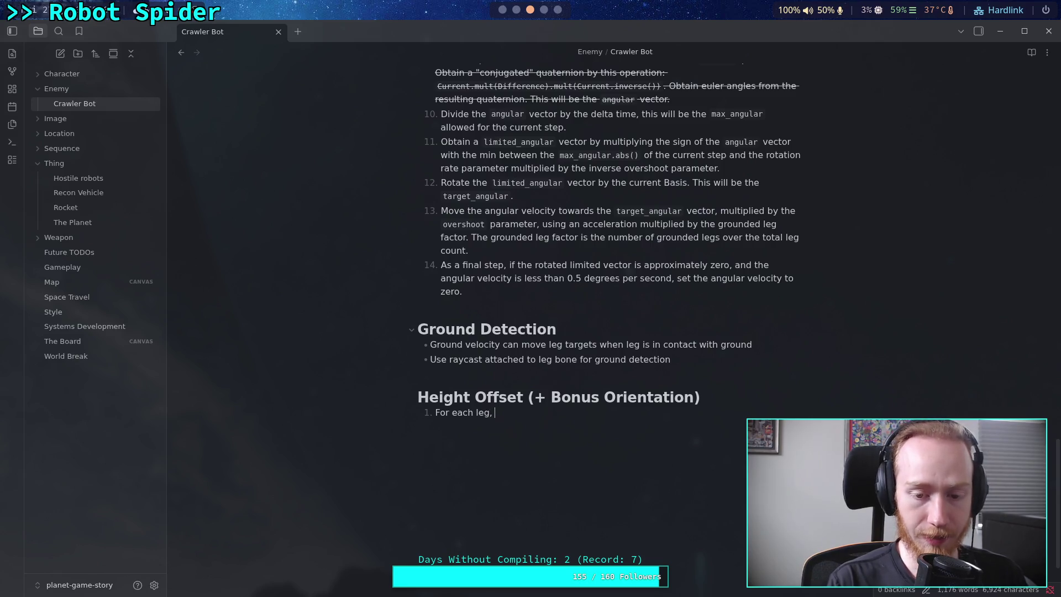
key("BackSpace")
key("BackSpace")
key("BackSpace")
key("BackSpace")
key("BackSpace")
type("ground")
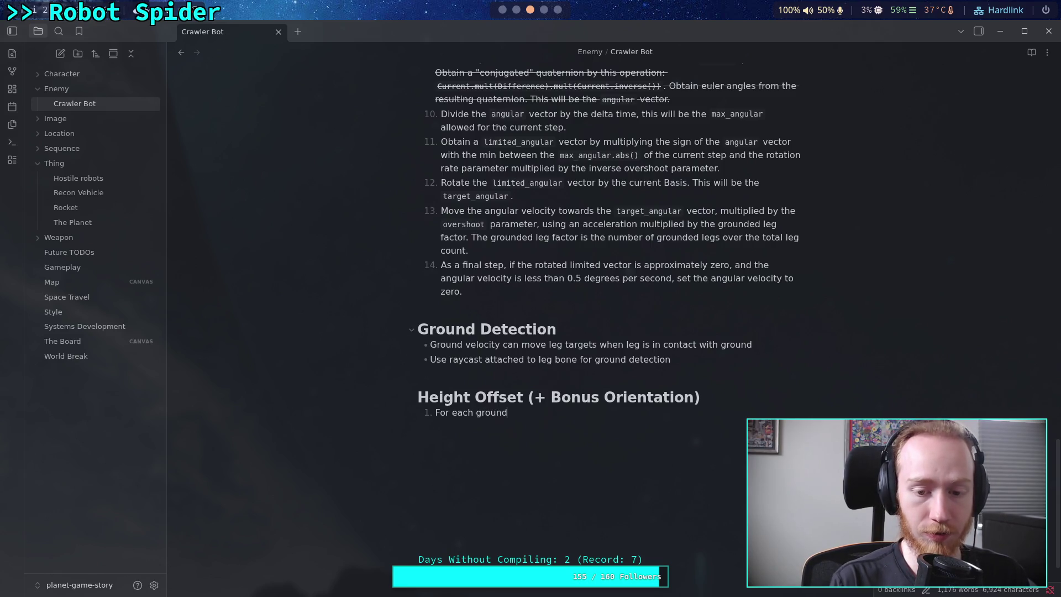
type("ed leg,")
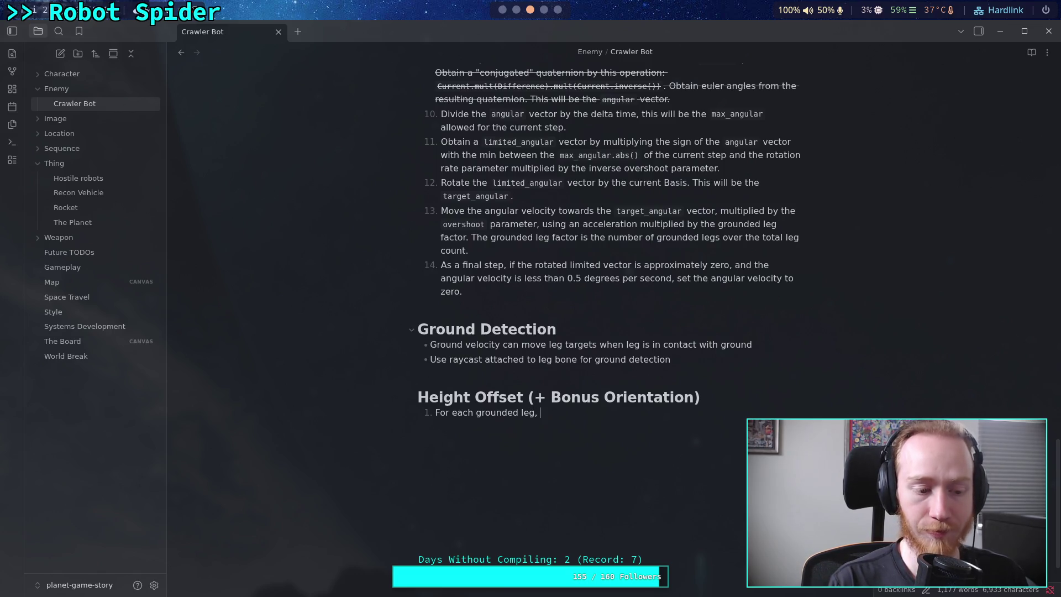
type(" calculate")
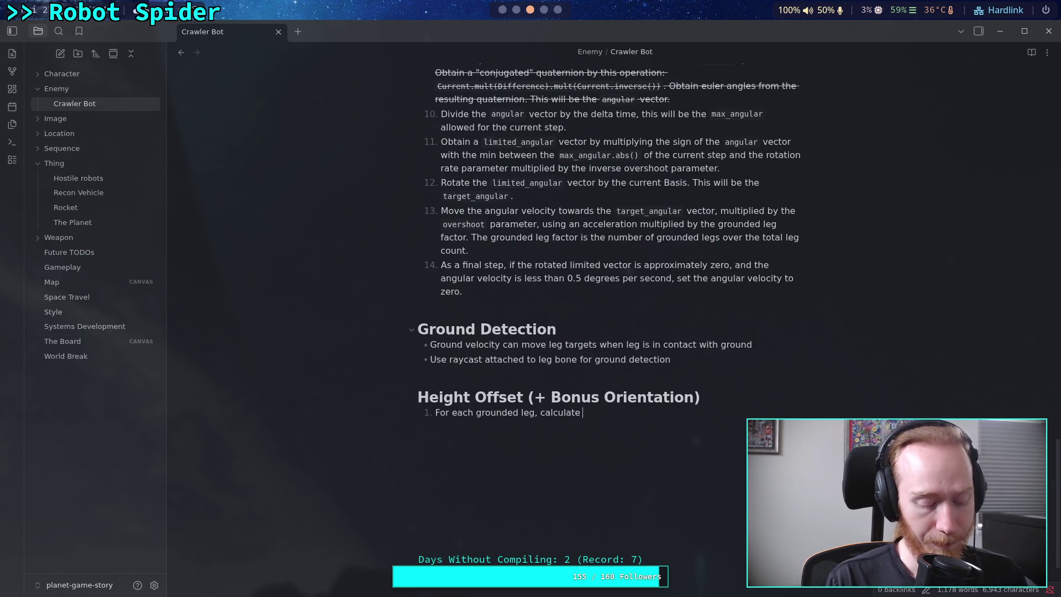
Draft step 1's height offset as a dot product with the leg's ground vector, then start erasing it.
type("a height offset which is from ")
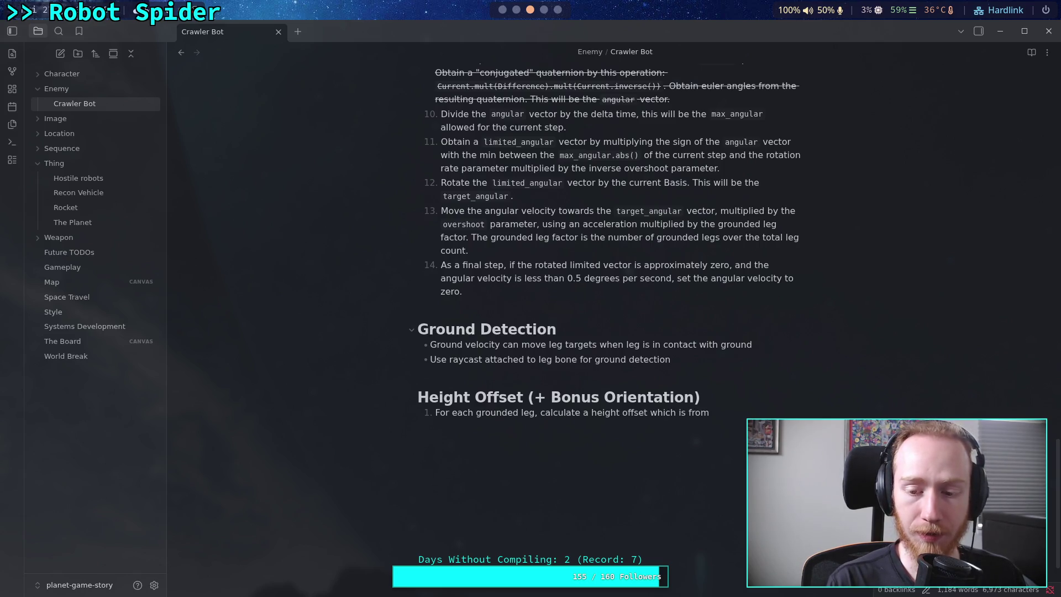
type("the")
key("ctrl+BackSpace")
key("ctrl+BackSpace")
type("the le")
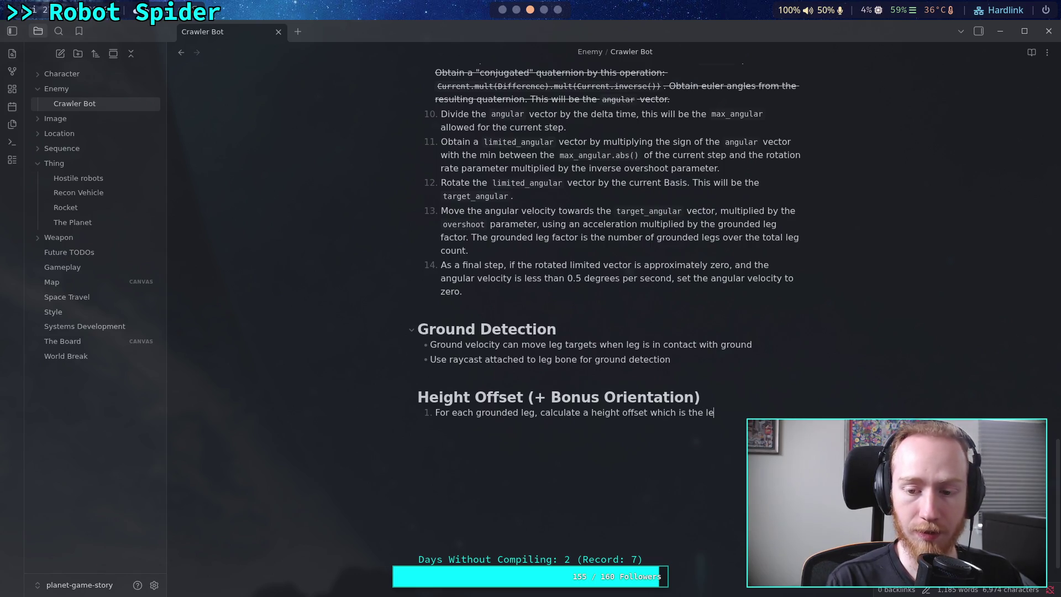
type("ngth of the vector")
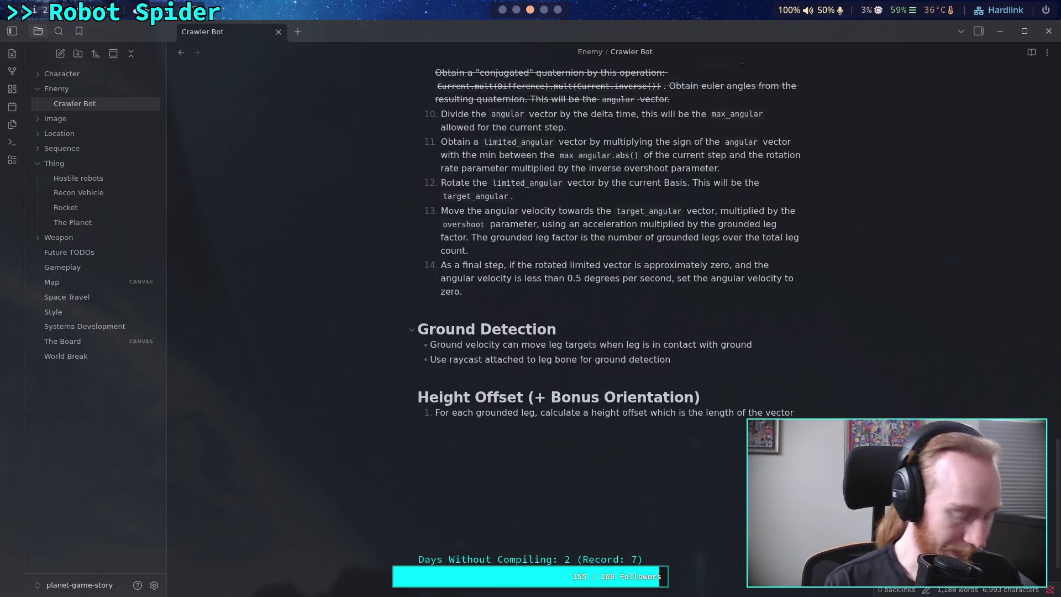
key("BackSpace")
key("BackSpace")
key("BackSpace")
type("dot product of the vecto")
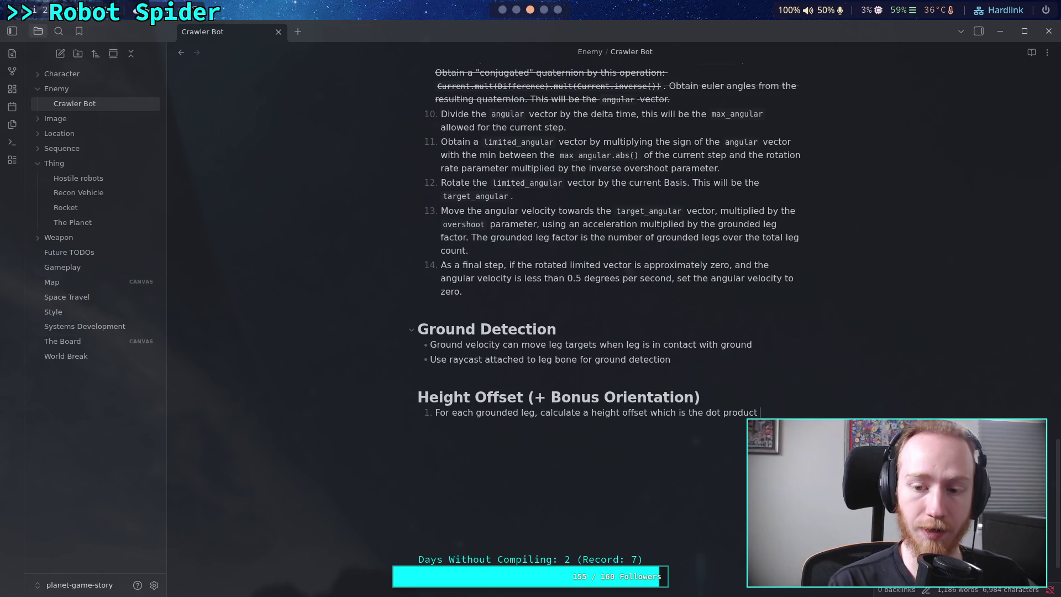
key("BackSpace")
key("BackSpace")
key("BackSpace")
type("leg")
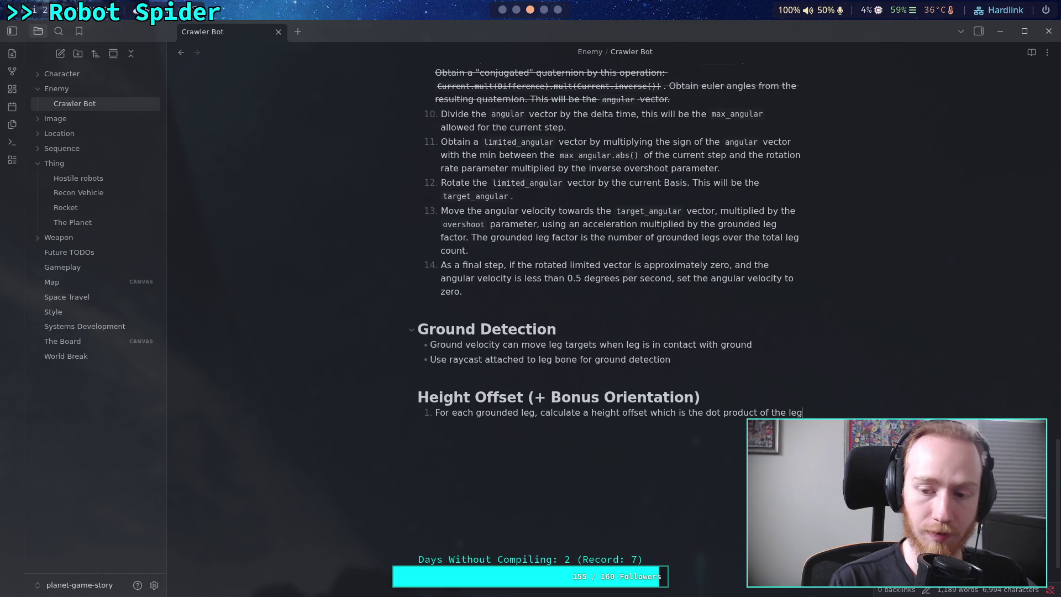
type("'s ground vector ")
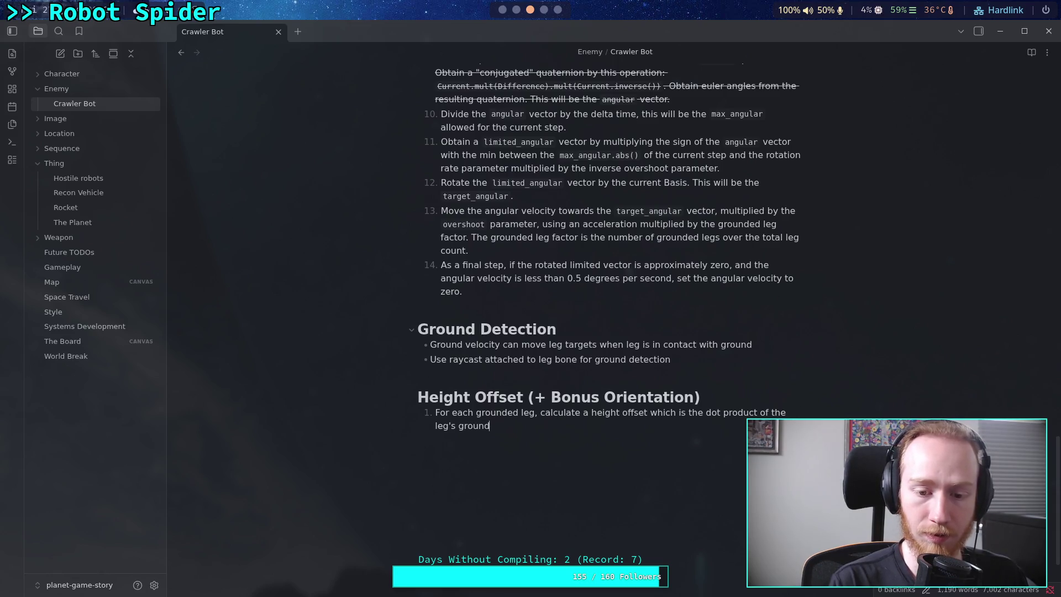
type("with the ")
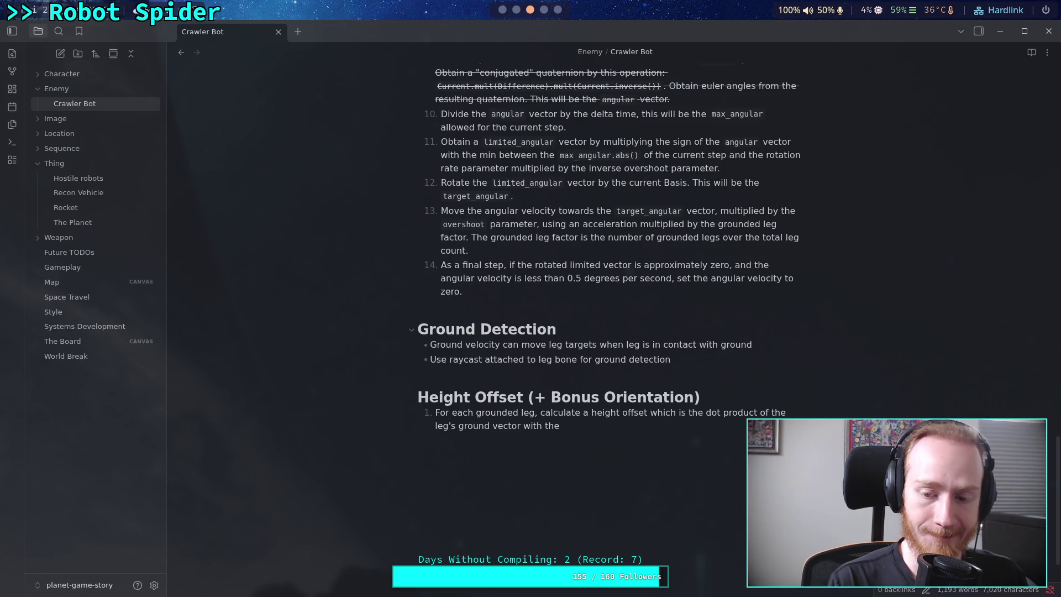
type("vector ")
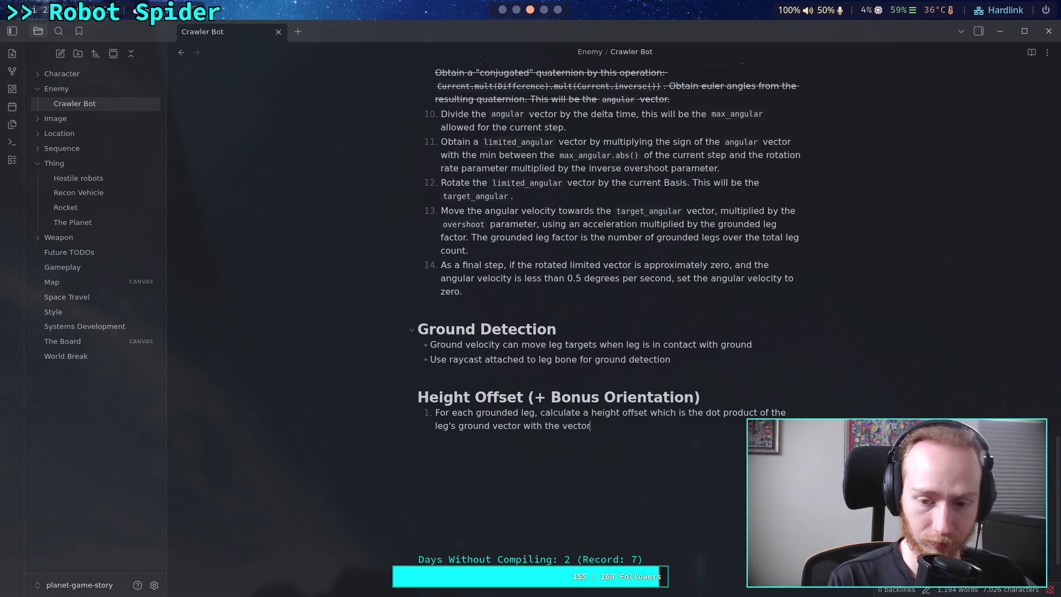
type("pointing ")
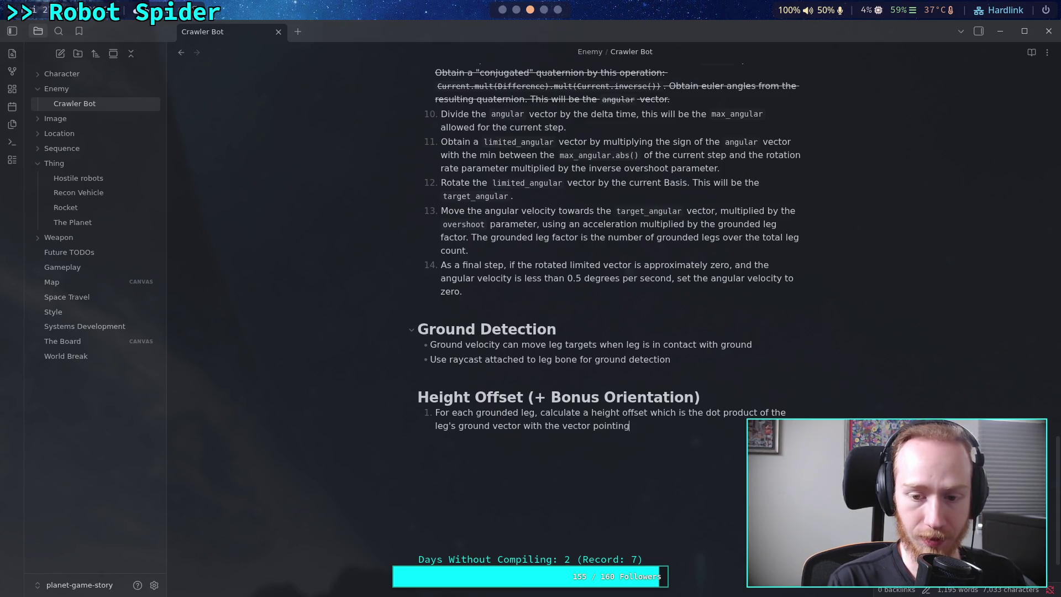
type("from the leg")
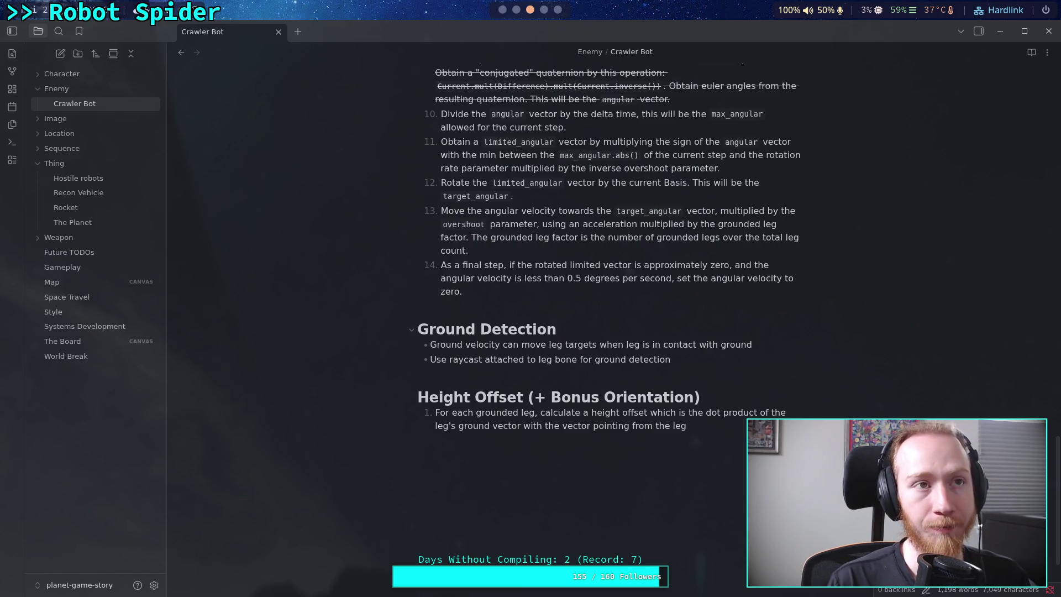
key("ctrl+BackSpace")
key("ctrl+BackSpace")
key("ctrl+BackSpace")
key("ctrl+BackSpace")
key("ctrl+BackSpace")
key("ctrl+BackSpace")
key("ctrl+BackSpace")
key("ctrl+BackSpace")
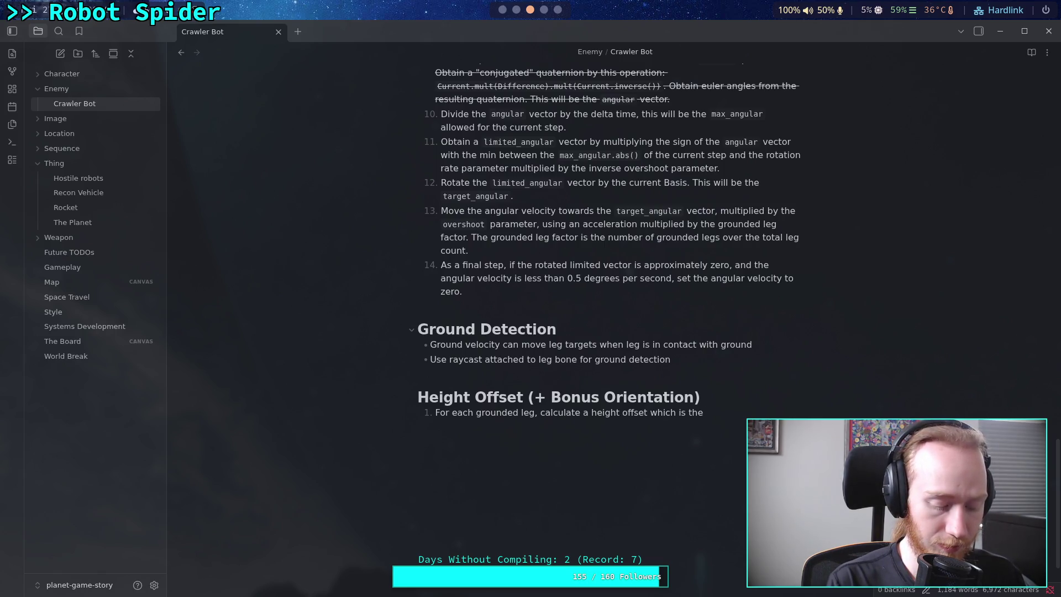
Define step 1's offset as the leg attachment point's distance from the ground plane.
type(" distane")
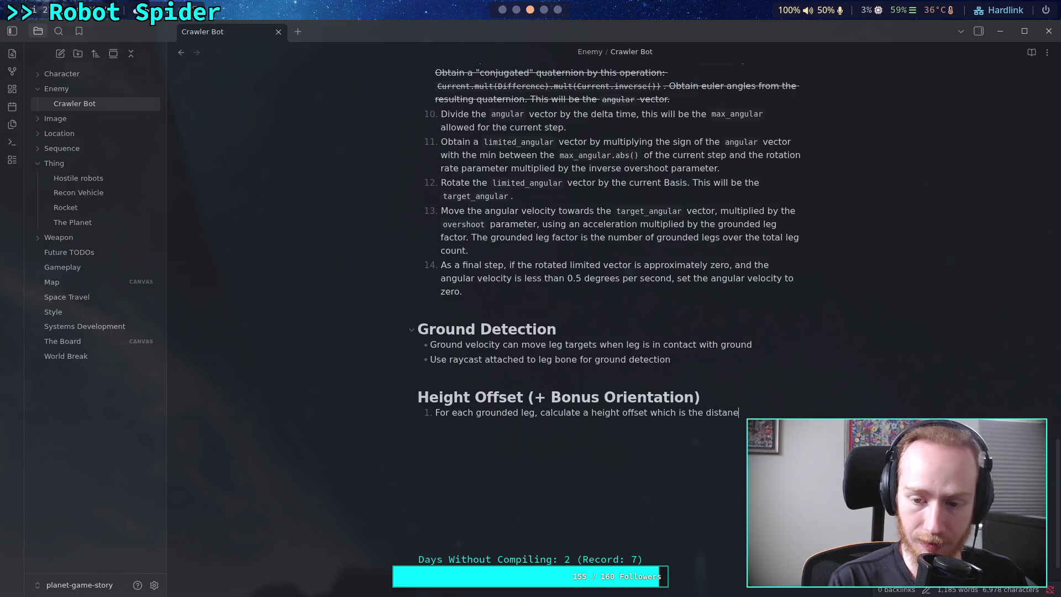
key("BackSpace")
type("ce of the ")
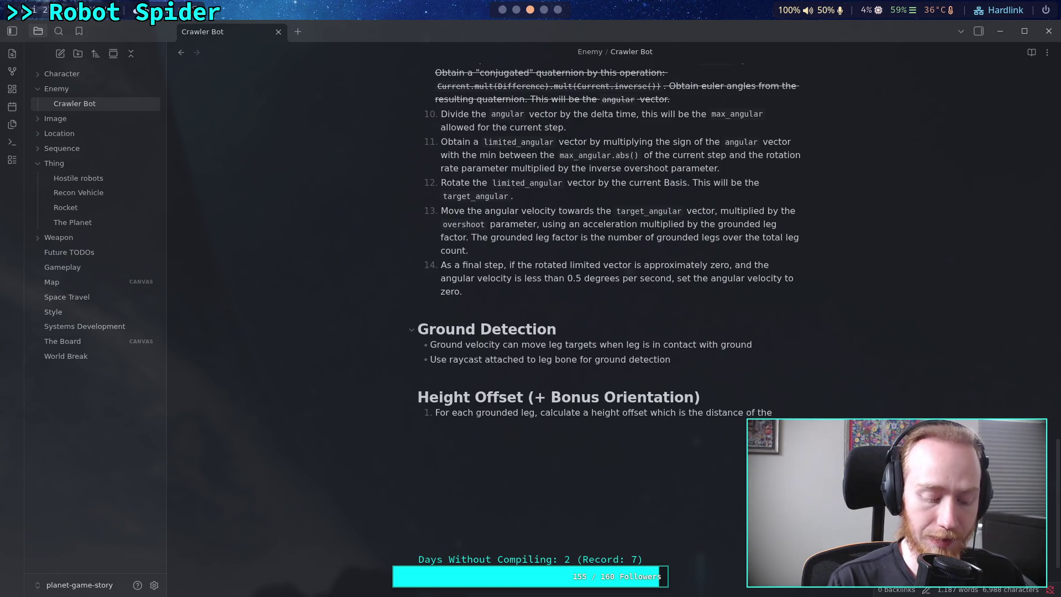
type("leg's at")
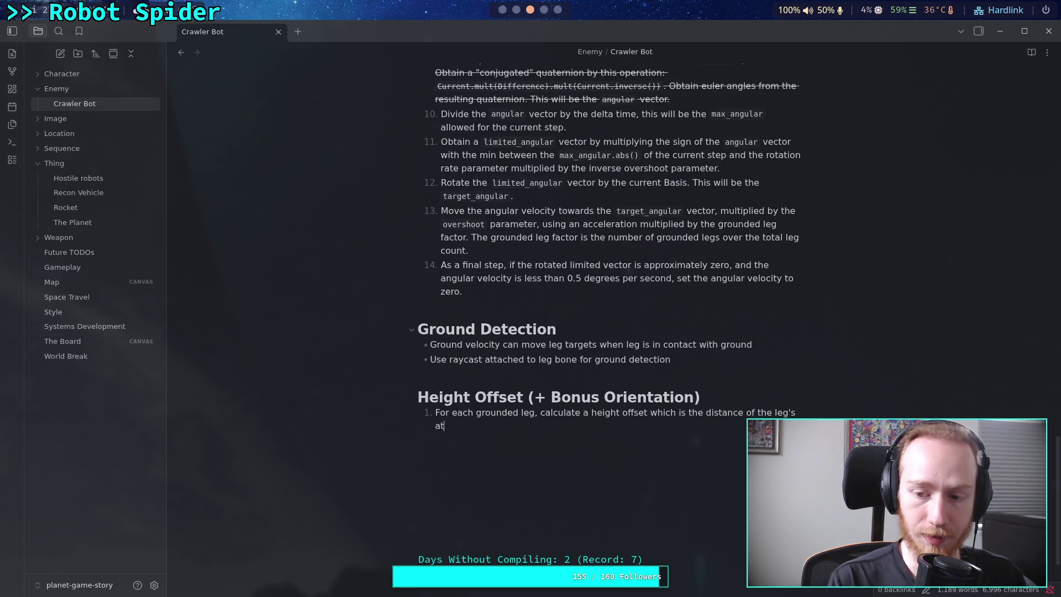
type("tachment point ")
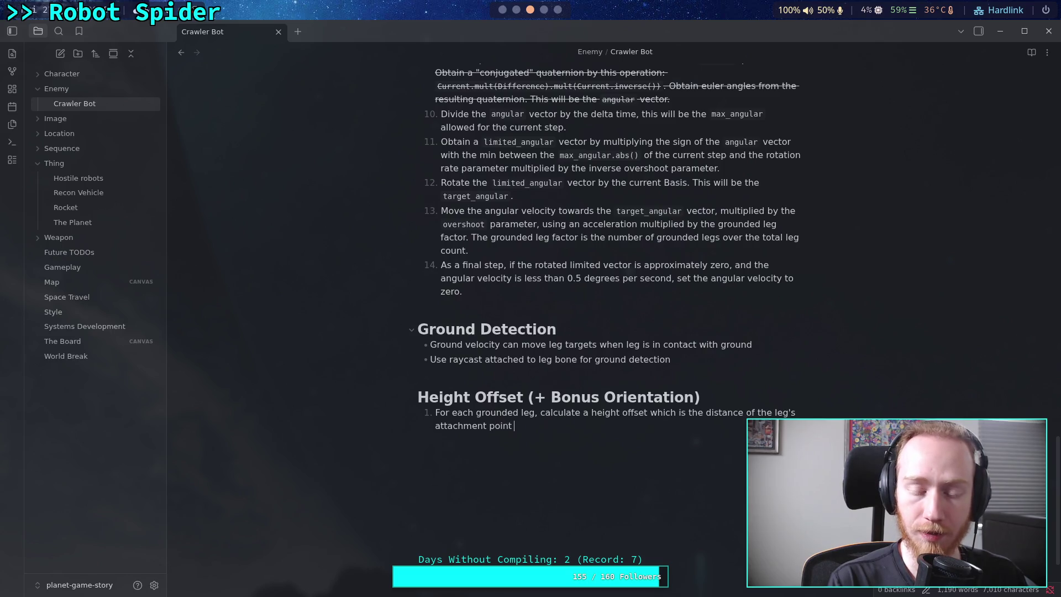
type("from the plane ")
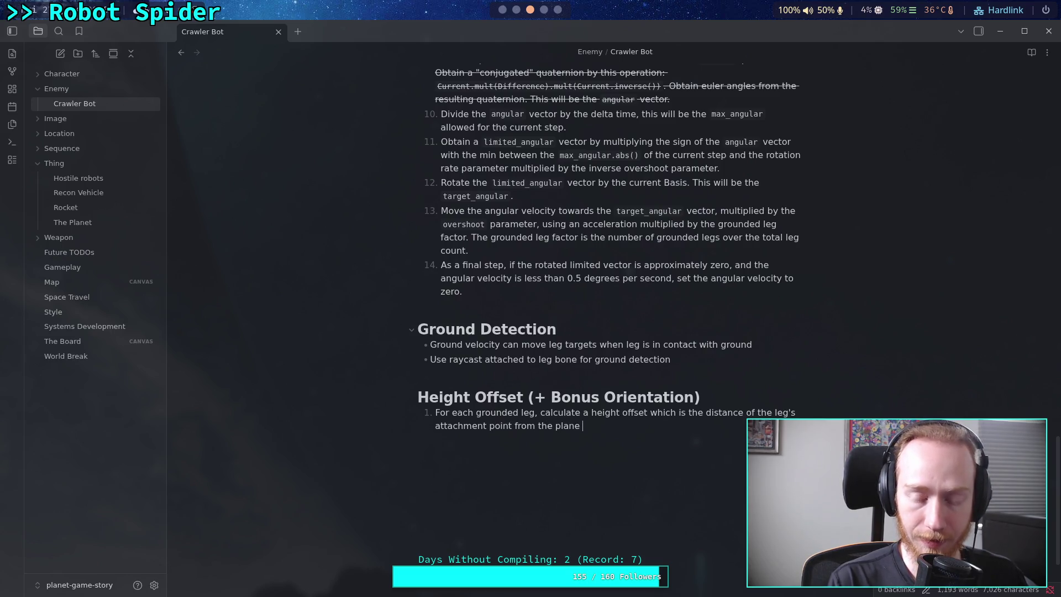
type("define")
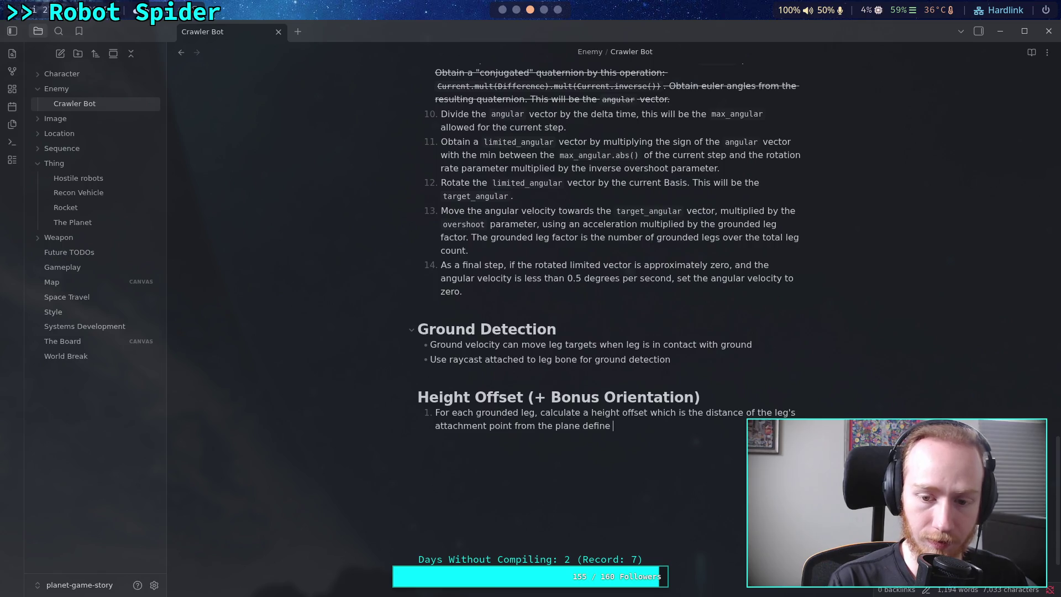
type("d by the ")
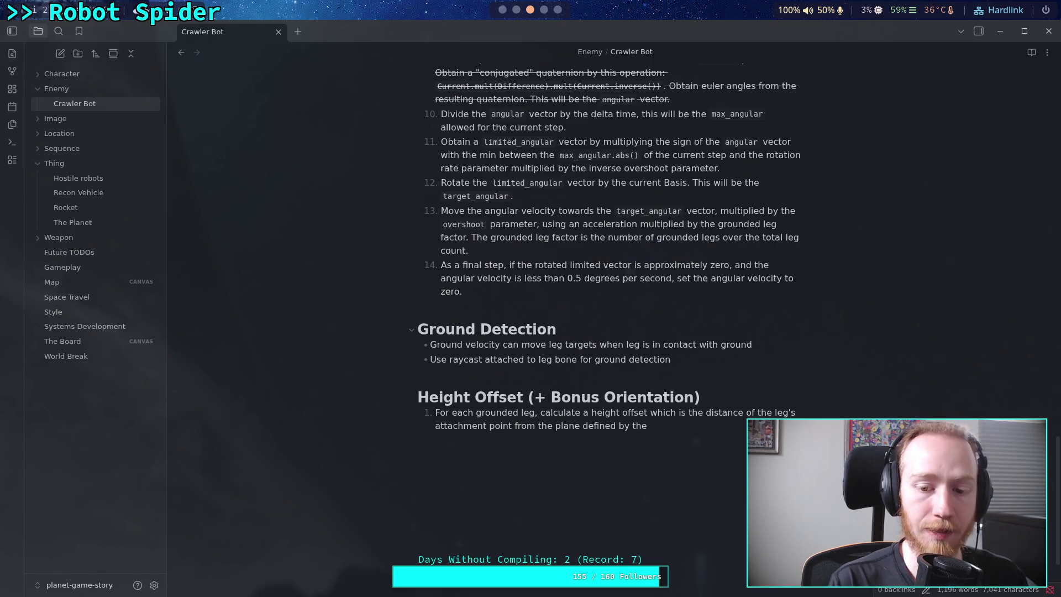
type("ground")
type(" normal and co")
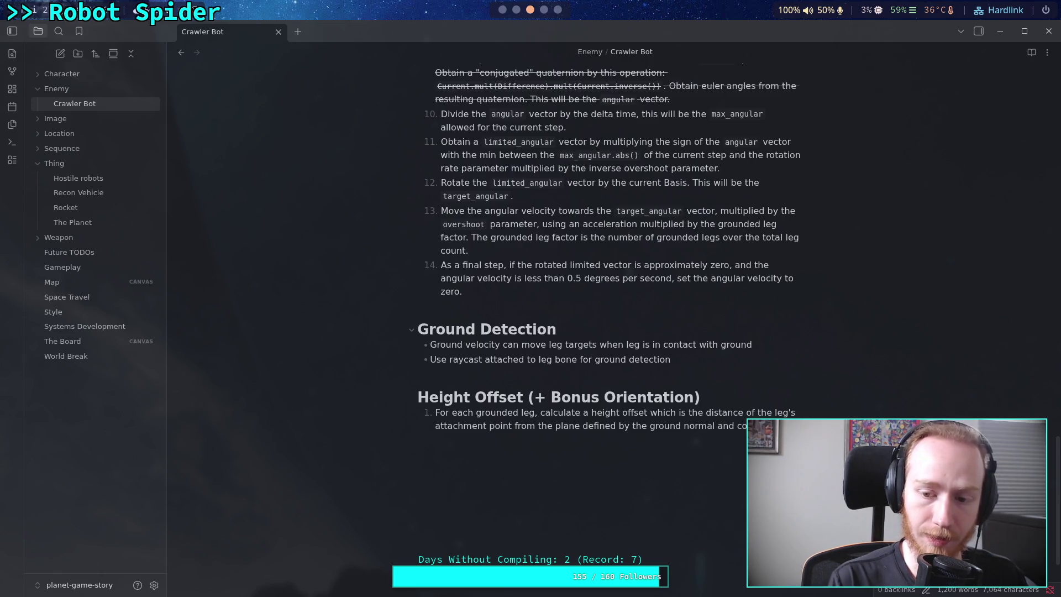
type("t with the ground")
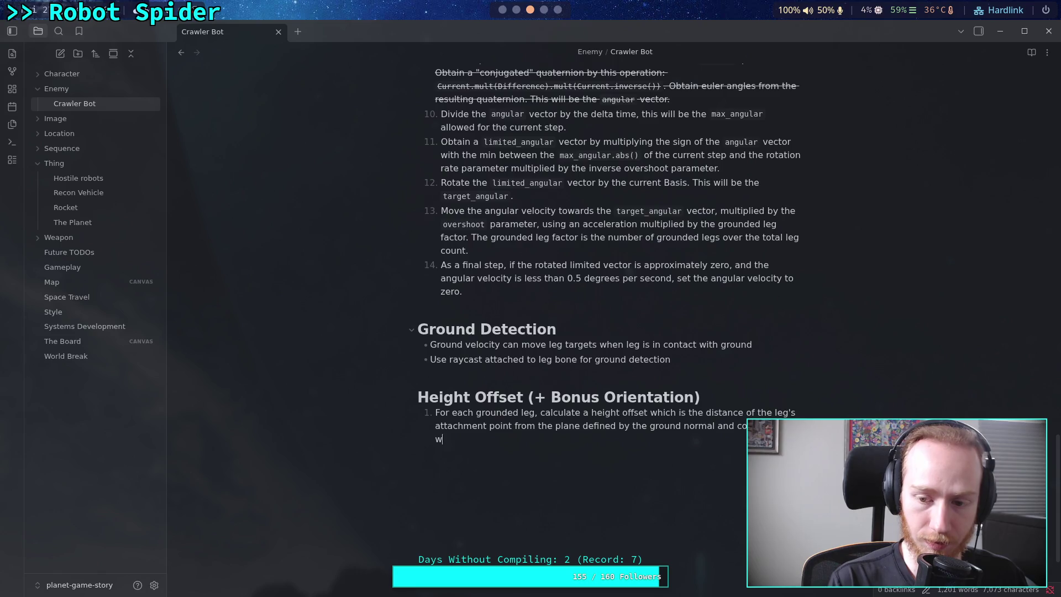
type(".")
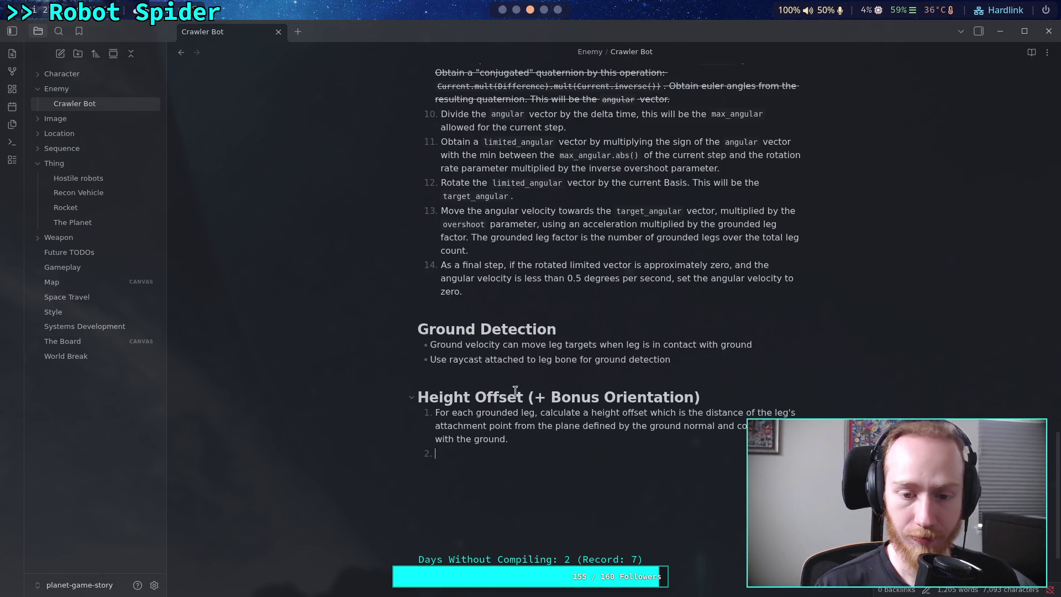
left_click_drag(435, 412, 534, 414)
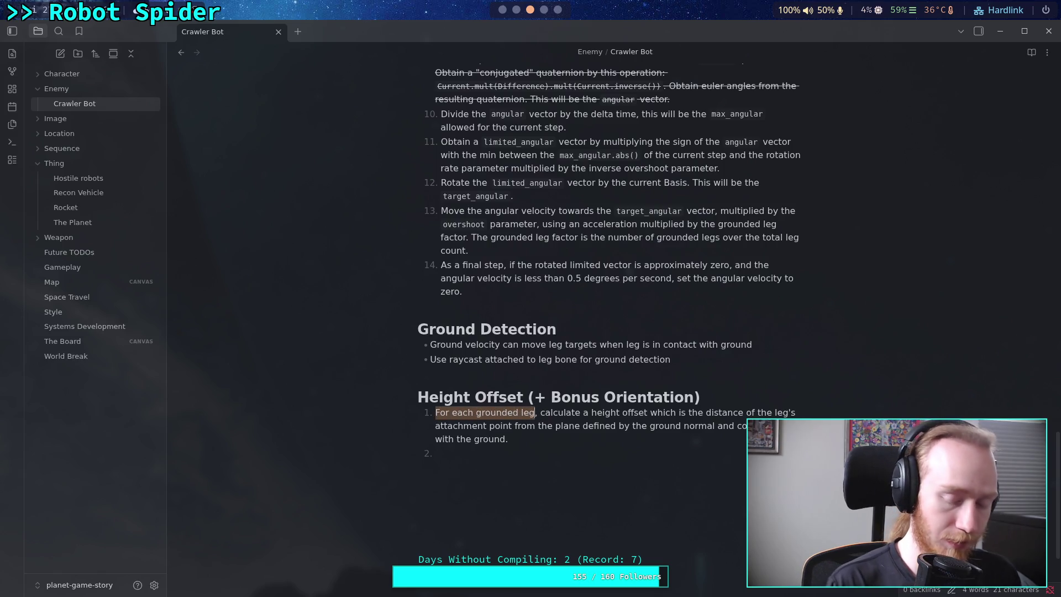
Write step 1 as 'Within the CrawlerLeg class' and 'Set this value to INFINITY when not in contact w ground.'.
type("Withing the ")
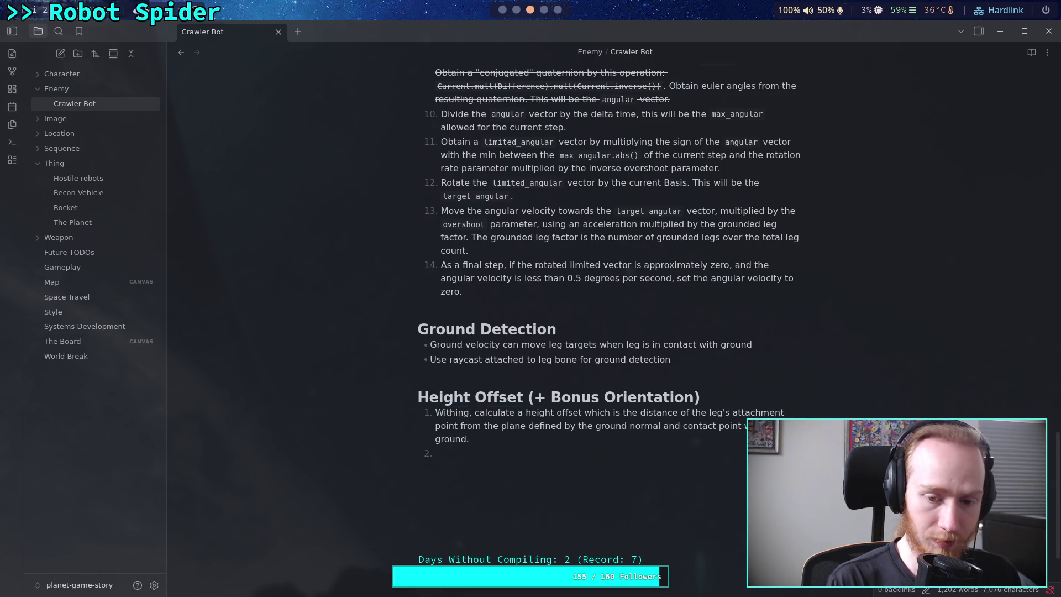
type("CrawlerLeg class")
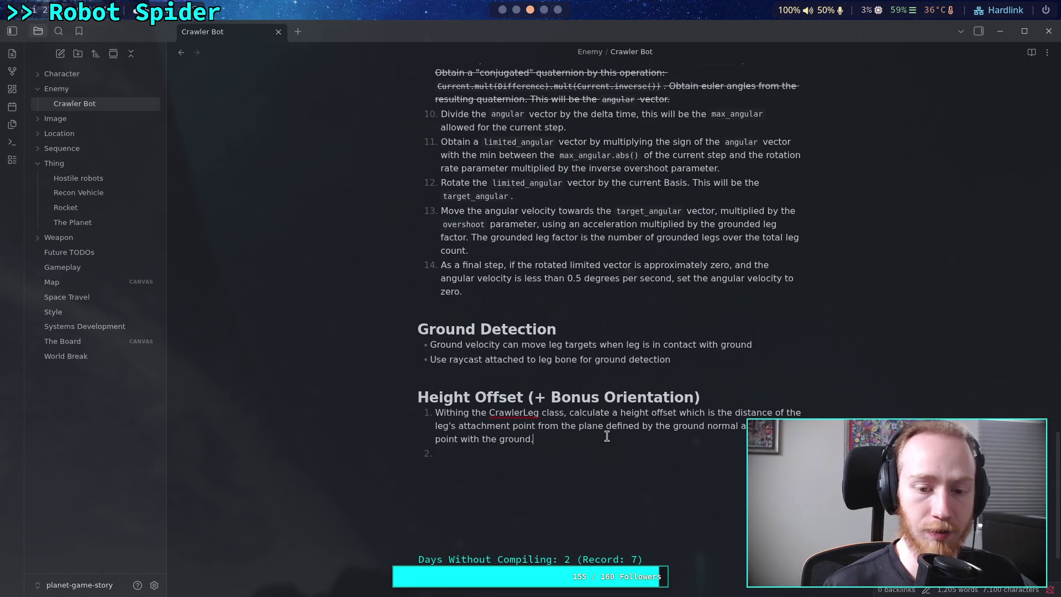
left_click(469, 412)
key("BackSpace")
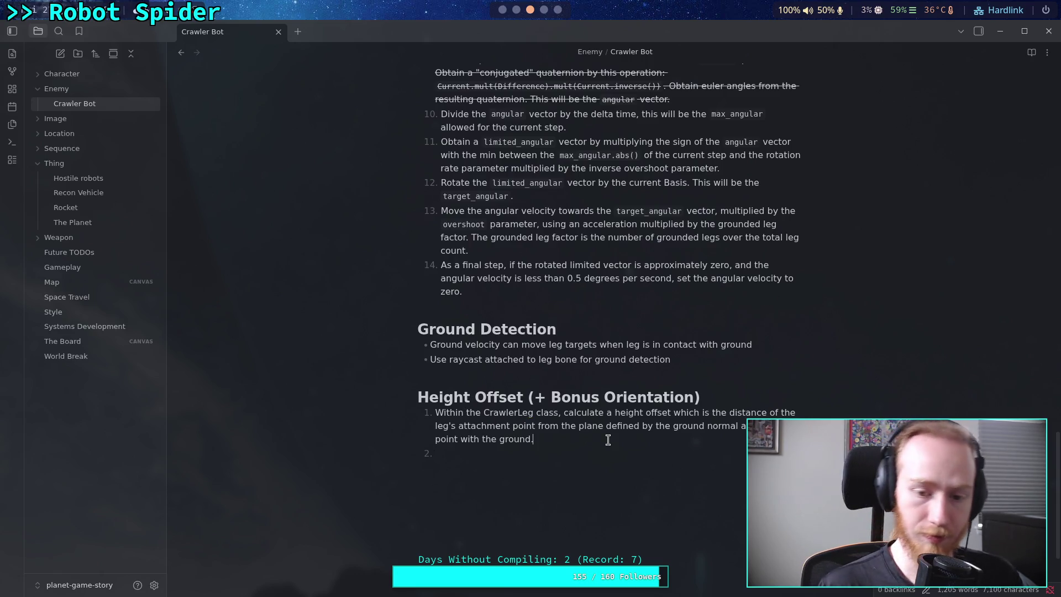
type(" Set this ")
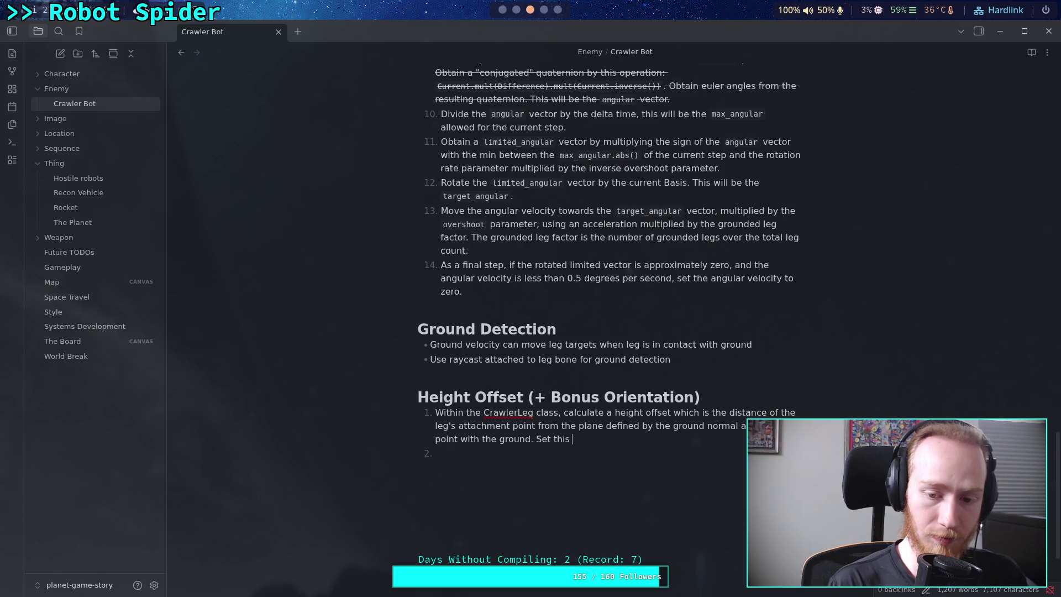
type("value to ")
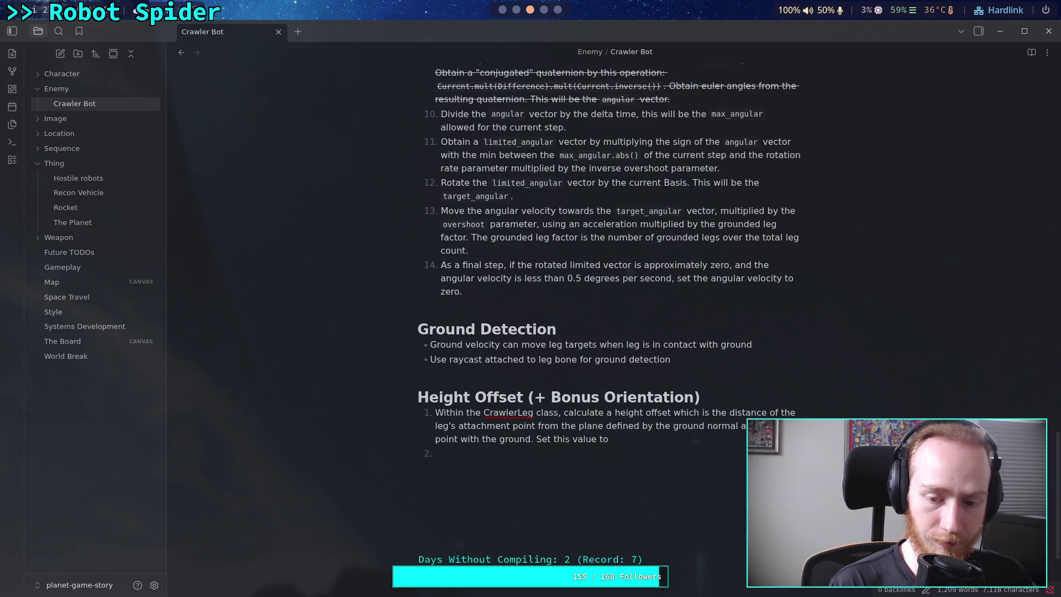
type("INFINITY ")
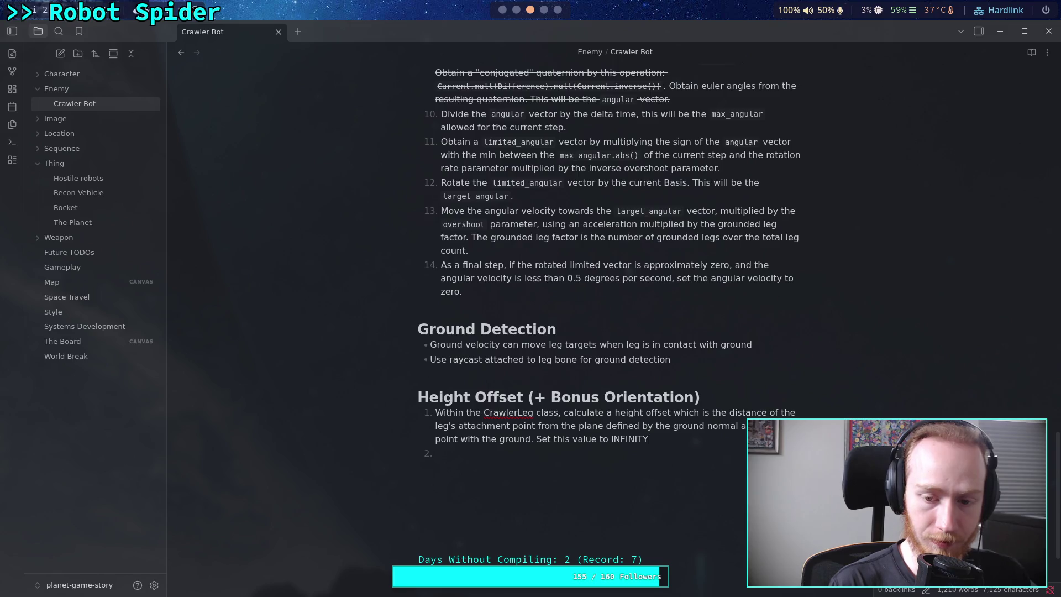
type("when not in contact w ground")
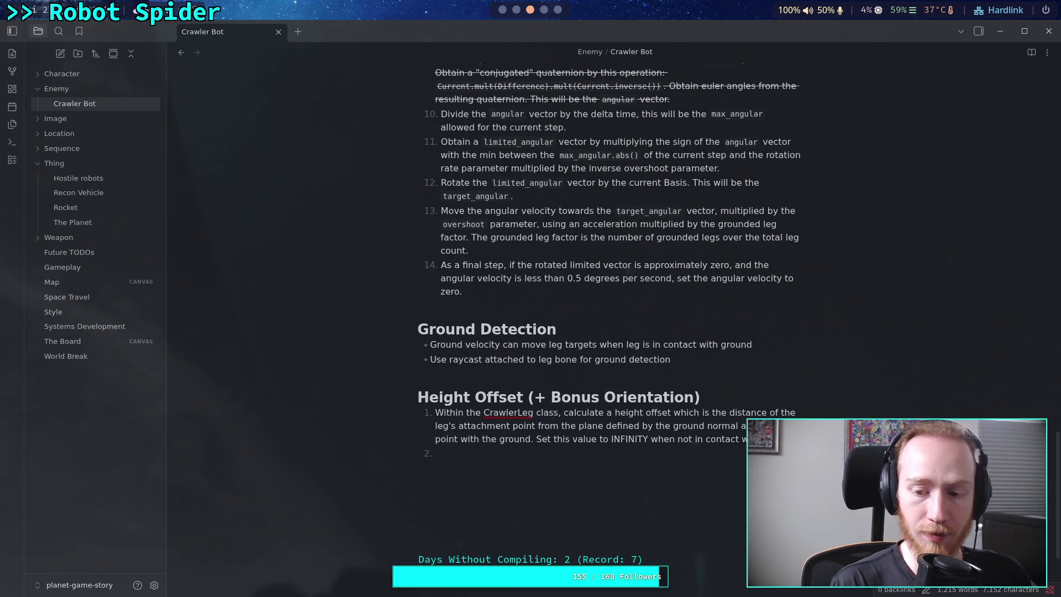
type(".")
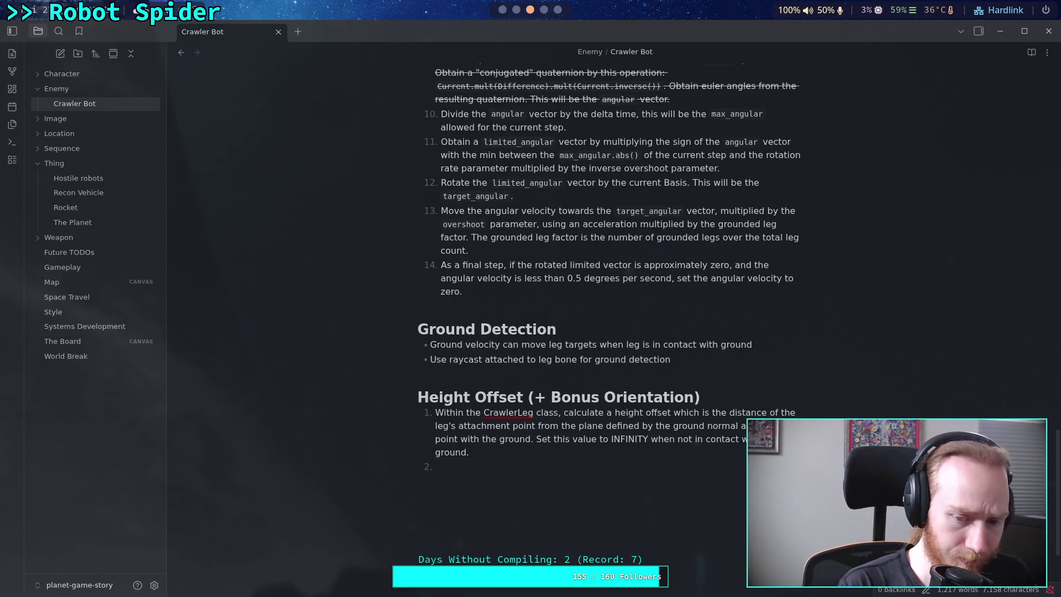
Write step 2 as 'Within CrawlerCharacter class, calculate the mean offset of all grounded then'.
type("Within ")
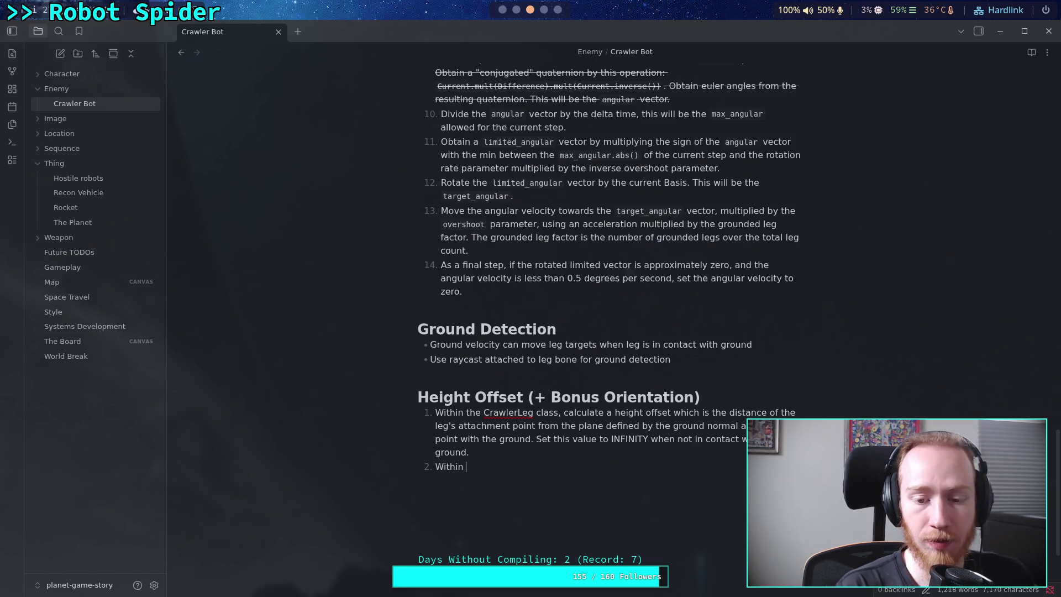
type("Craw")
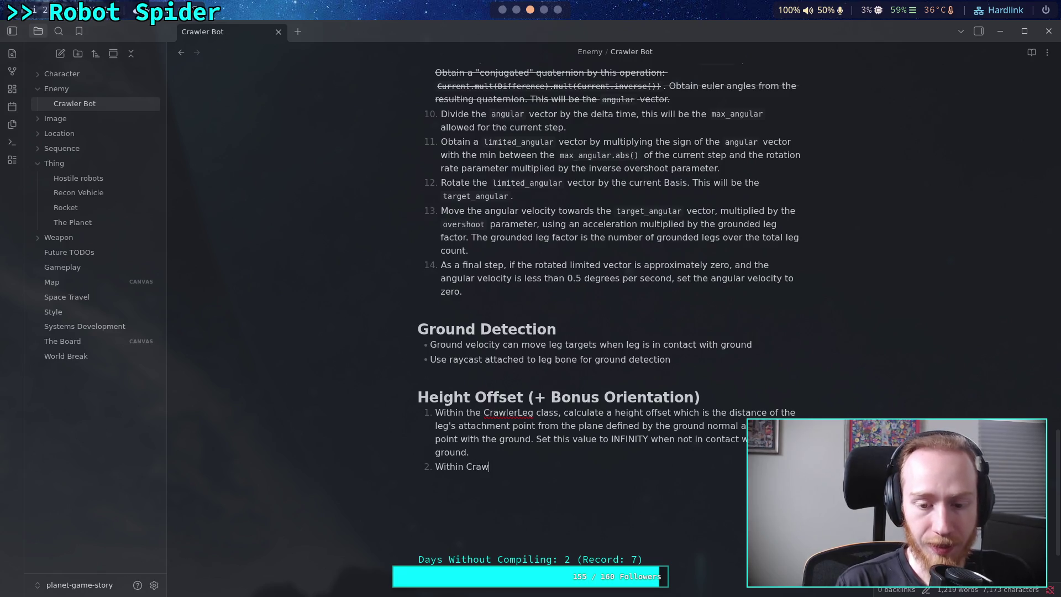
type("le")
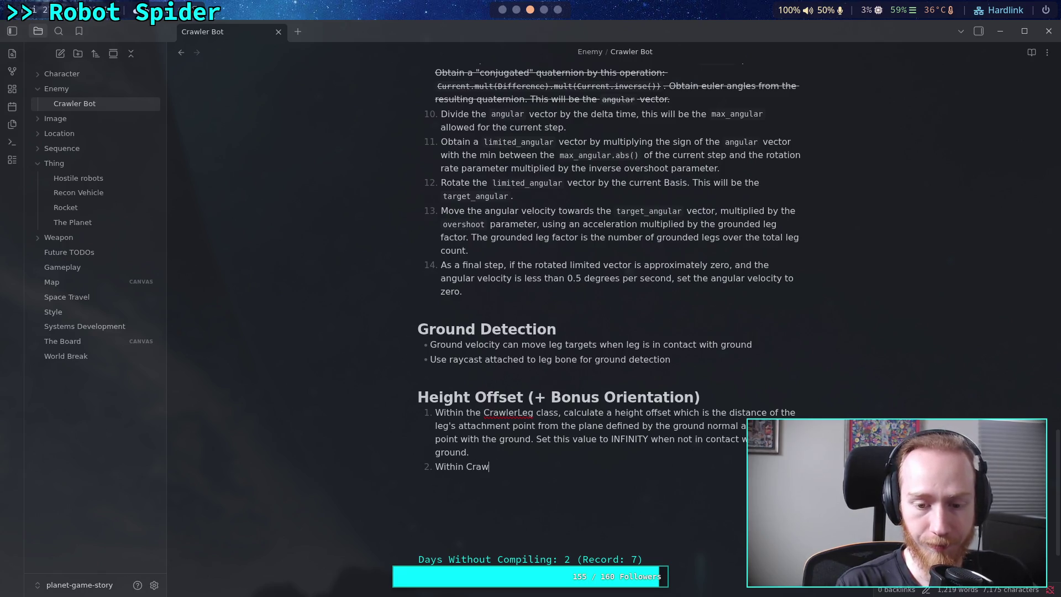
type("rCharacter,")
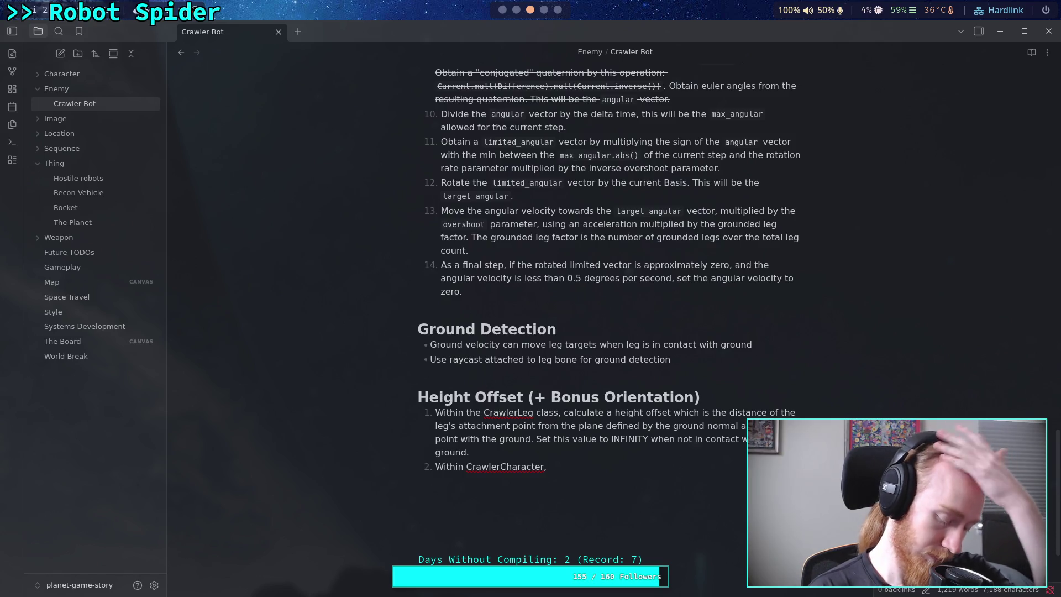
key("BackSpace")
key("BackSpace")
type("la")
key("BackSpace")
key("BackSpace")
type("class, ")
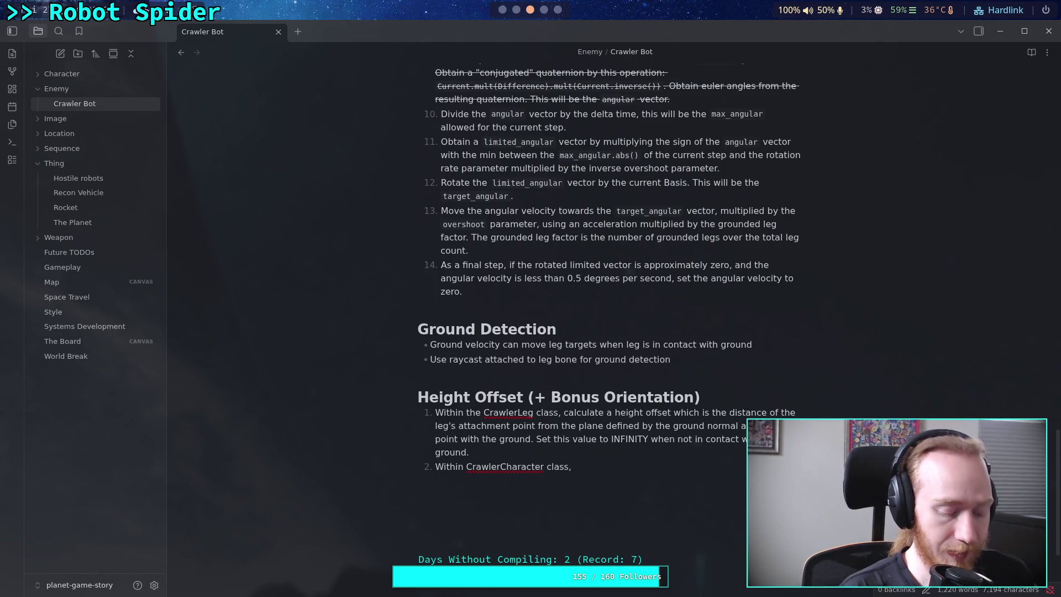
type("calc")
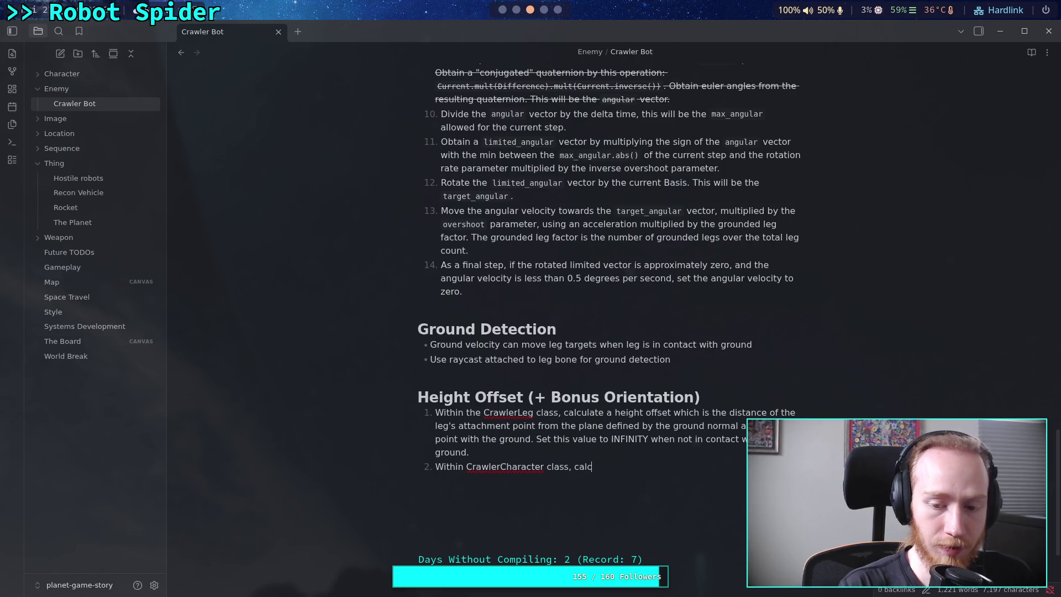
type("ulate the a")
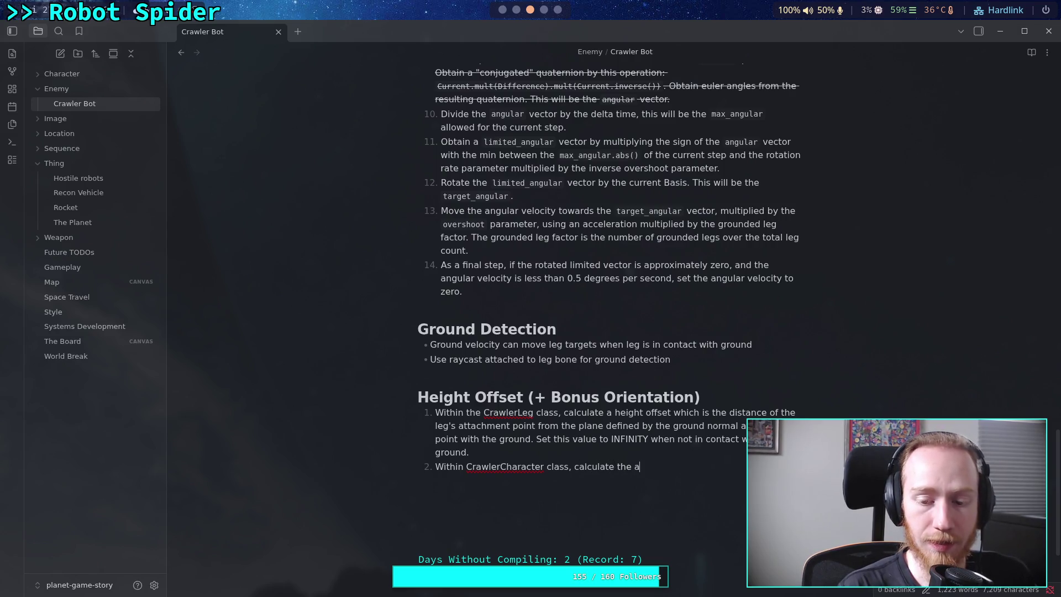
key("BackSpace")
type("m")
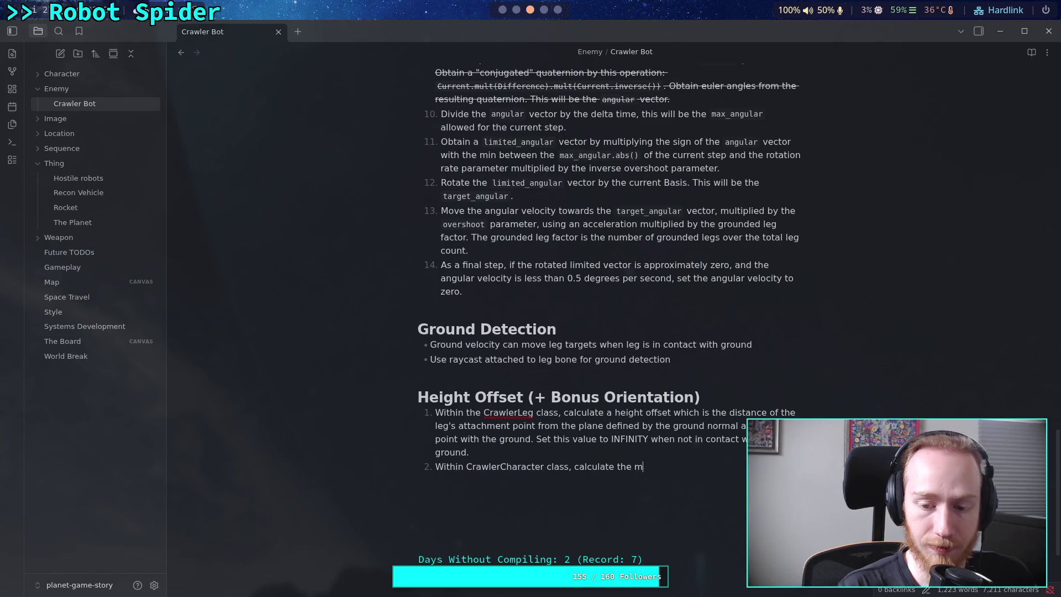
type("ean offset ")
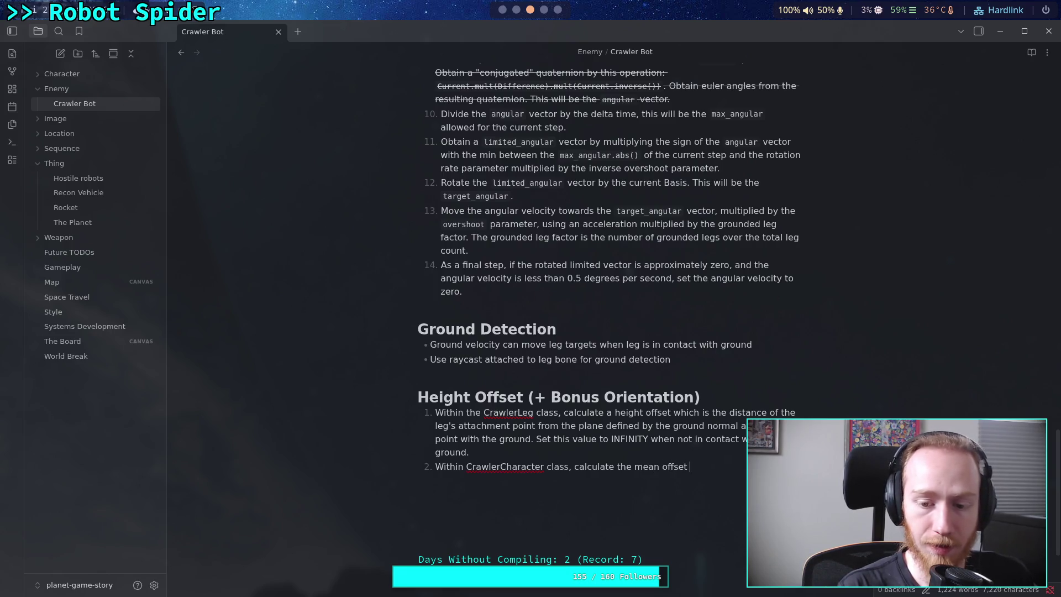
type("of all ground")
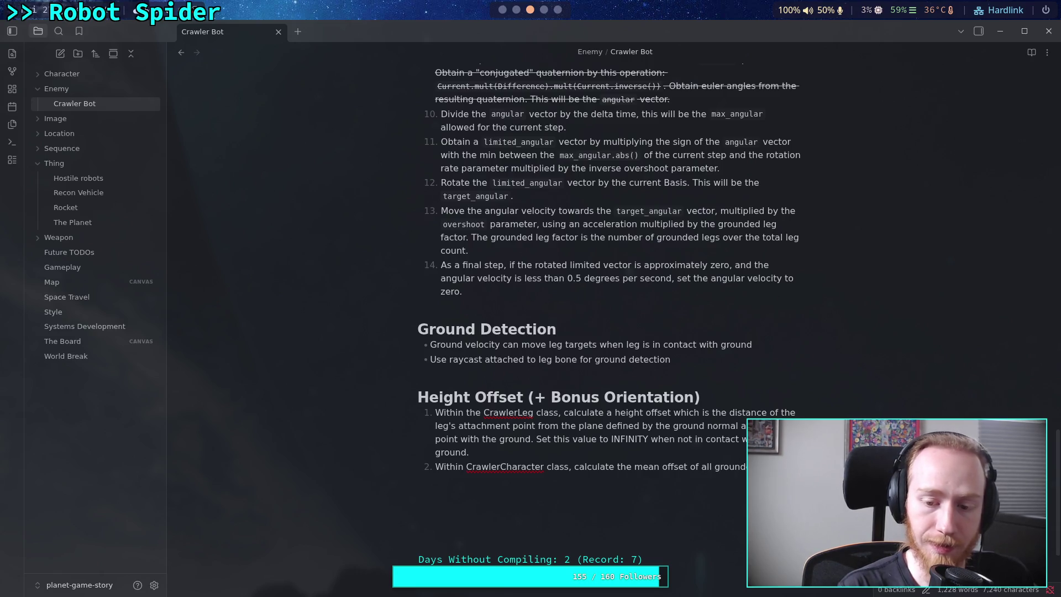
type("ed then")
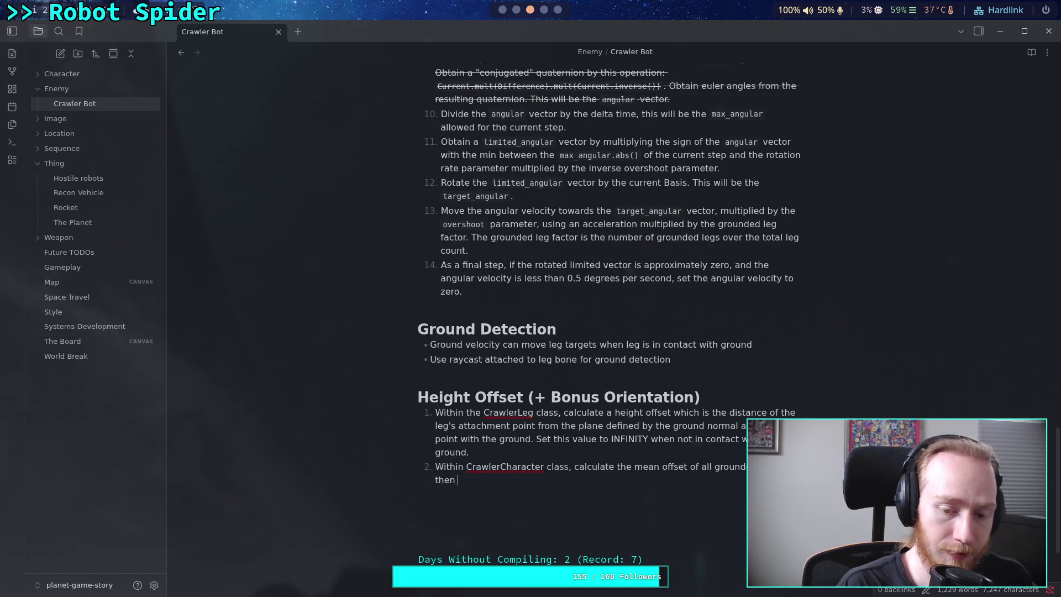
Erase the mean-offset wording so step 2 reads only 'Within CrawlerCharacter class,'.
type("calcul")
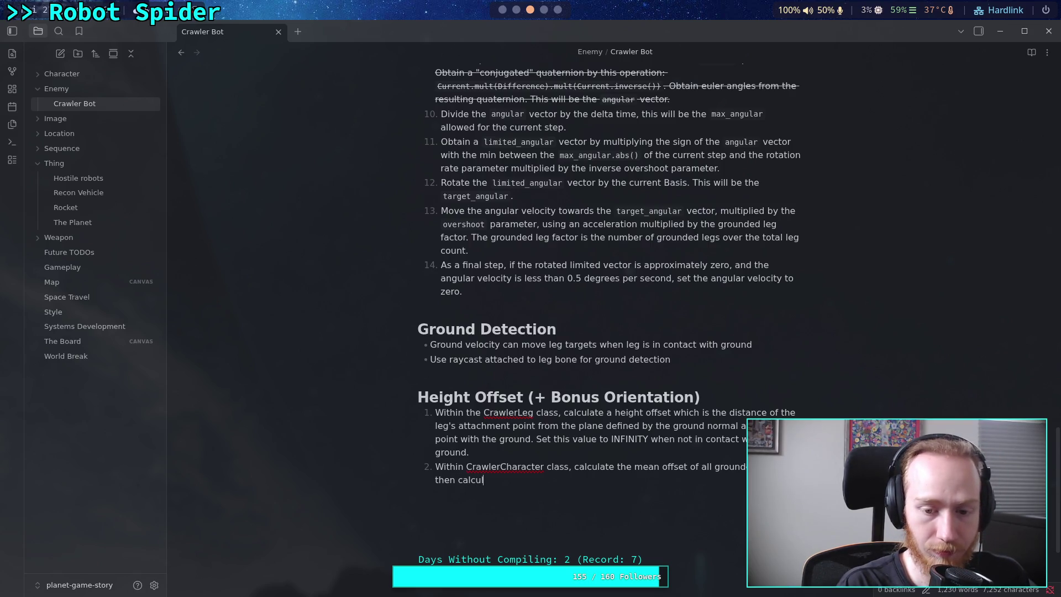
key("BackSpace")
key("BackSpace")
key("BackSpace")
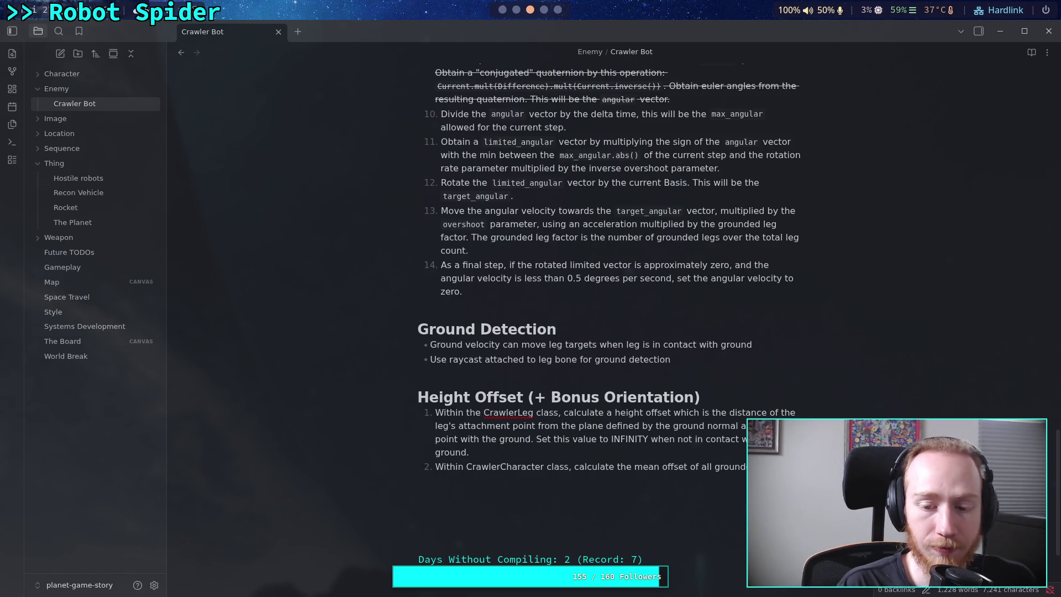
key("BackSpace")
key("BackSpace")
key("BackSpace")
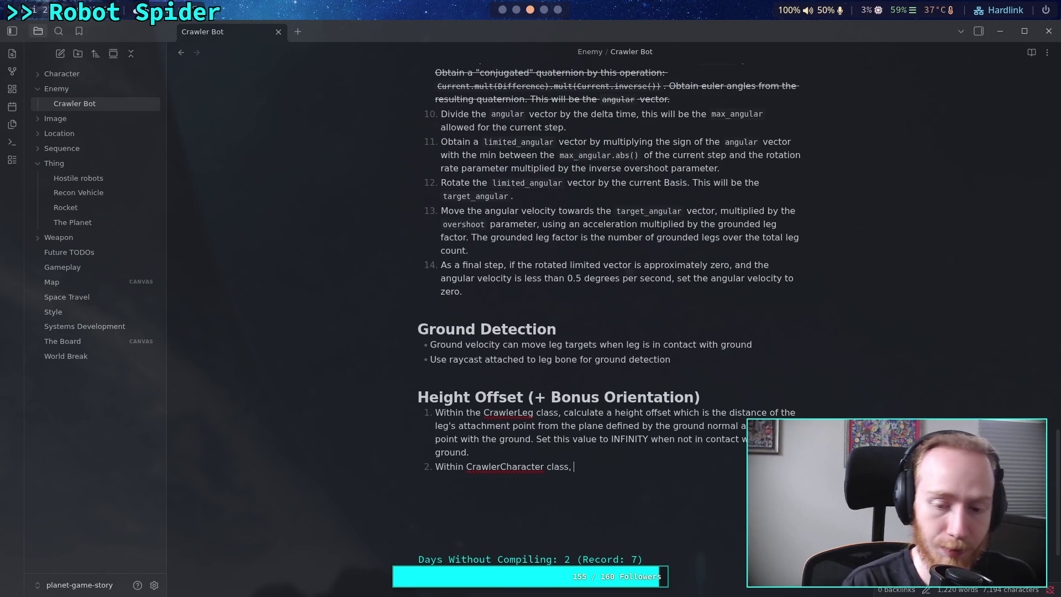
Continue step 2 with the average displacement from the desired height offset as the maximum displacement, then start 'Calculate a spring force'.
type("calculate")
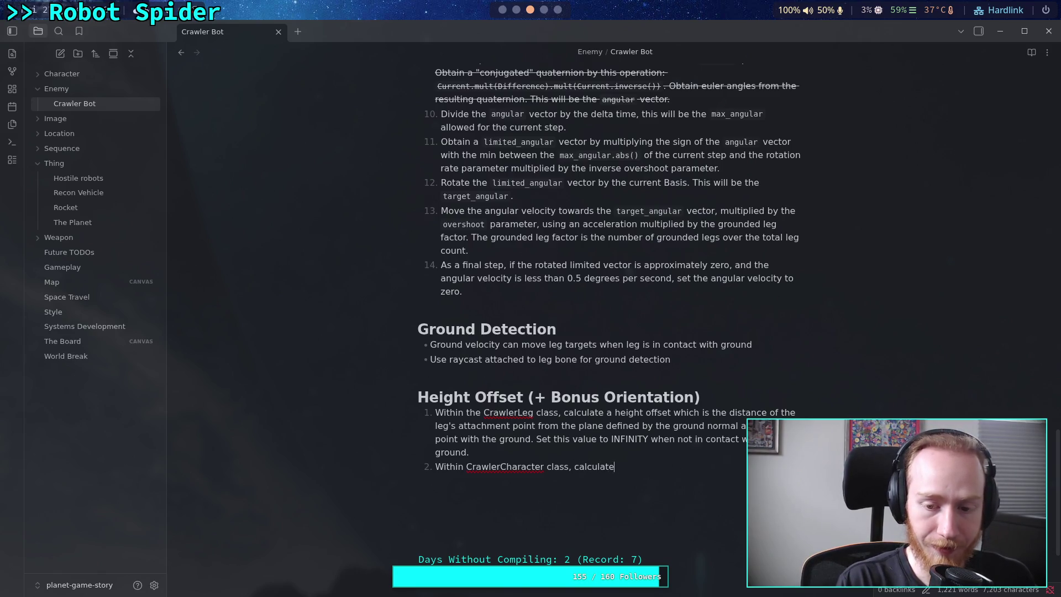
type(" the average d")
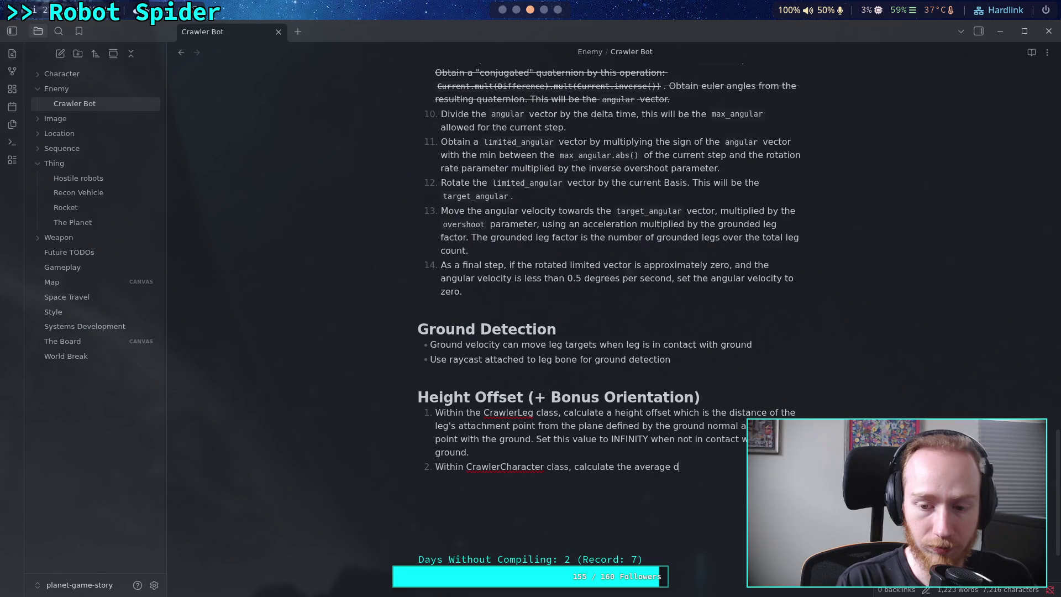
type("isplacment")
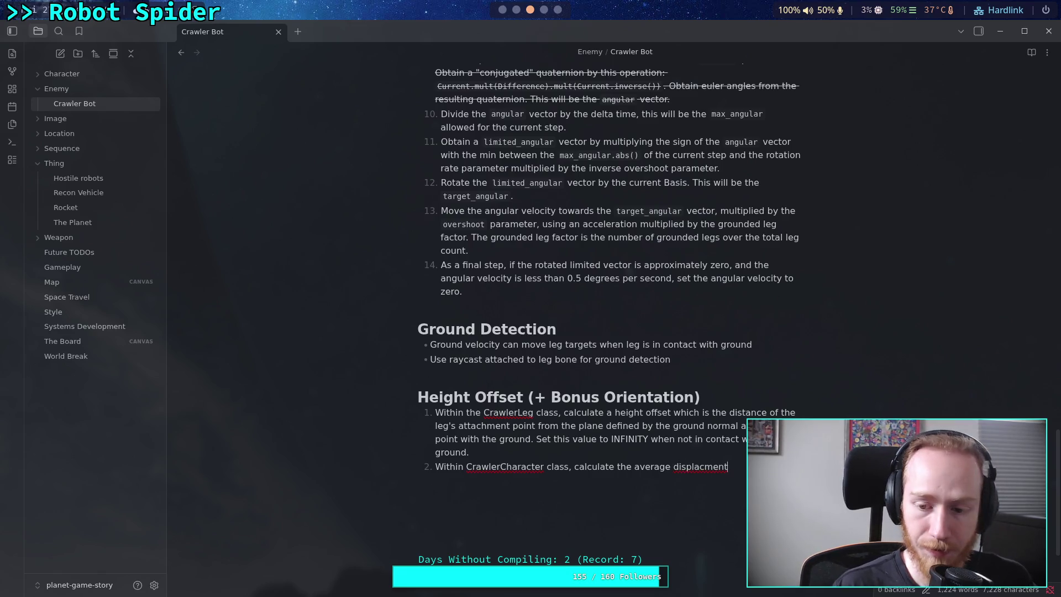
key("Right")
type("ent of ")
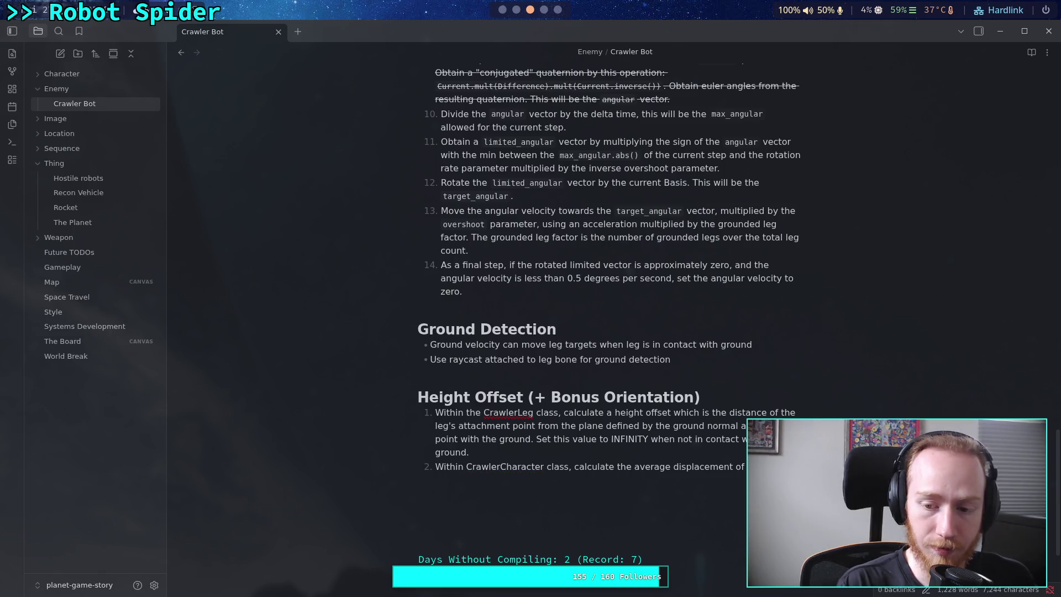
type("from the dis")
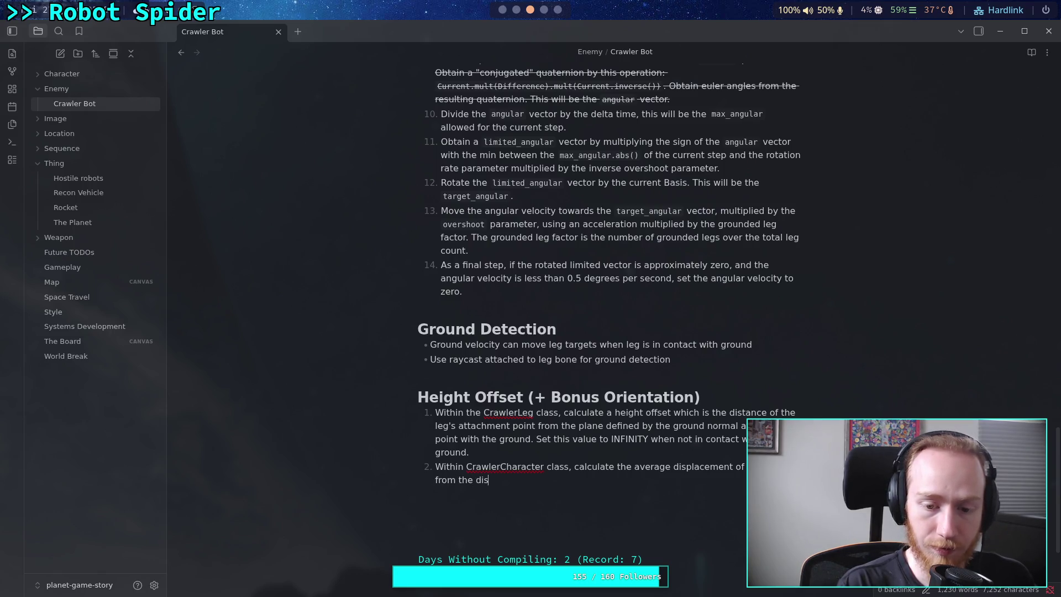
key("BackSpace")
key("BackSpace")
type("esired ")
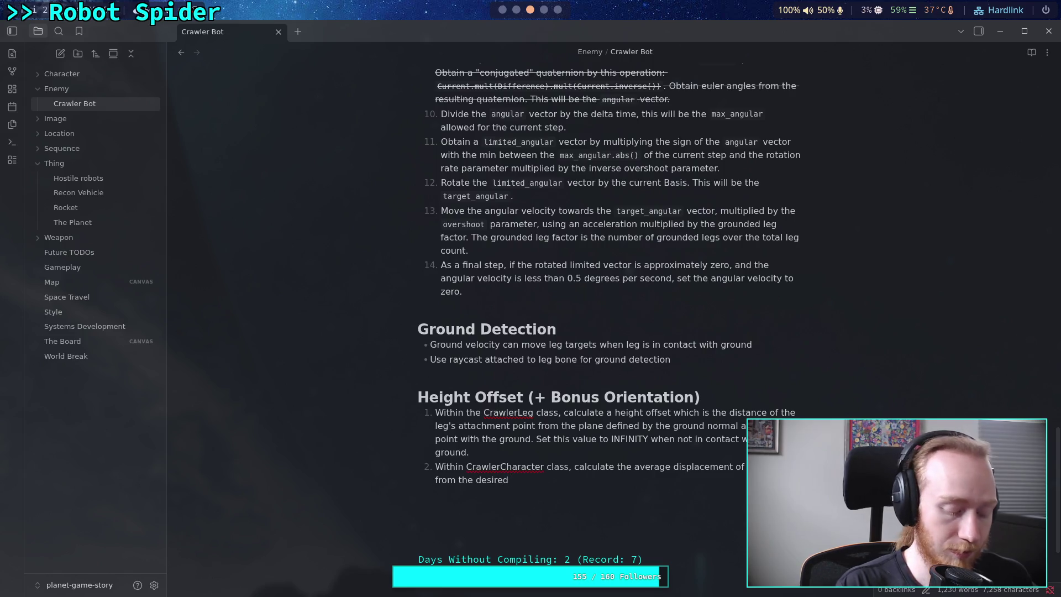
type("height")
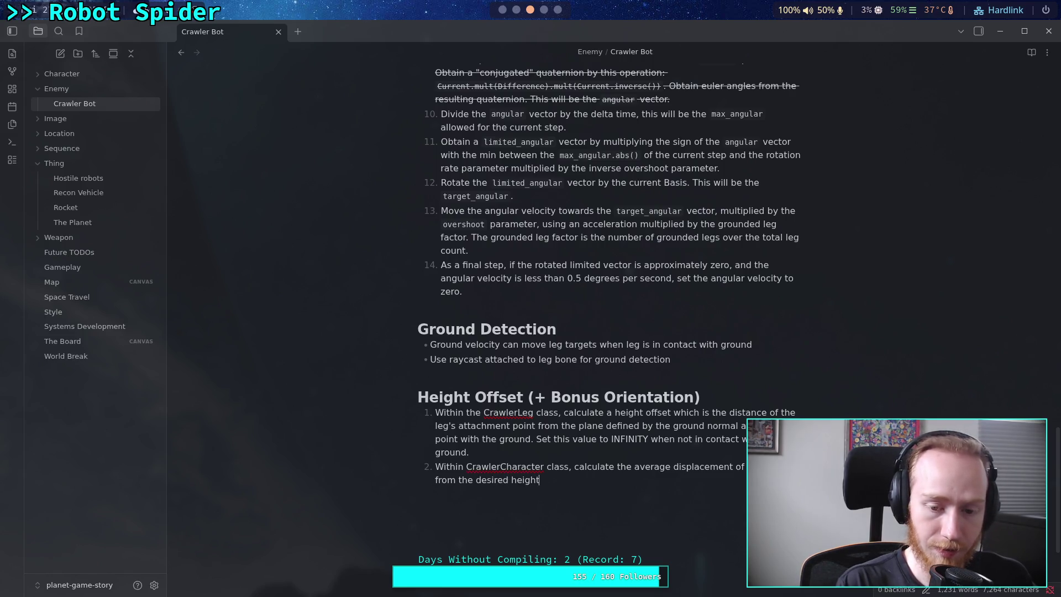
type(" offset")
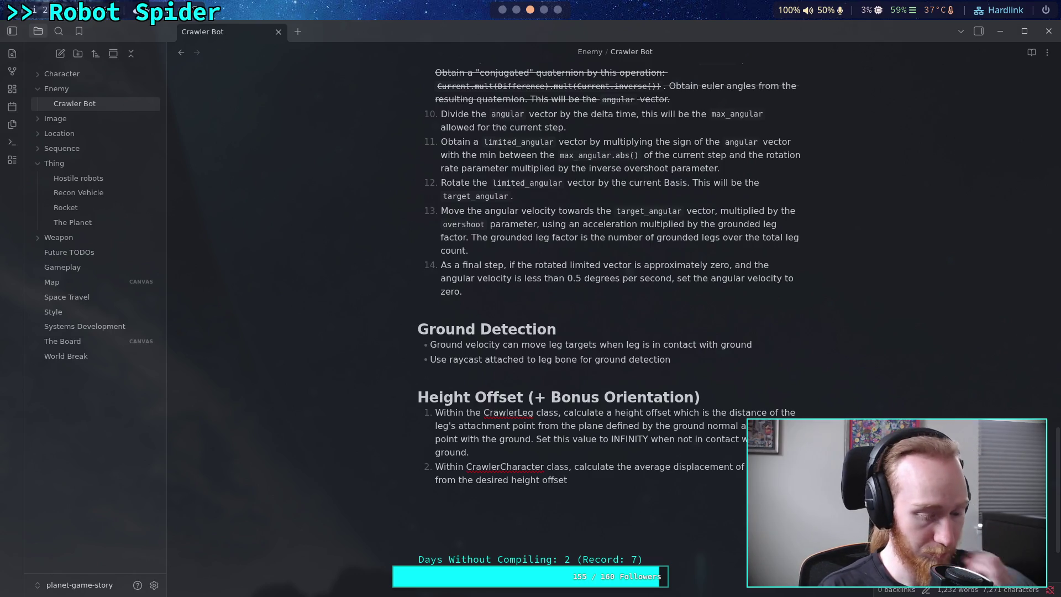
type(". This wi")
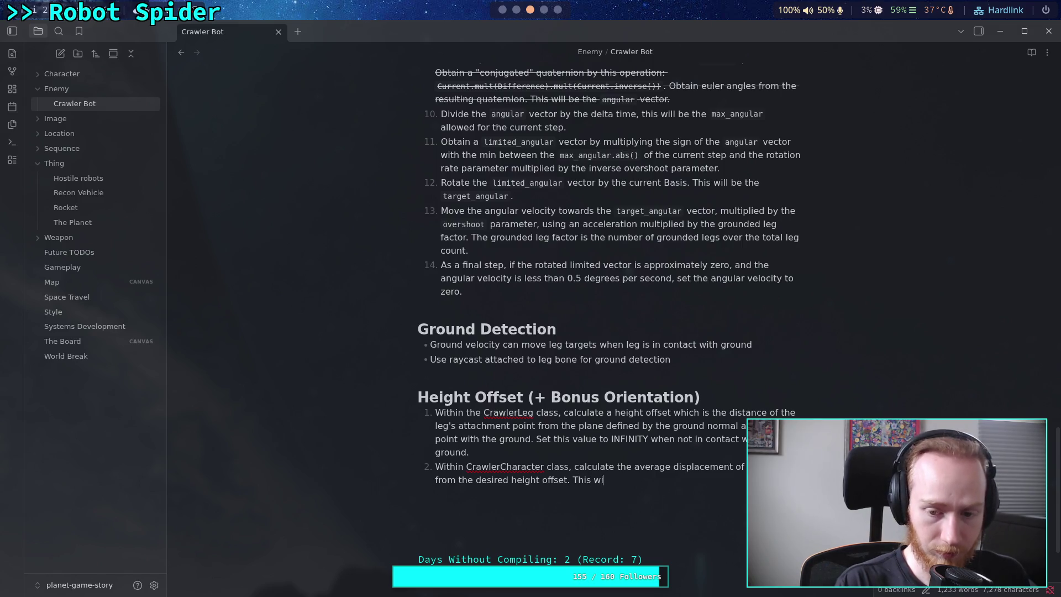
type("ll be the ma")
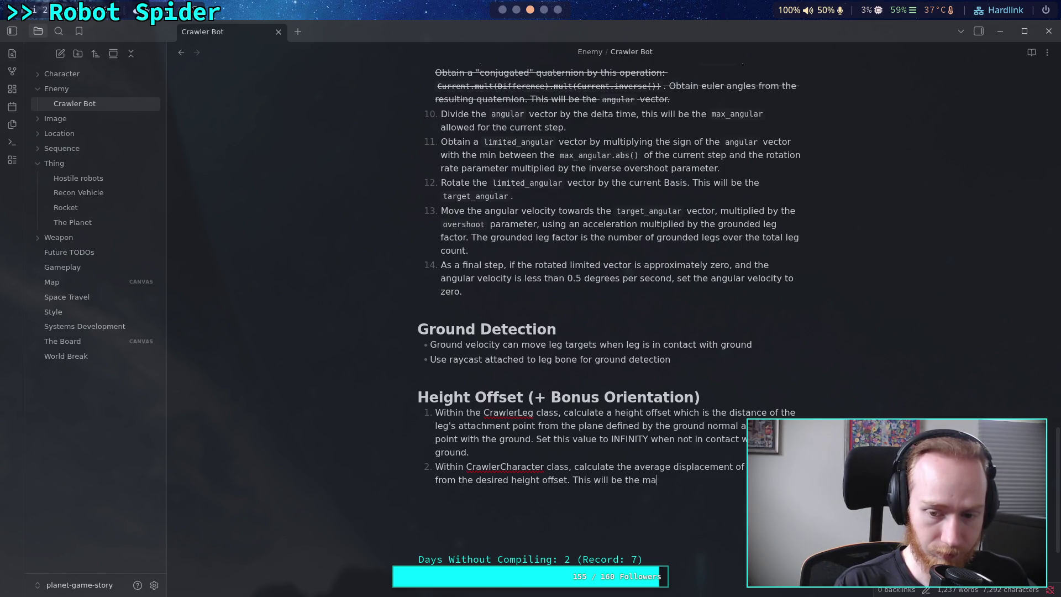
type("ximum ")
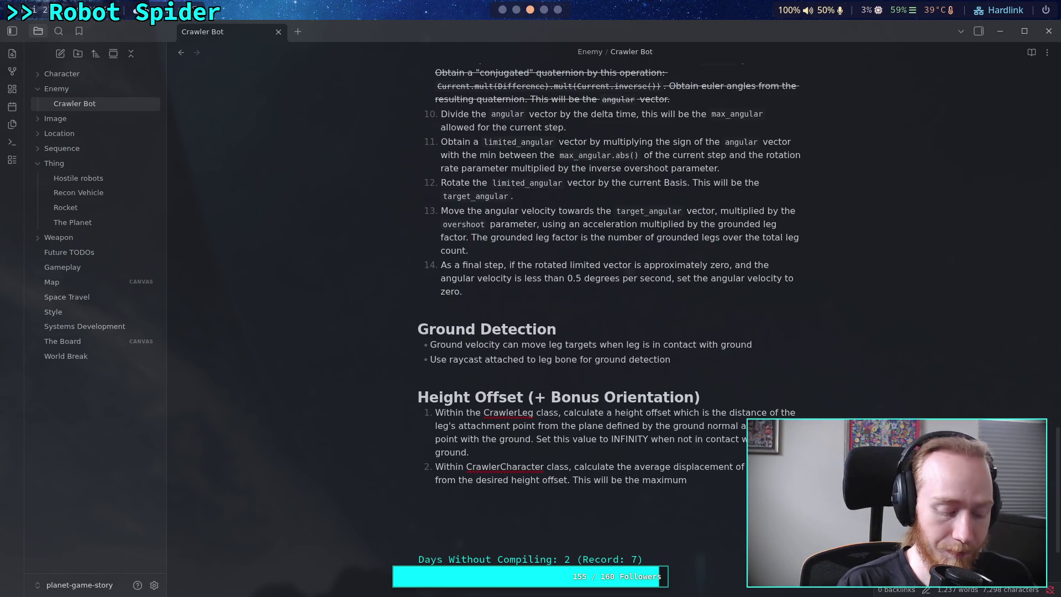
type("displacemen")
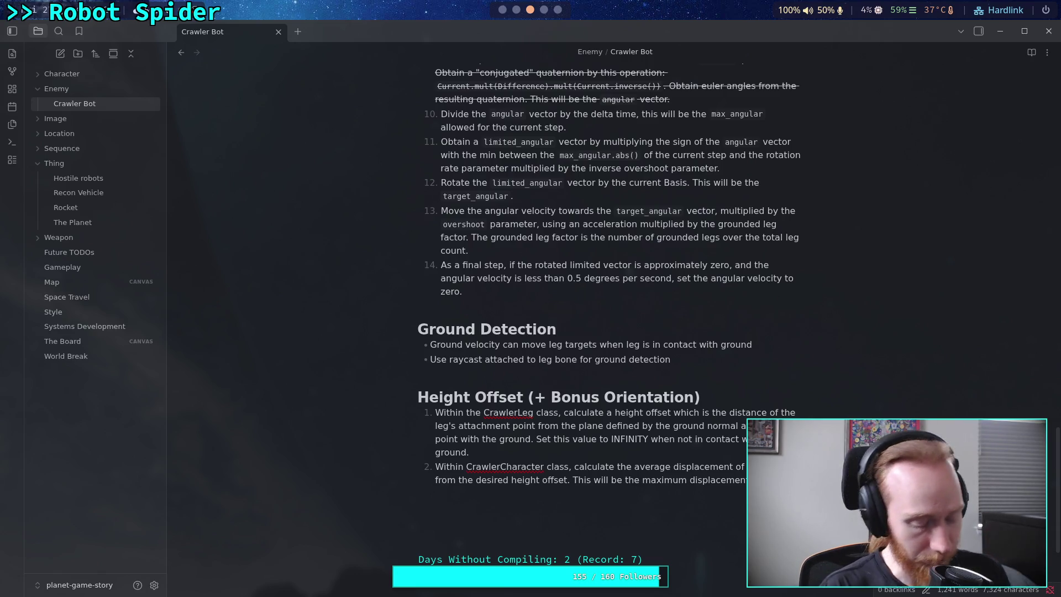
type("Calculate a spring fore")
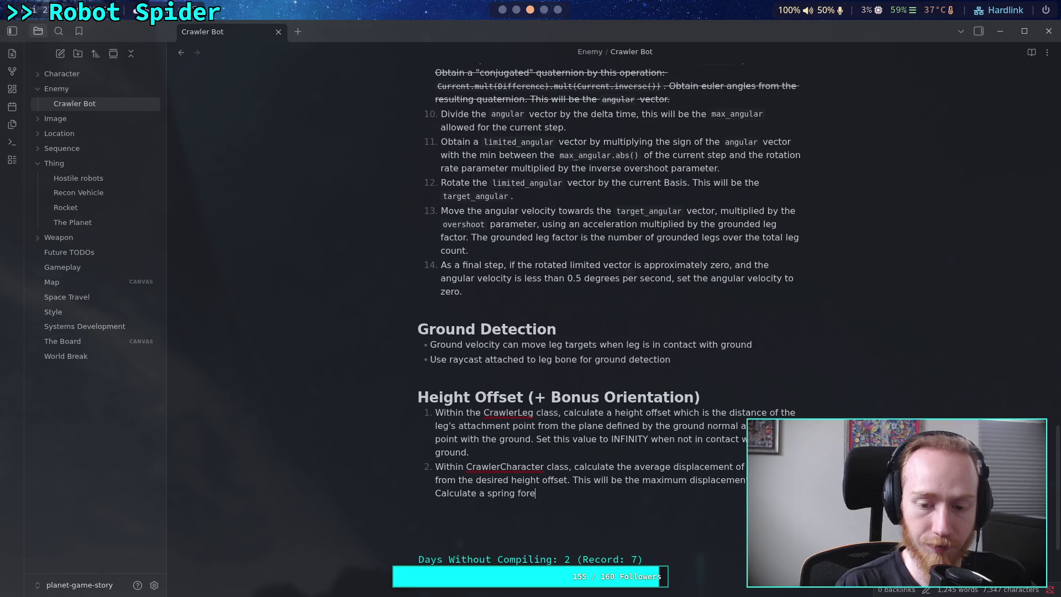
key("BackSpace")
type("ce")
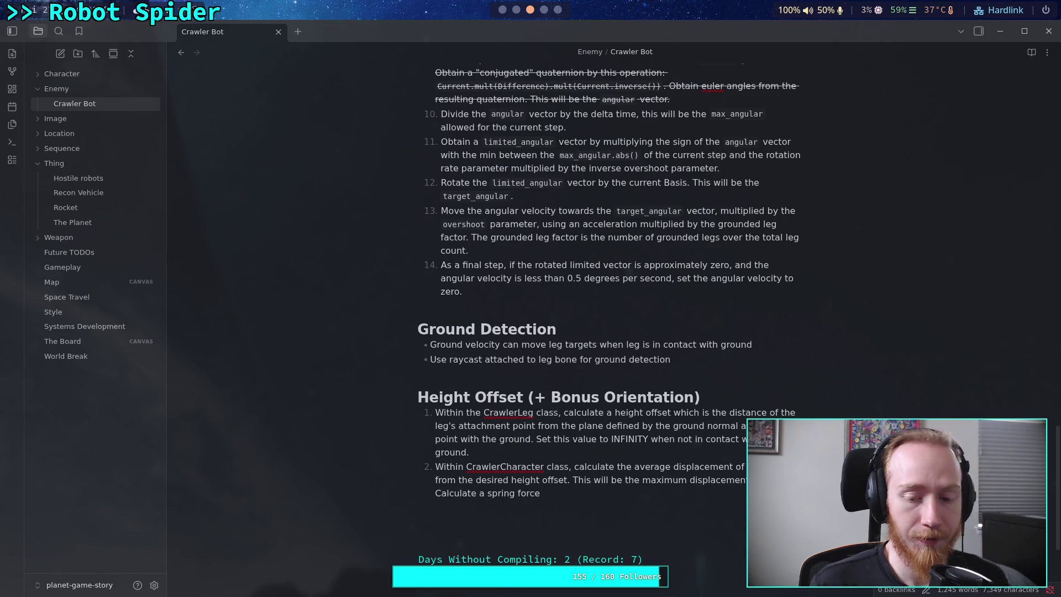
Reword the spring sentence to 'Calculate a spring displacement and speed for each leg' and make it step 3.
key("BackSpace")
key("BackSpace")
key("BackSpace")
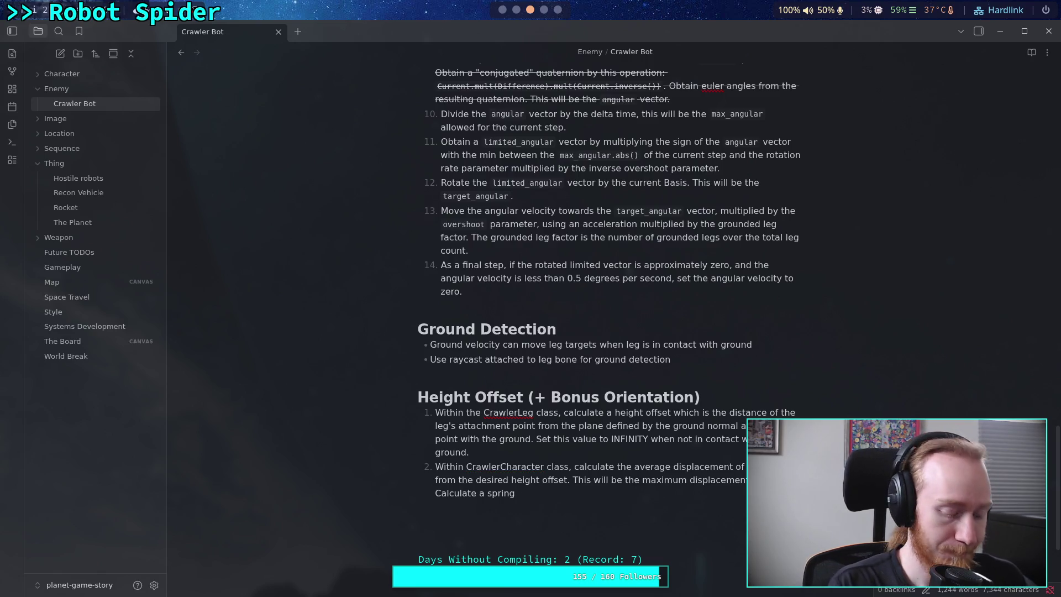
type("displa")
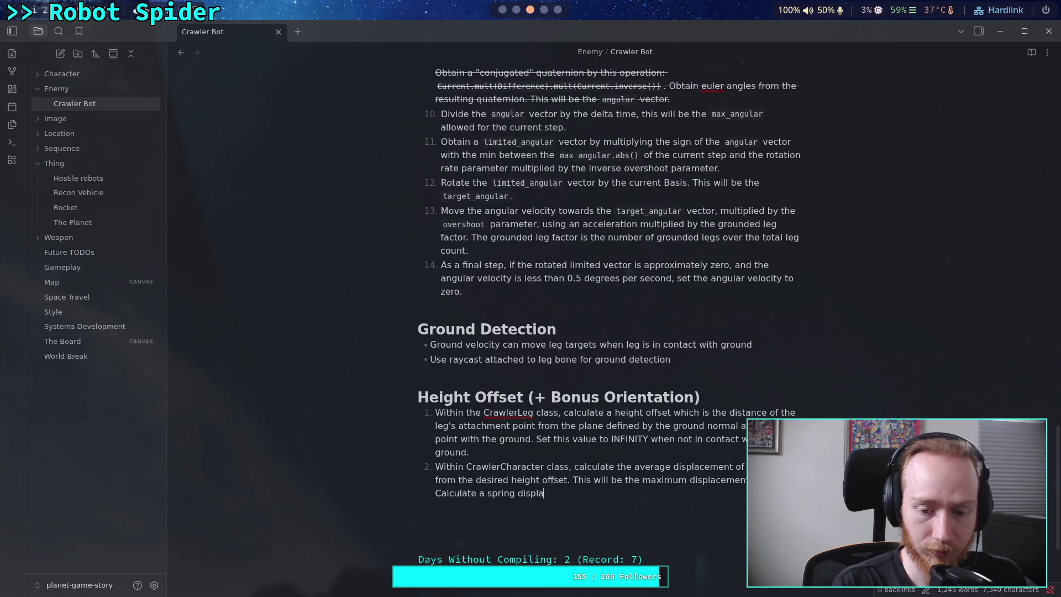
type("cment and sp")
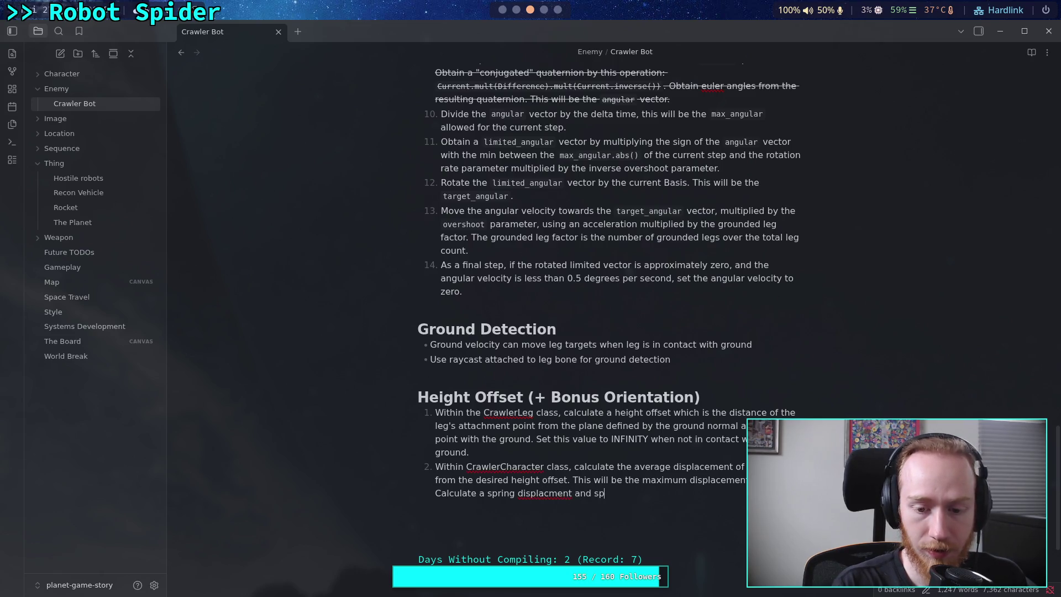
type("eed")
left_click(547, 493)
type("e")
left_click(665, 492)
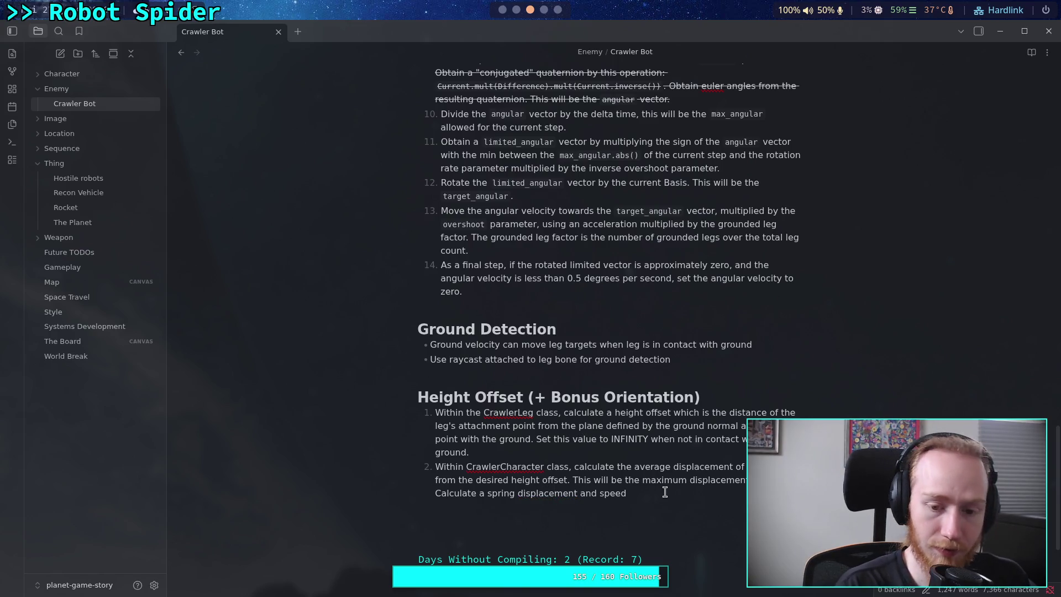
type(" for")
key("Home")
key("Return")
key("End")
Define leg speed as the dot product of attachment-point local velocity with the ground, with displacement limited to the legs' average.
type("each leg, ")
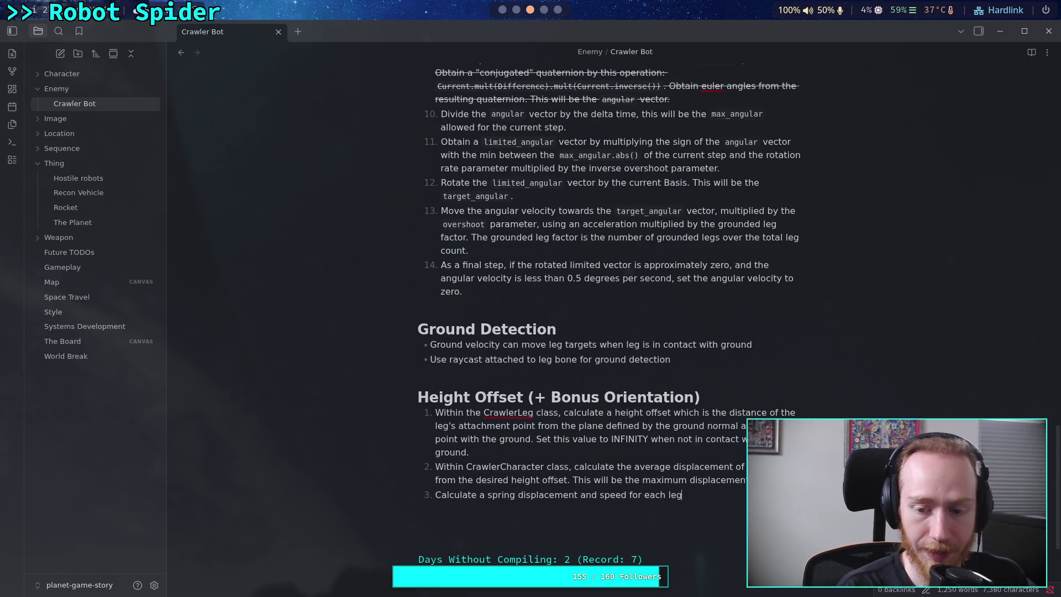
type("the displ")
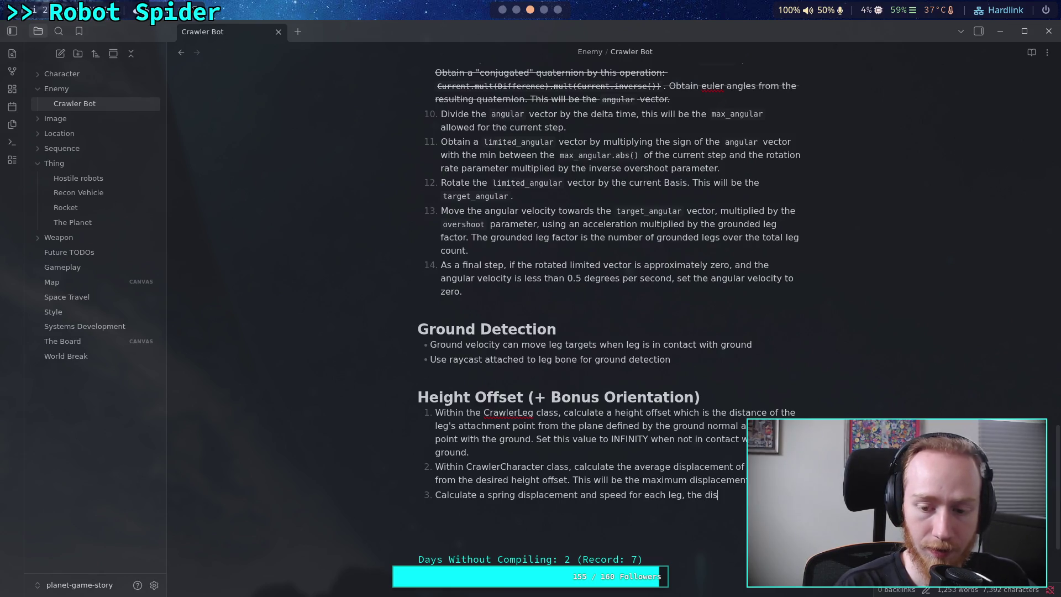
key("BackSpace")
key("BackSpace")
key("BackSpace")
type("speed should be a ")
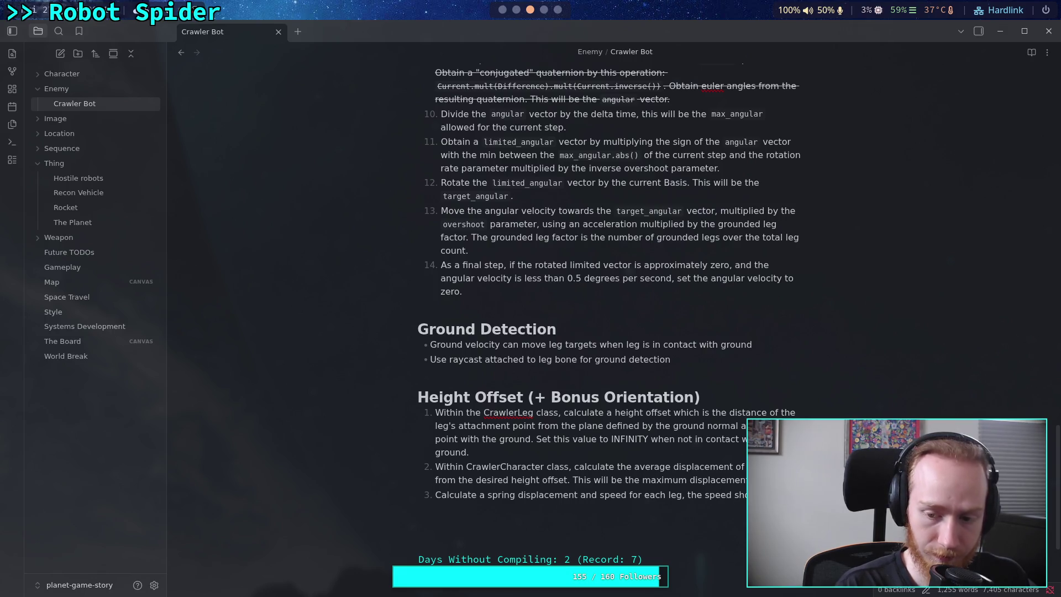
type("dot prou")
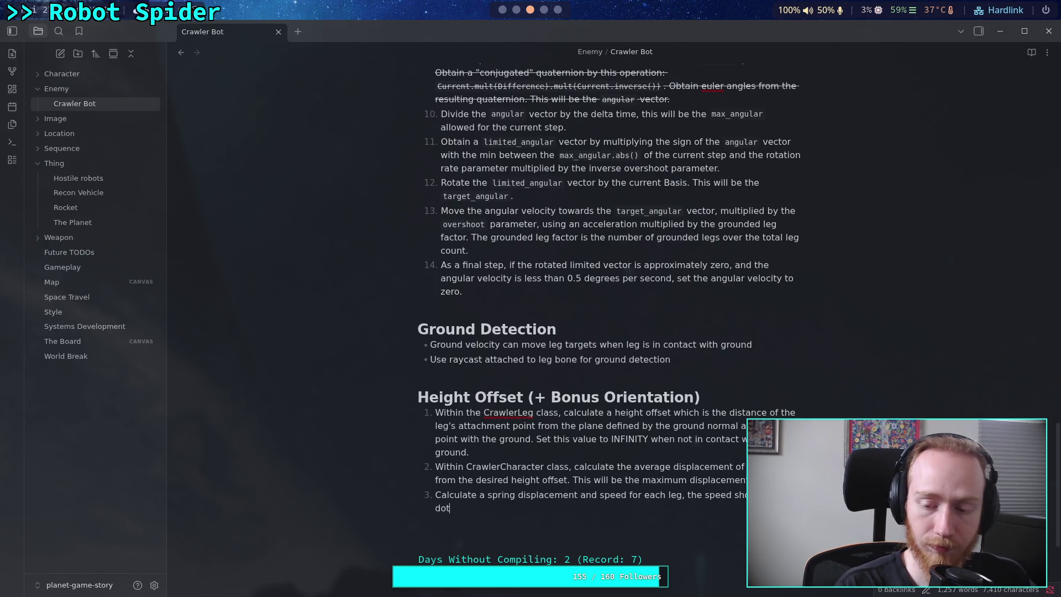
key("BackSpace")
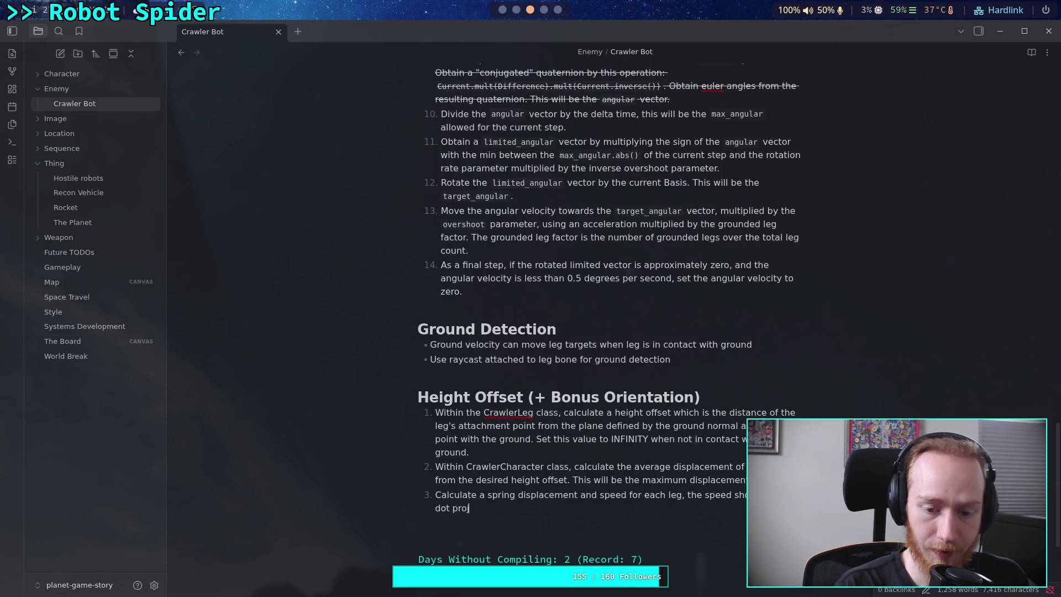
type("duct of the local v")
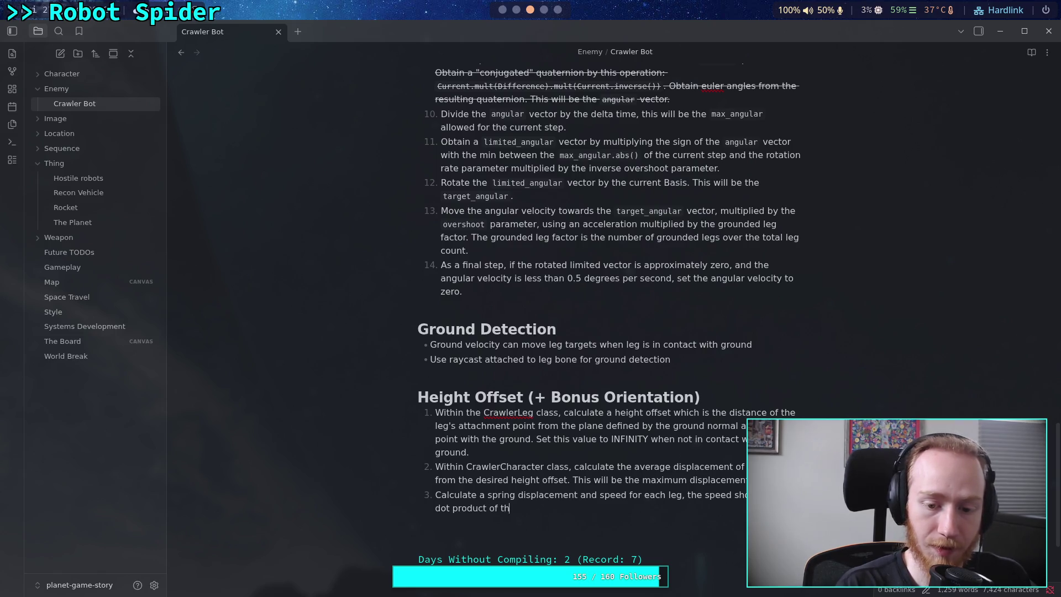
type("eloc")
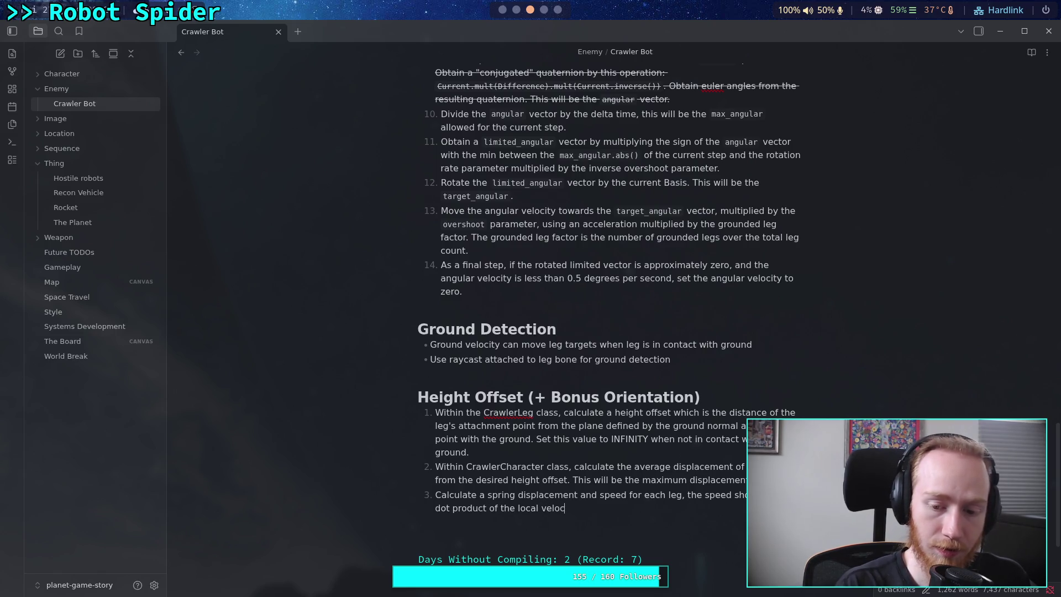
type("ity at")
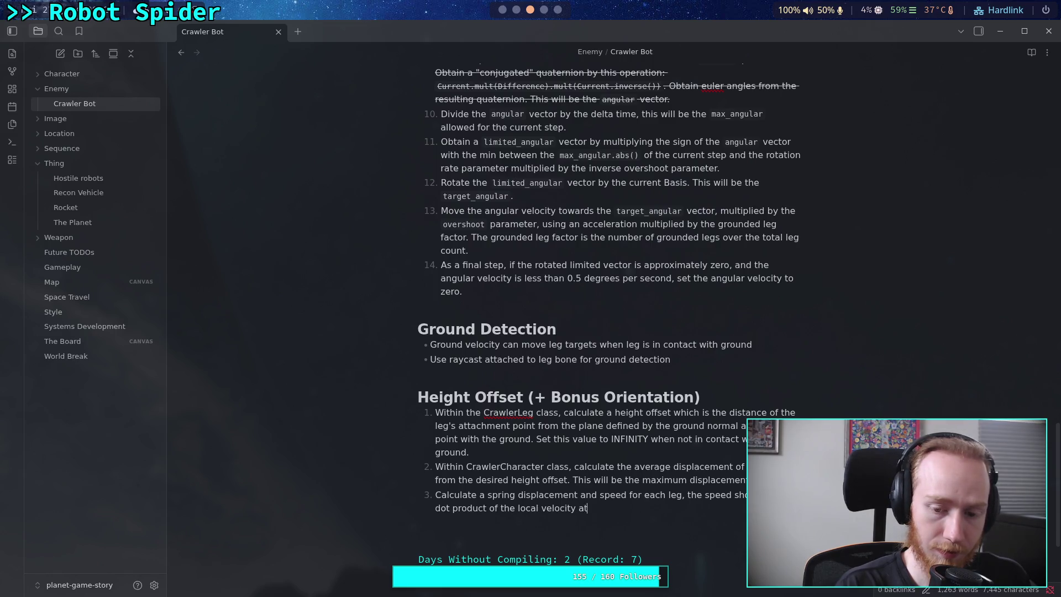
type(" the attachment ")
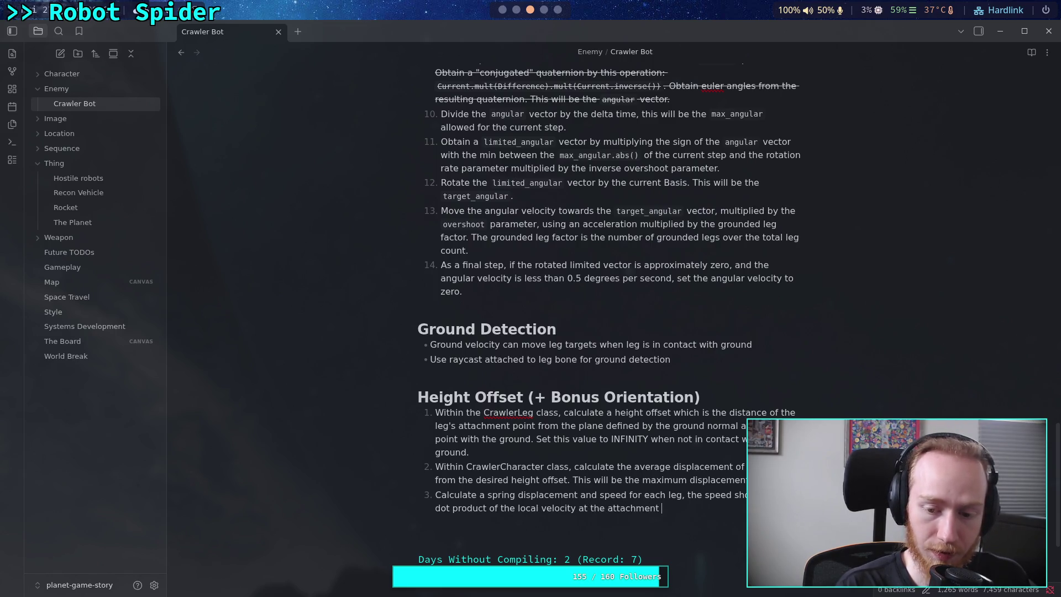
type("point with the grou")
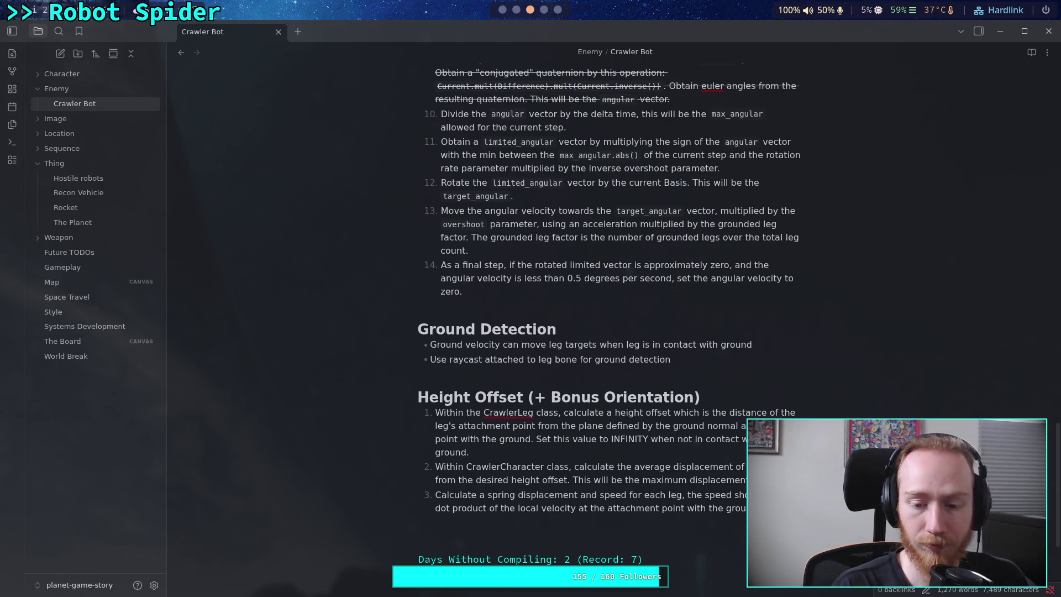
type("Displaceme")
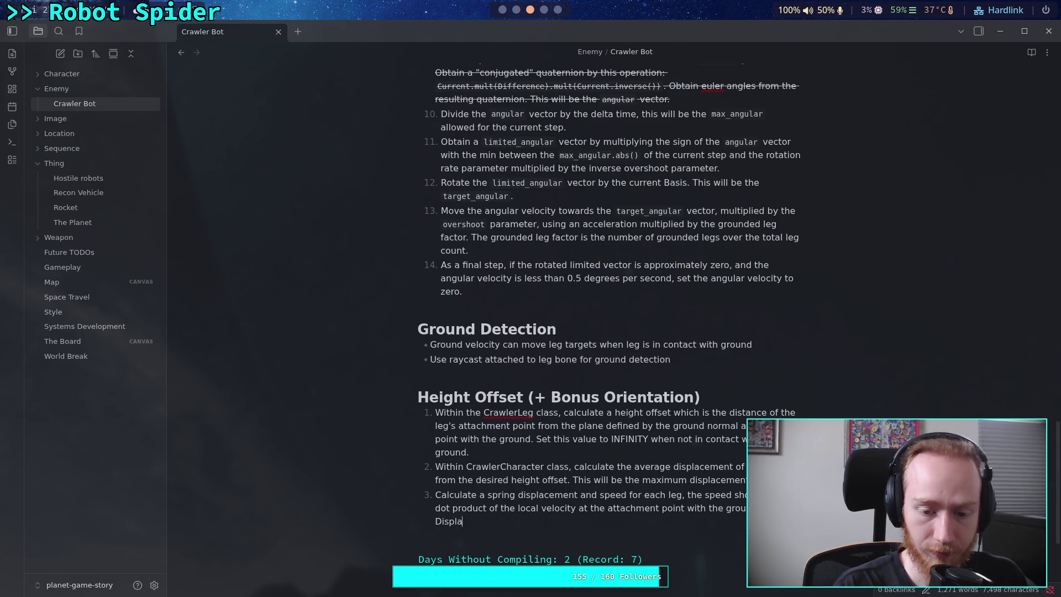
type("nt should ")
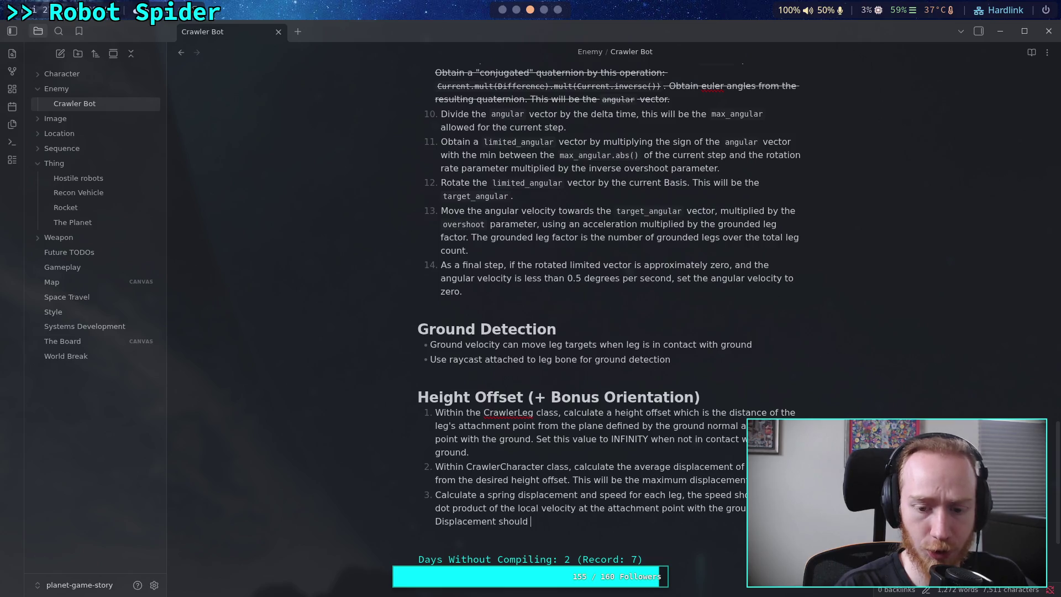
type("be limited to t")
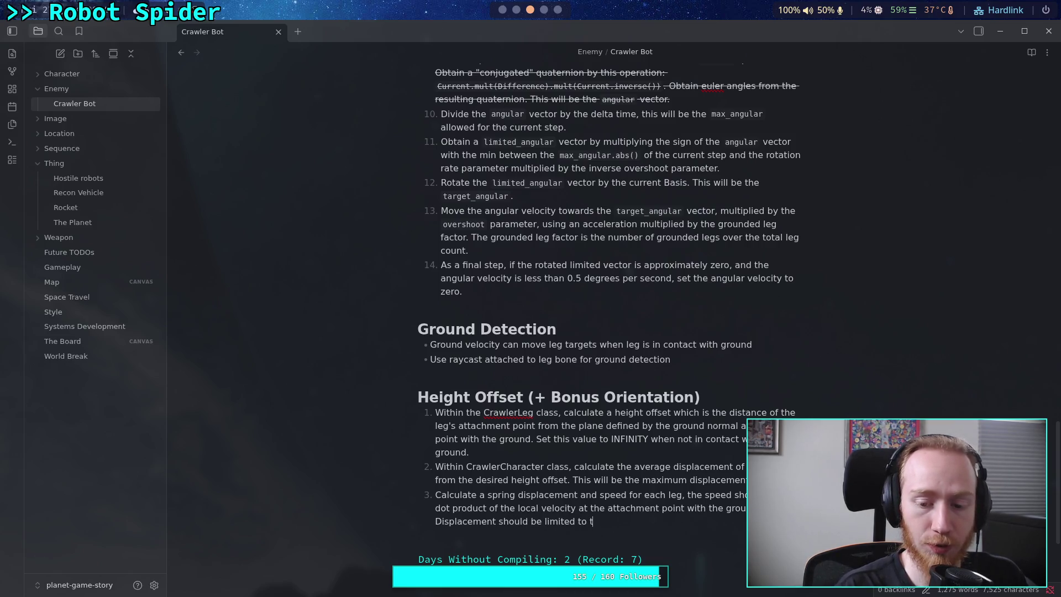
type("he average ")
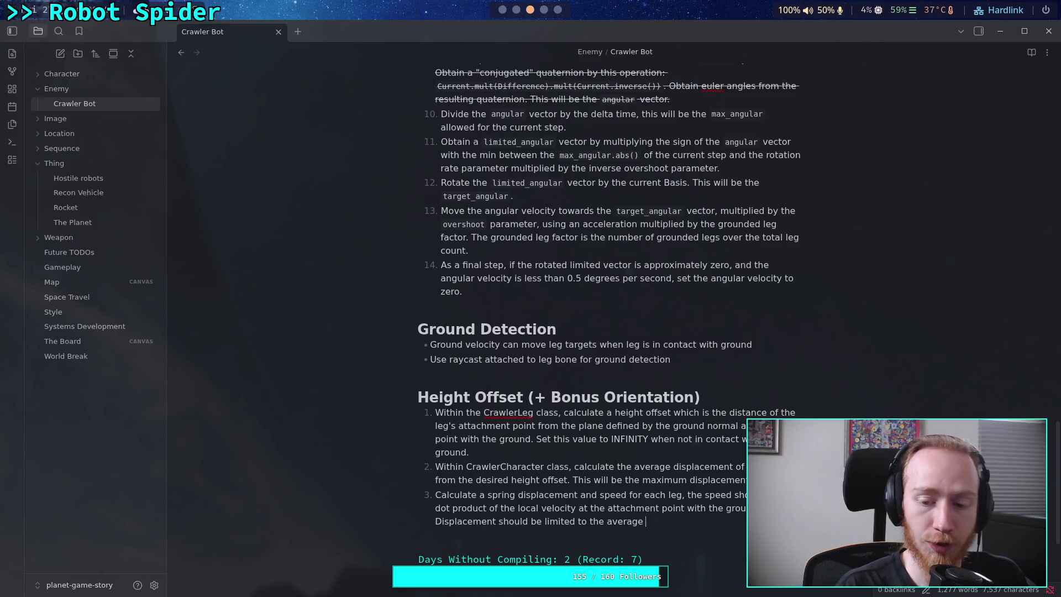
type("of all legs.")
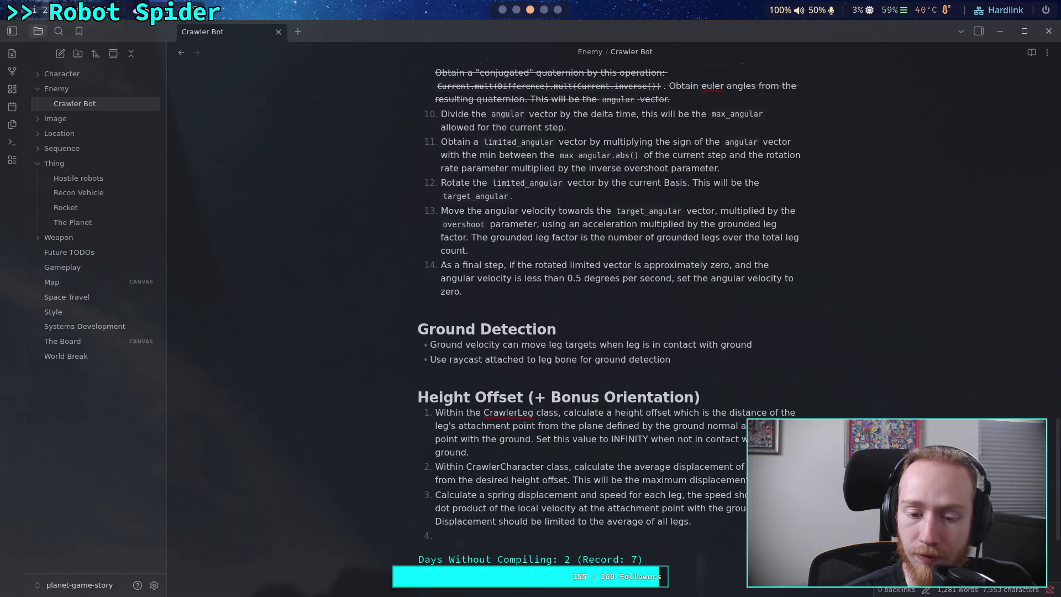
Insert 'absolute' in both places in step 2 so it uses average absolute displacement.
left_click(634, 466)
type("abs")
key("BackSpace")
key("BackSpace")
key("BackSpace")
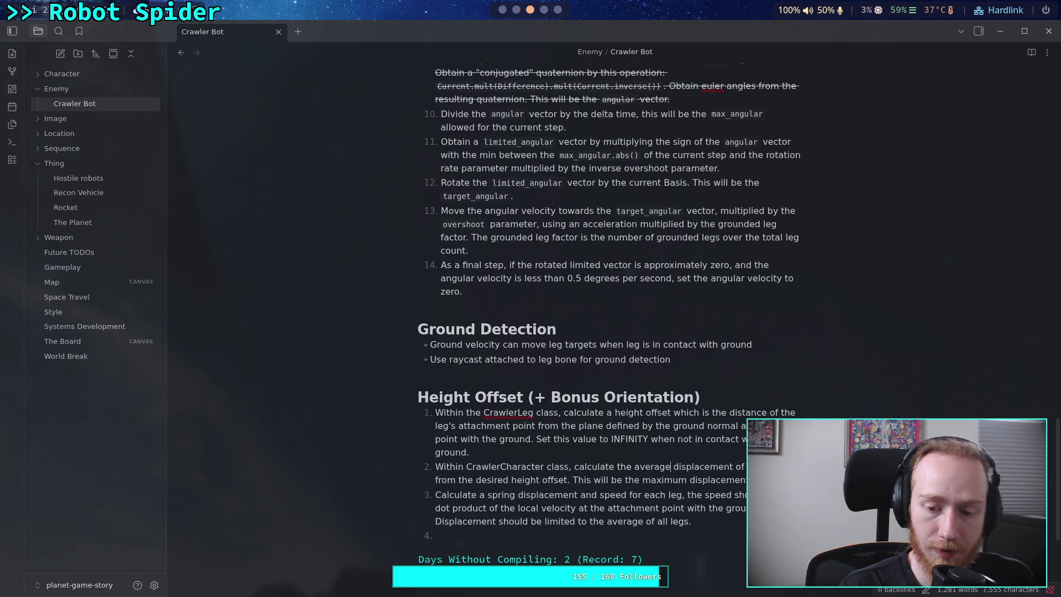
type("asbo")
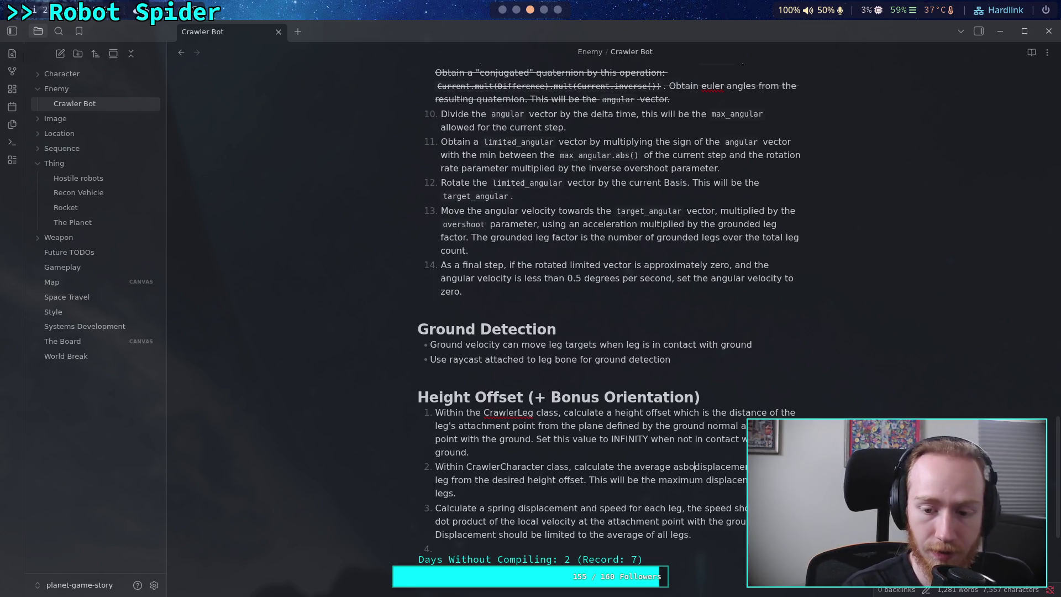
key("BackSpace")
key("BackSpace")
key("BackSpace")
type("bsol")
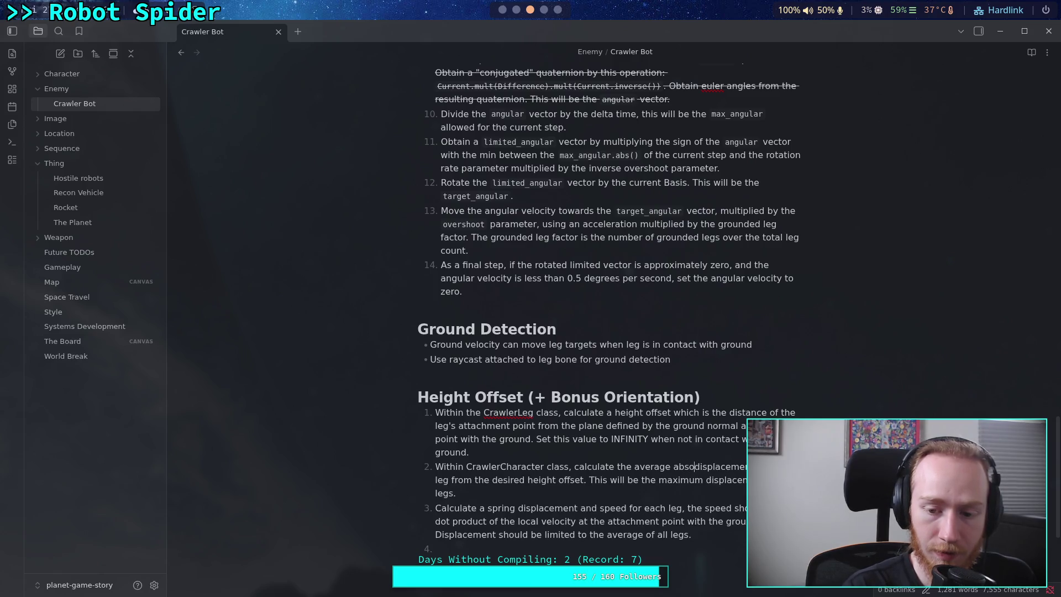
type("ute")
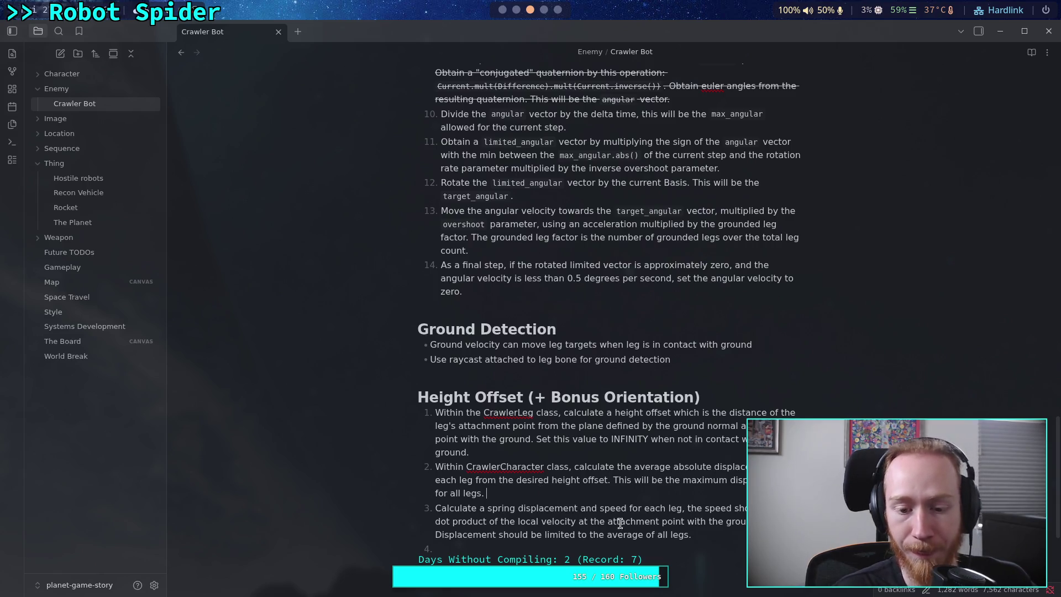
left_click(727, 480)
type("absolute")
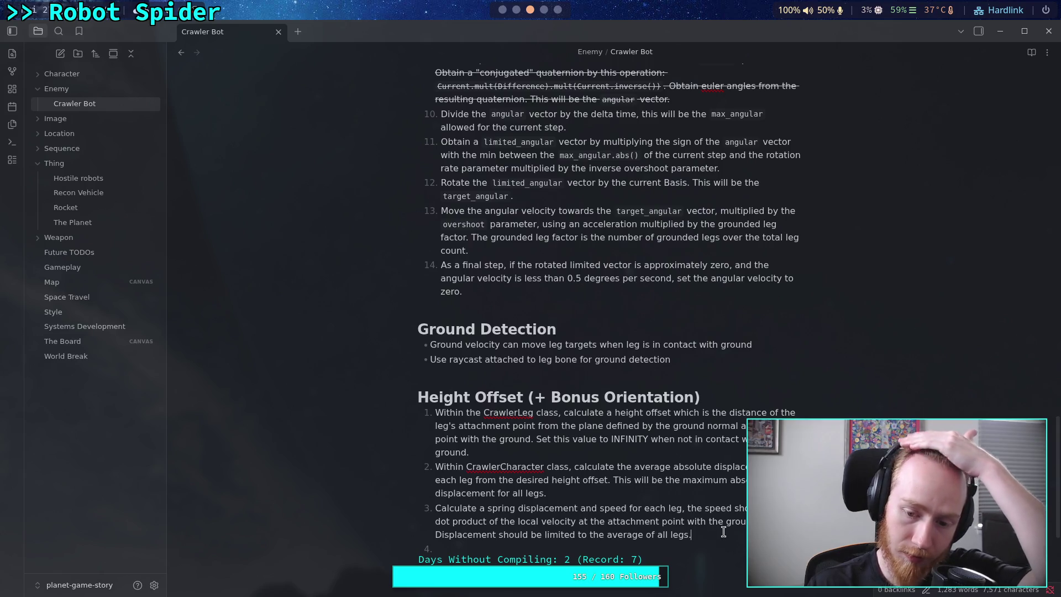
Replace 'average of all legs' in step 3 with 'previously calculated absolute displacement'.
left_click_drag(608, 534, 687, 533)
key("BackSpace")
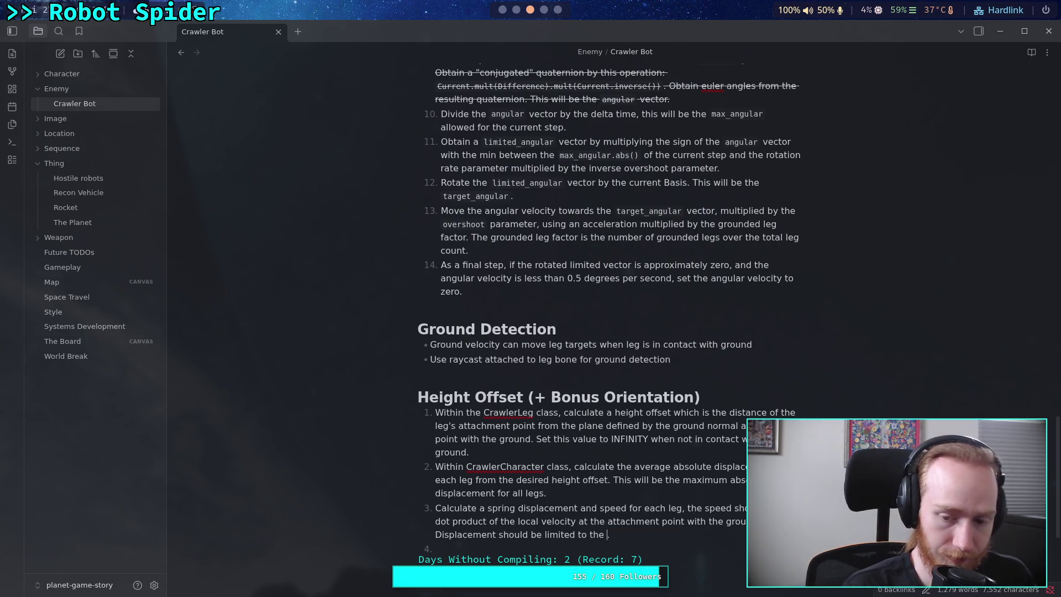
type("previously ")
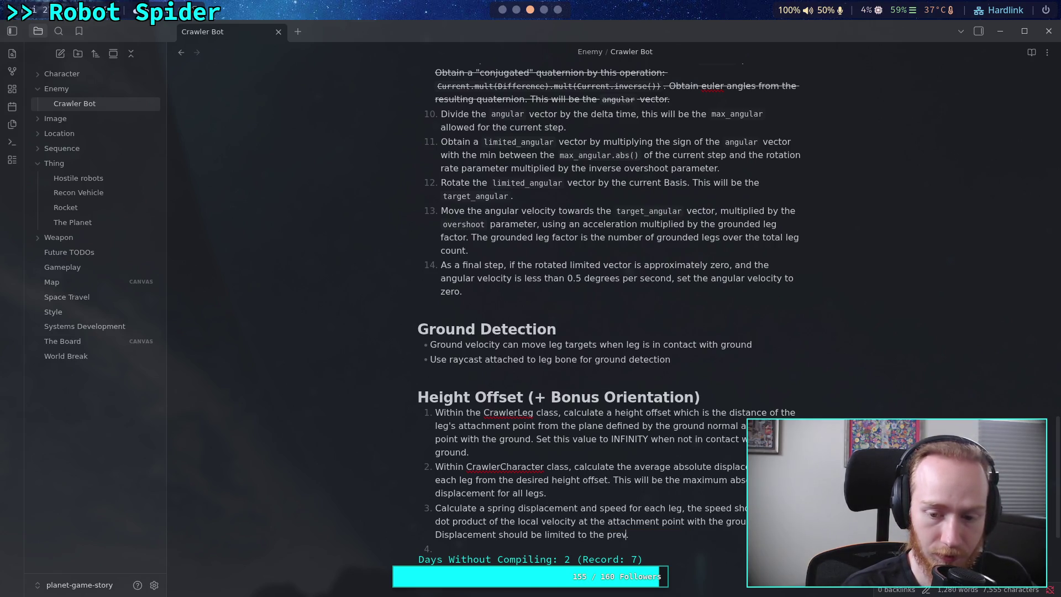
type("calculated abs")
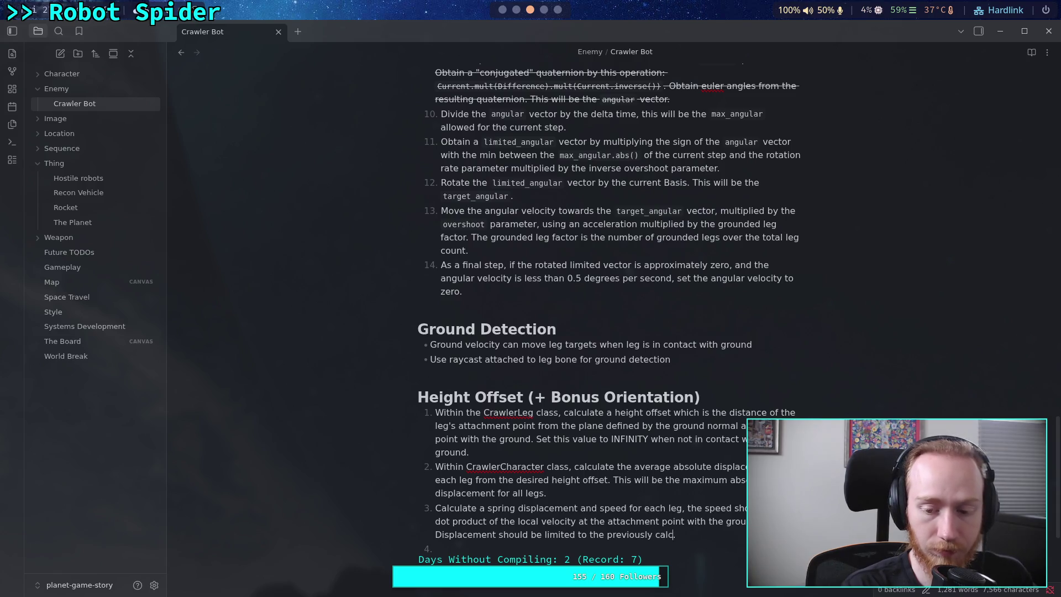
type("olute")
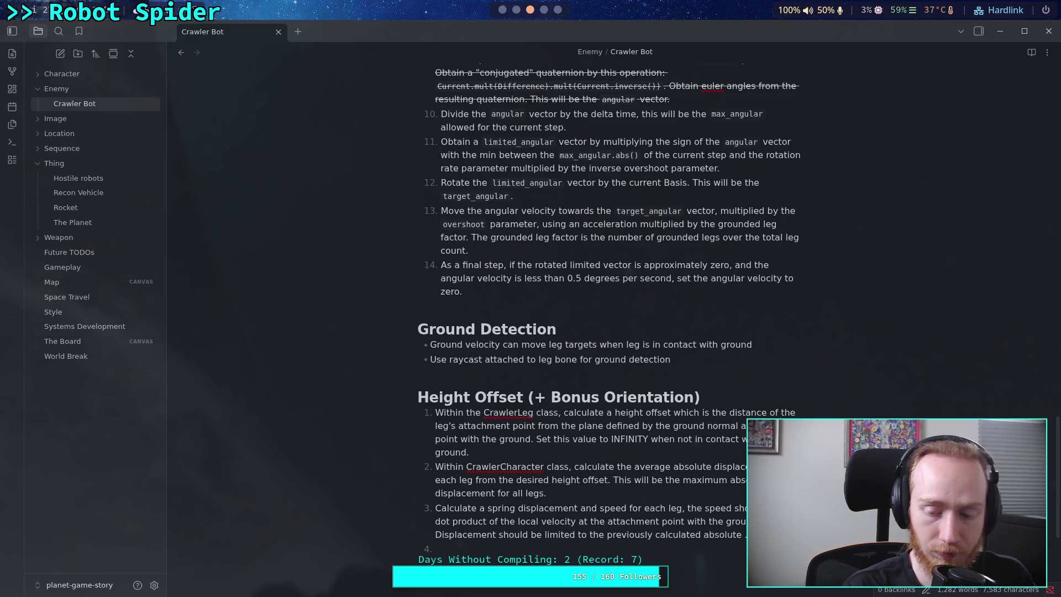
type(" di")
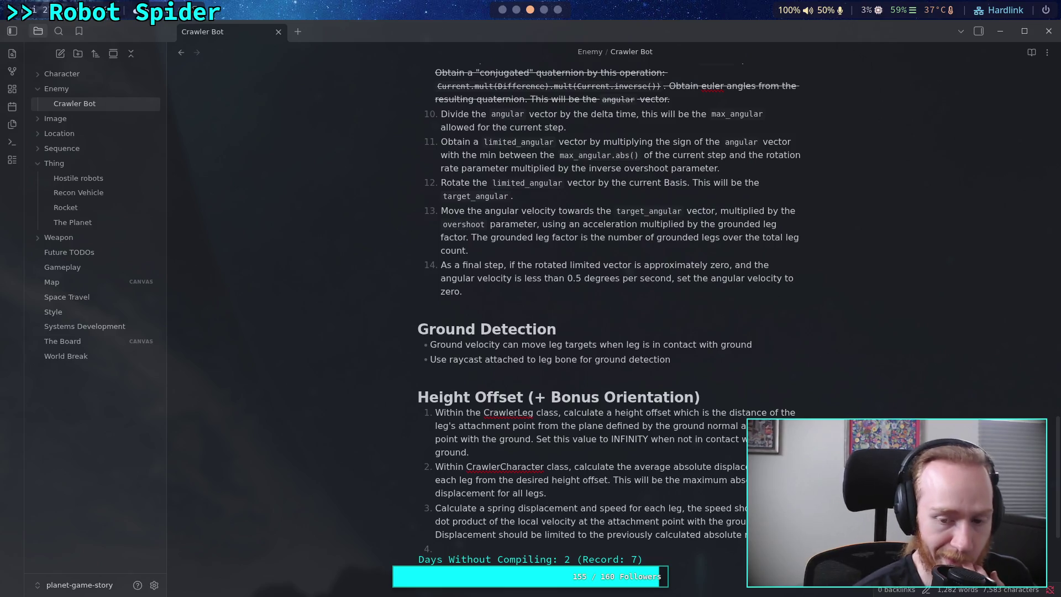
scroll(607, 304, "down", 1)
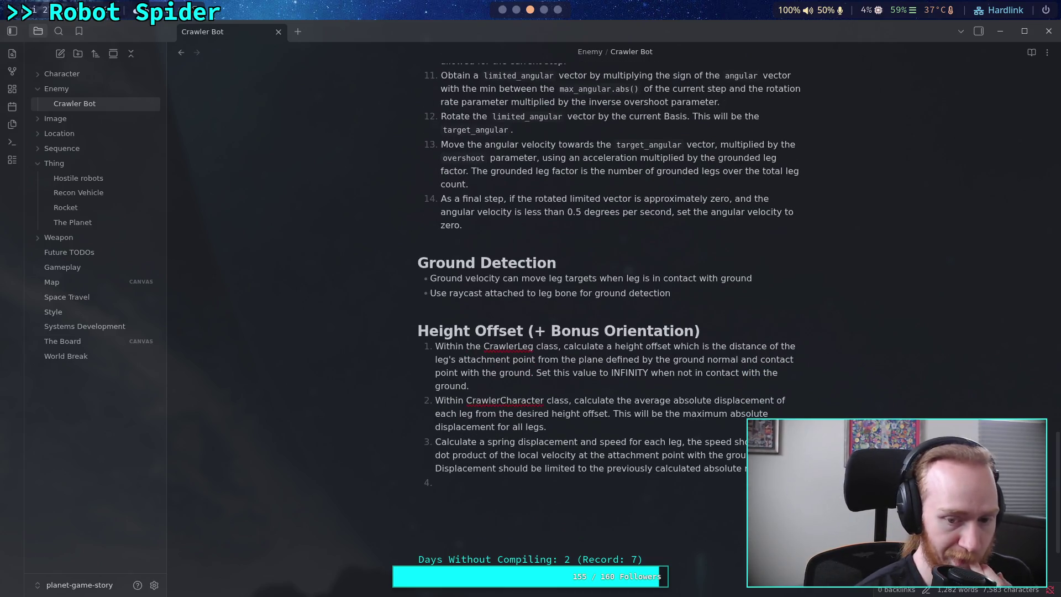
Write step 4 as 'Apply the spring force to the attachment point of each leg' and return to Godot.
type("Apply ")
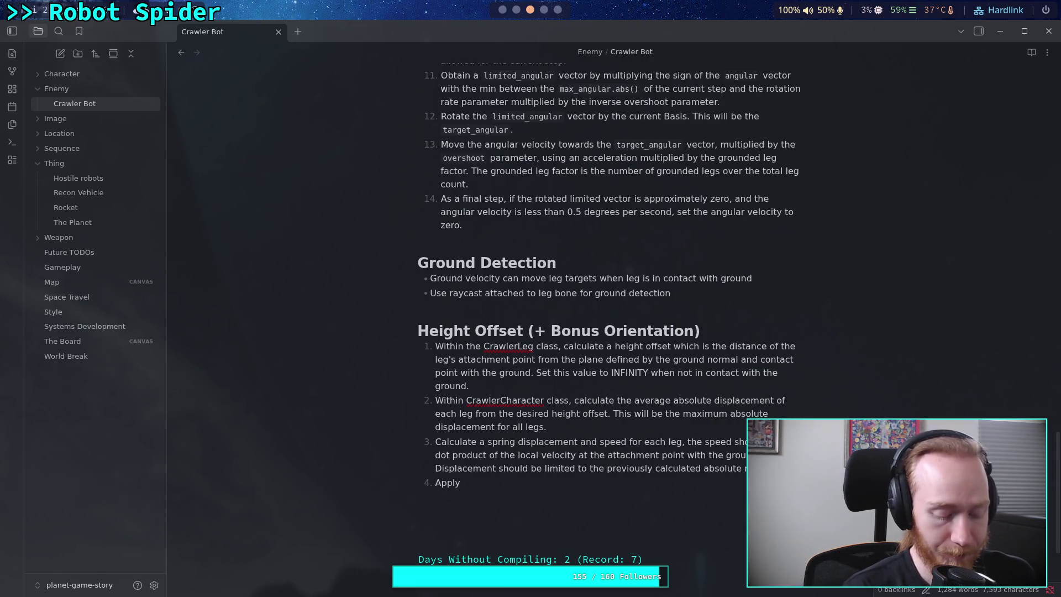
type("the")
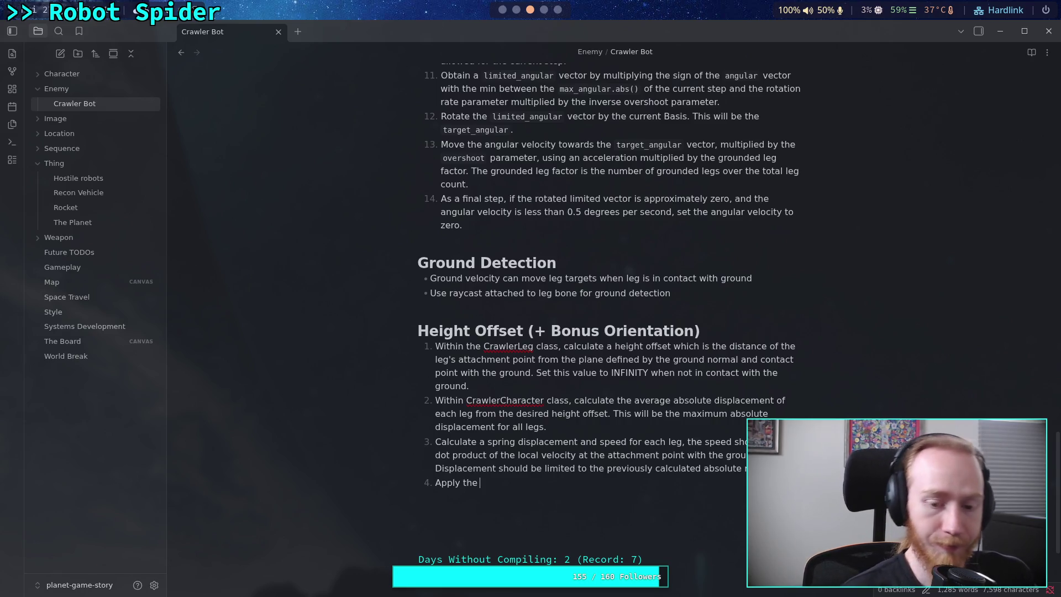
type("spring force ")
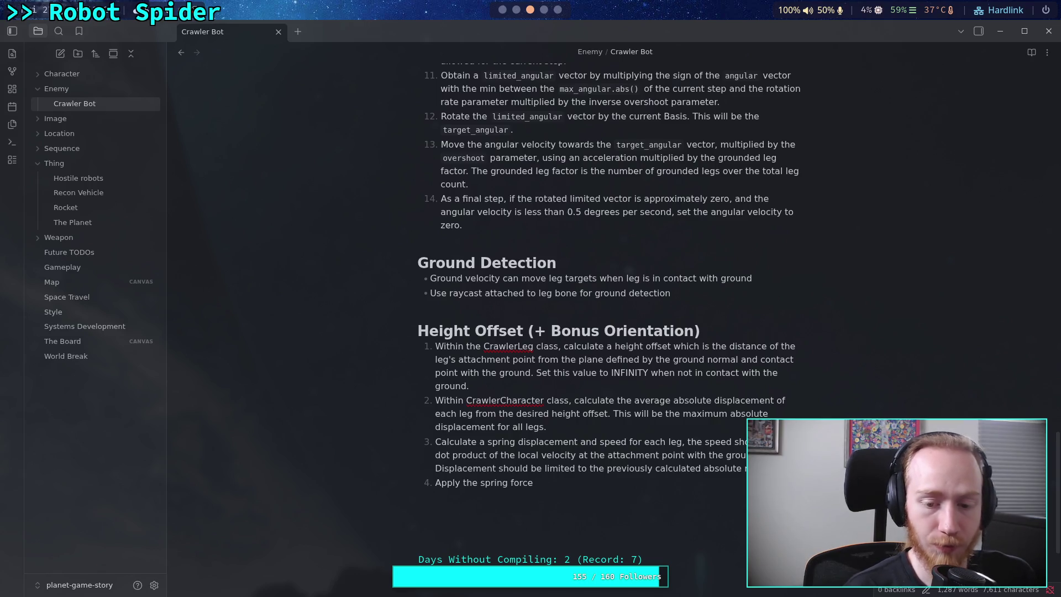
type("to the attachment point")
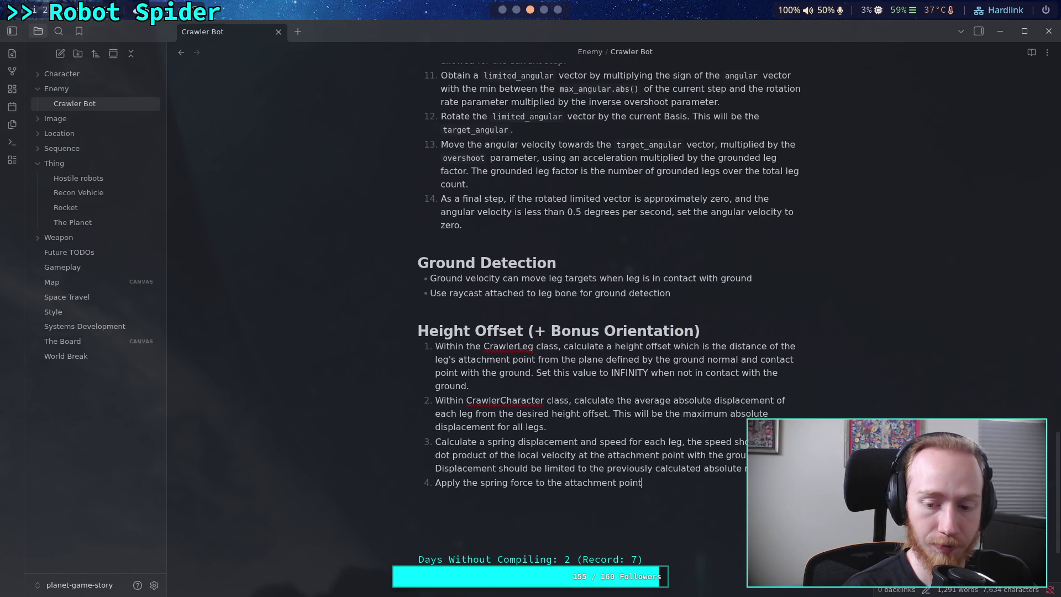
type(" of all")
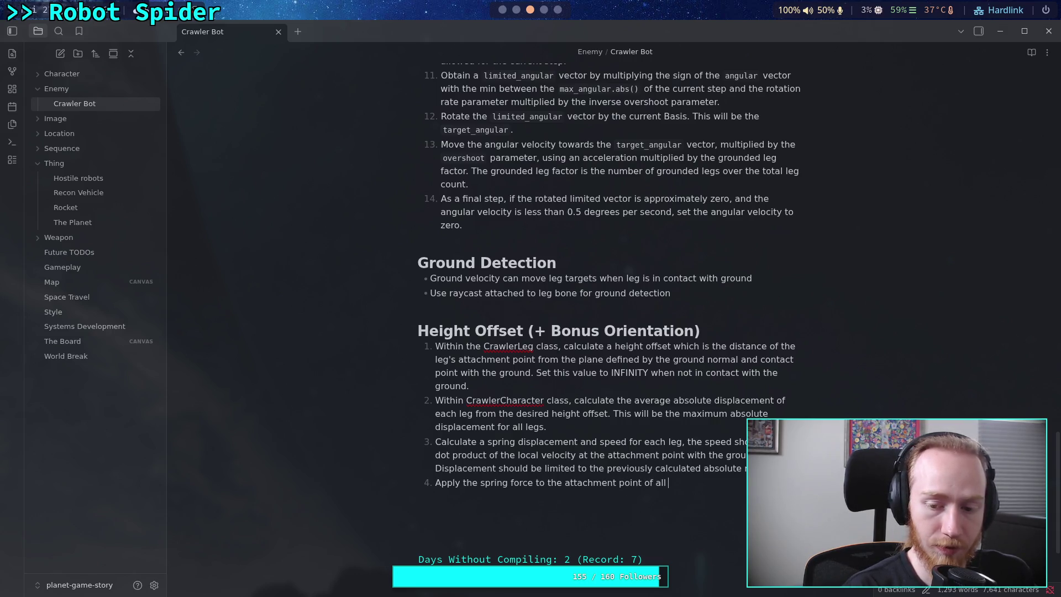
type(" legs")
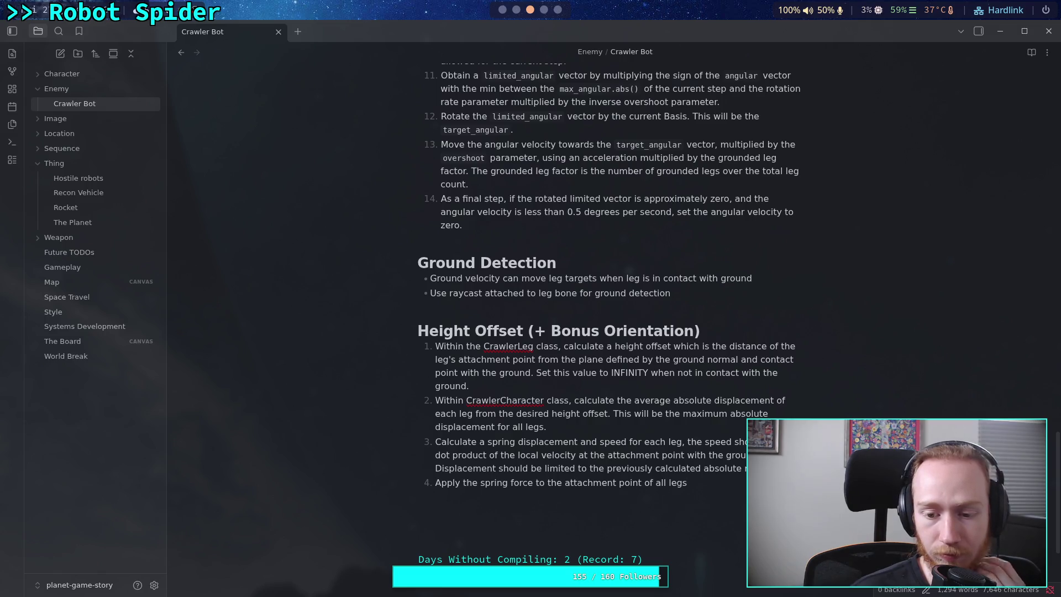
key("BackSpace")
key("BackSpace")
key("BackSpace")
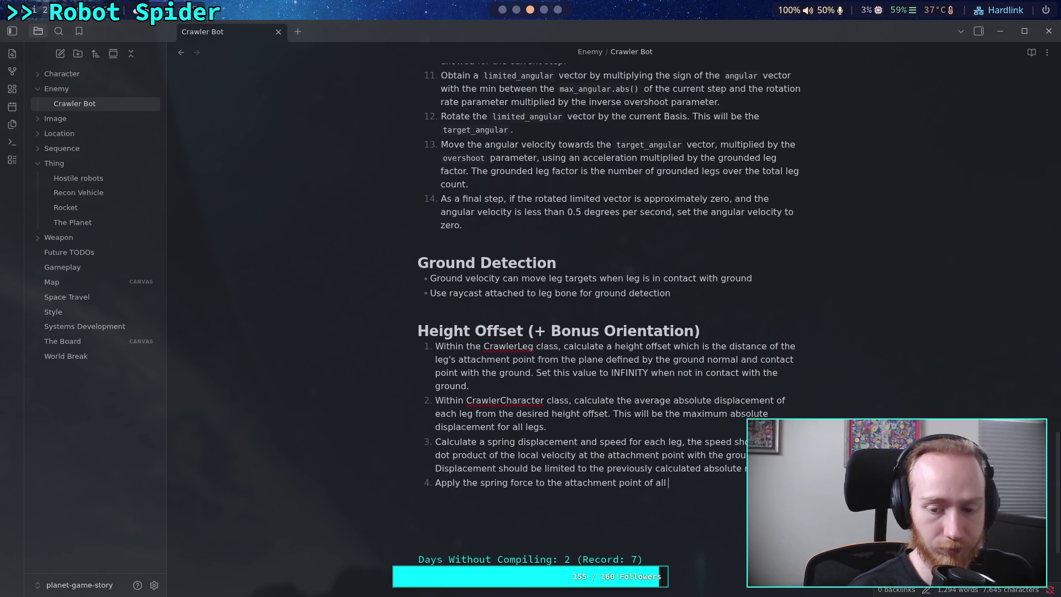
type("each leg.")
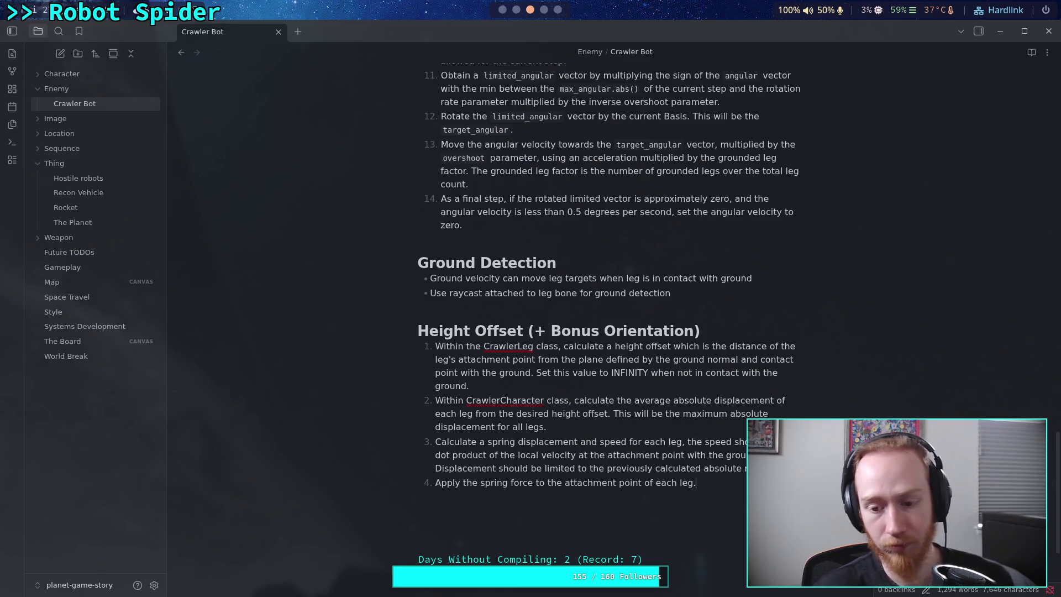
scroll(608, 276, "down", 2)
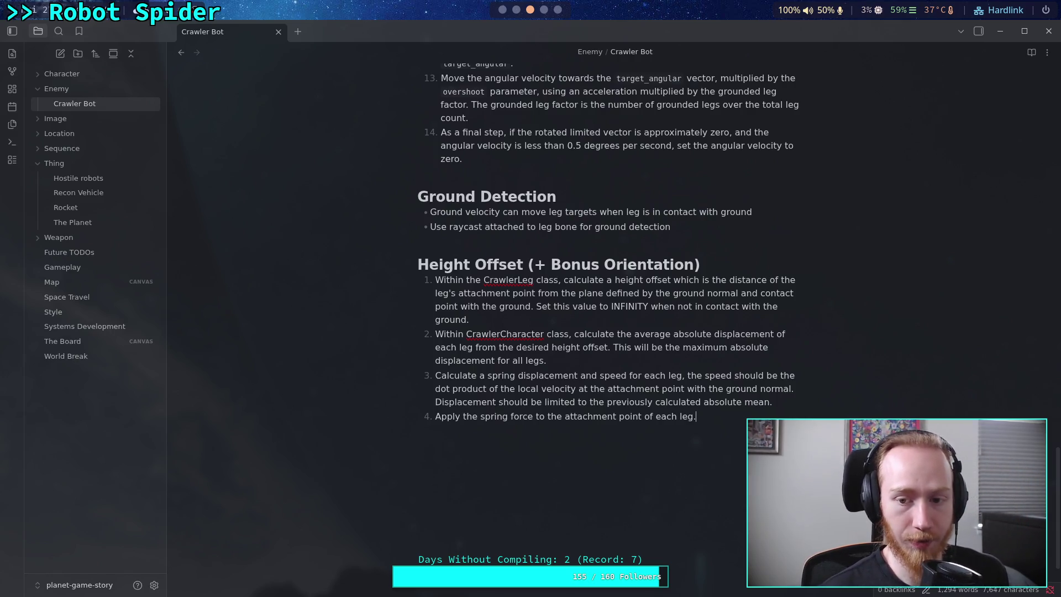
key("alt+Tab")
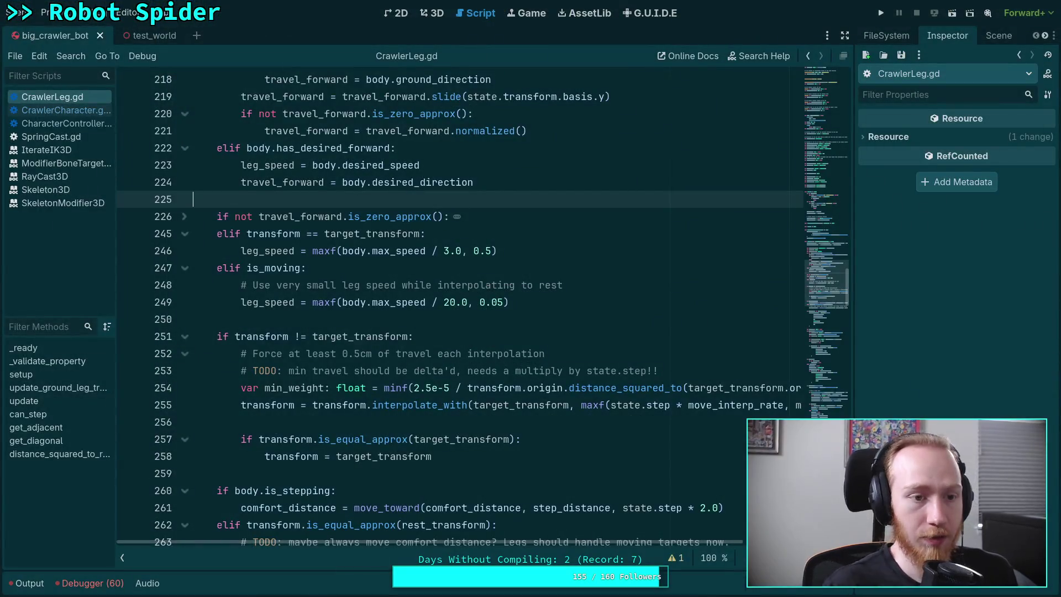
Scroll CrawlerLeg.gd to the member variables, from attachment_point on line 101 down to ground_normal.
scroll(559, 387, "up", 20)
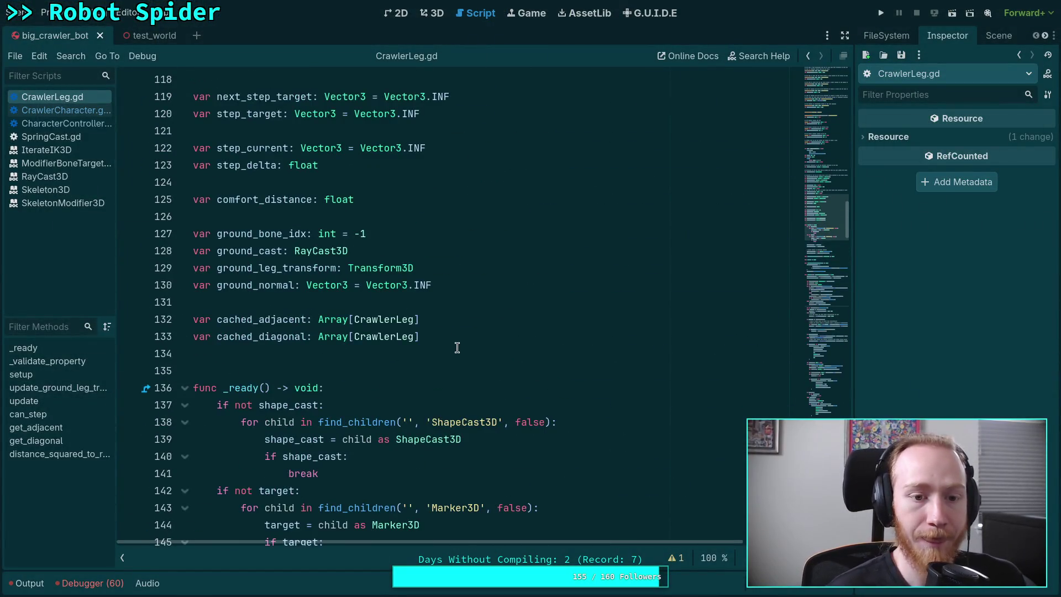
scroll(461, 350, "up", 3)
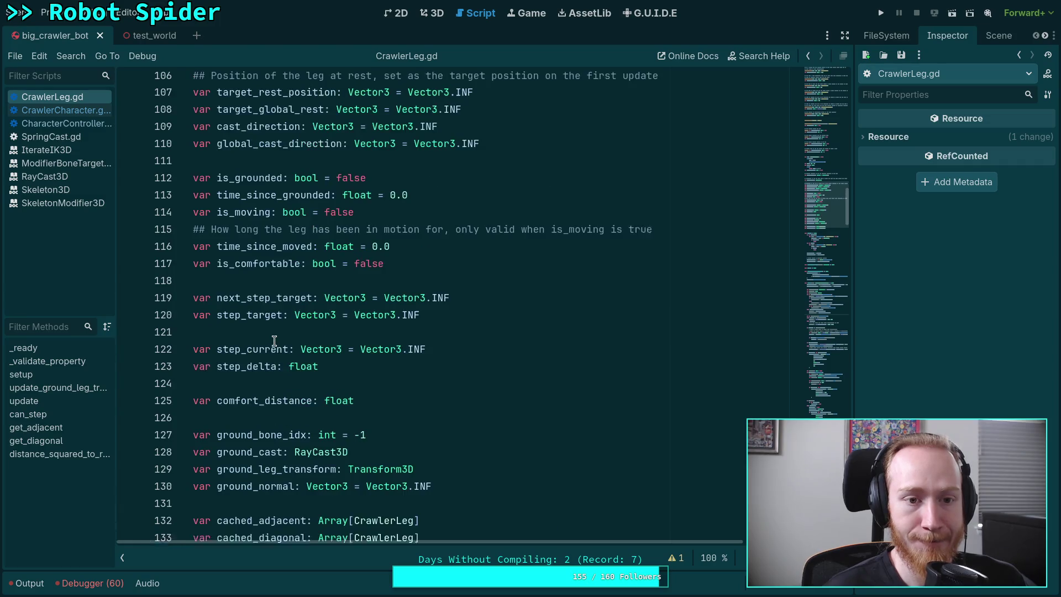
scroll(442, 266, "up", 3)
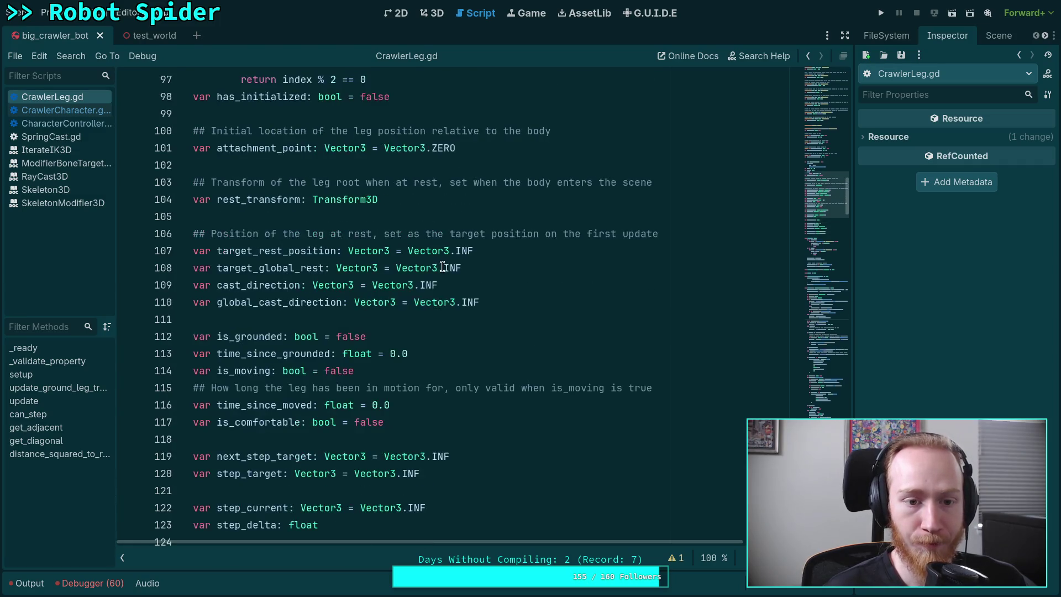
scroll(442, 266, "up", 2)
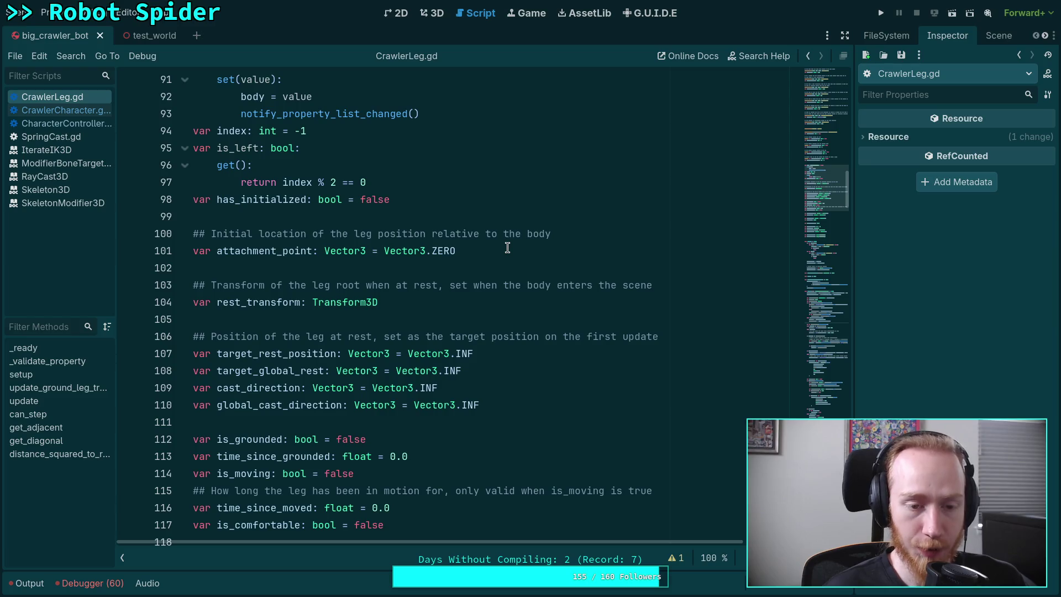
left_click(512, 249)
scroll(495, 316, "down", 1)
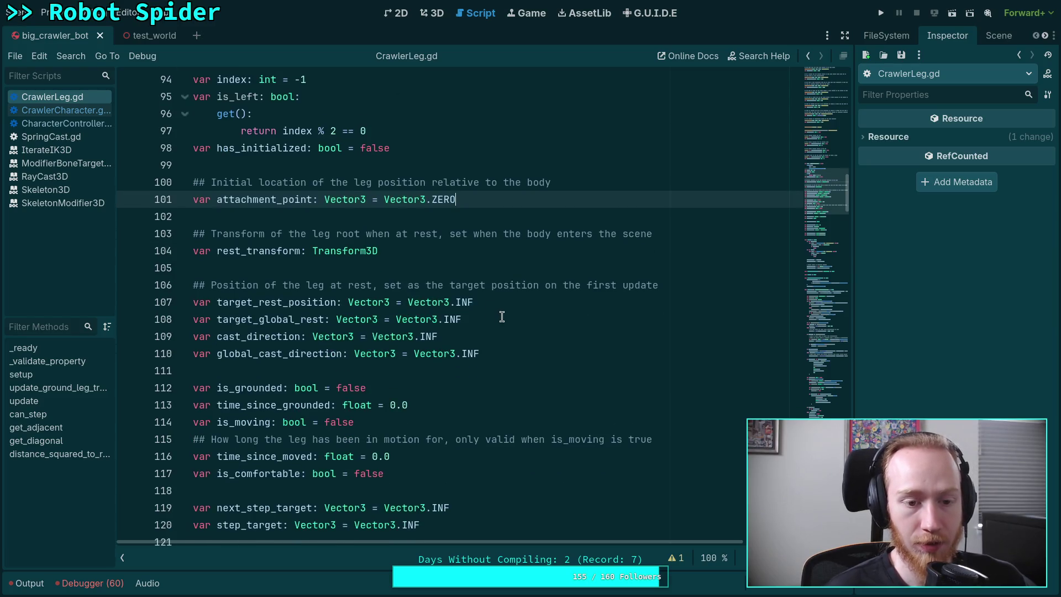
scroll(500, 317, "down", 1)
scroll(479, 302, "down", 1)
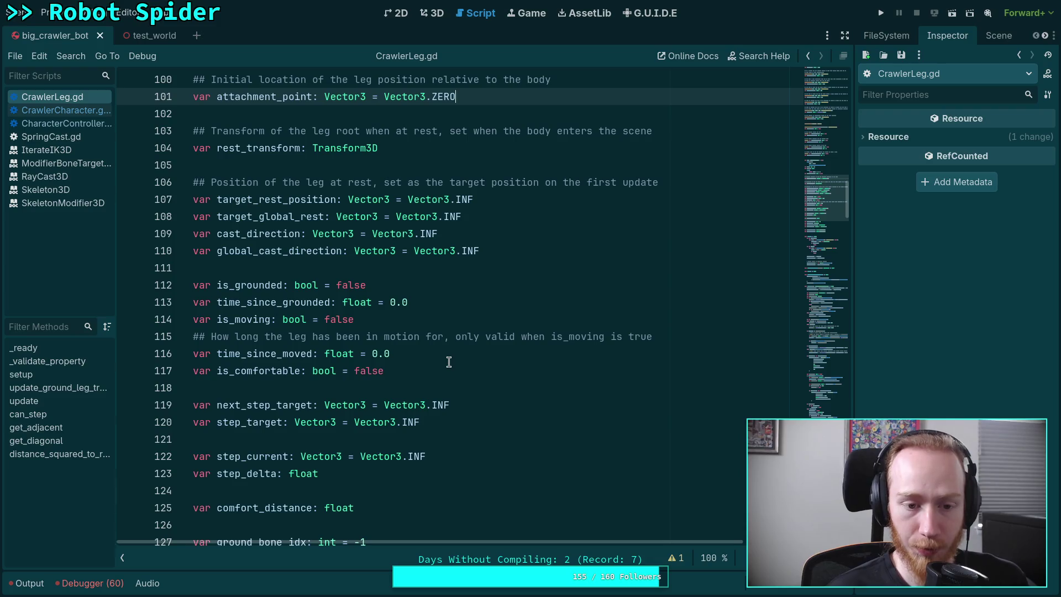
scroll(442, 350, "down", 1)
scroll(440, 326, "down", 2)
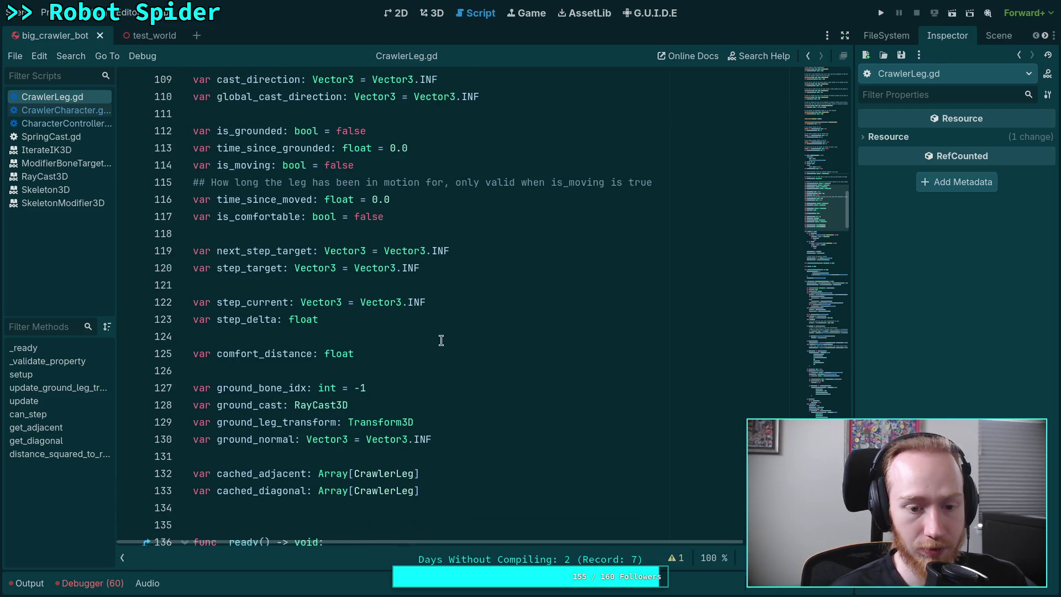
scroll(440, 336, "down", 1)
left_click(484, 371)
Add 'var ground_offset: float = INF' on a new line after ground_normal in CrawlerLeg.gd.
left_click(481, 388)
key("Return")
type("var grou")
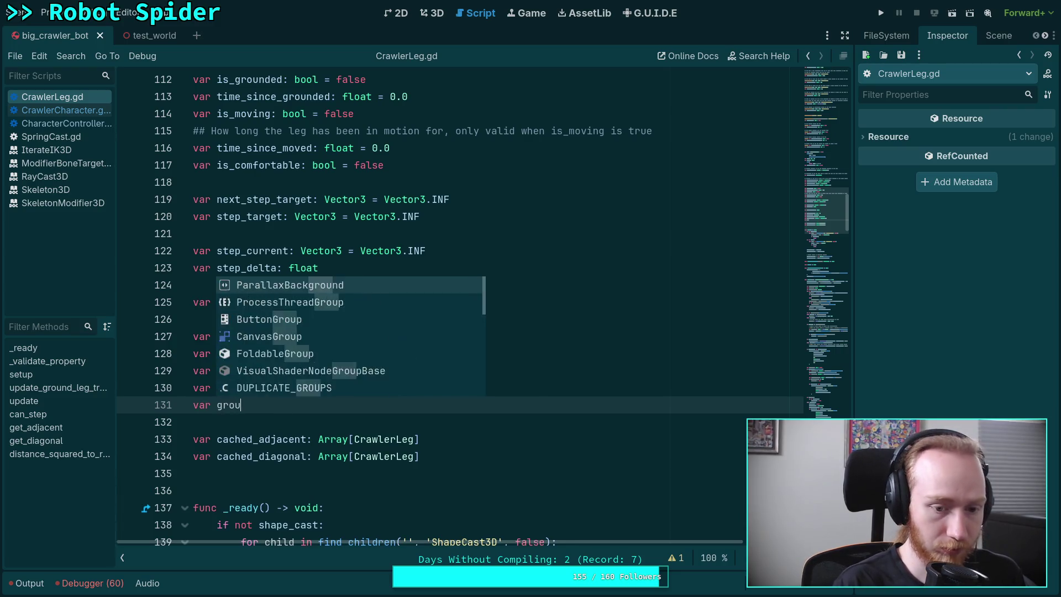
type("nd_offset: V")
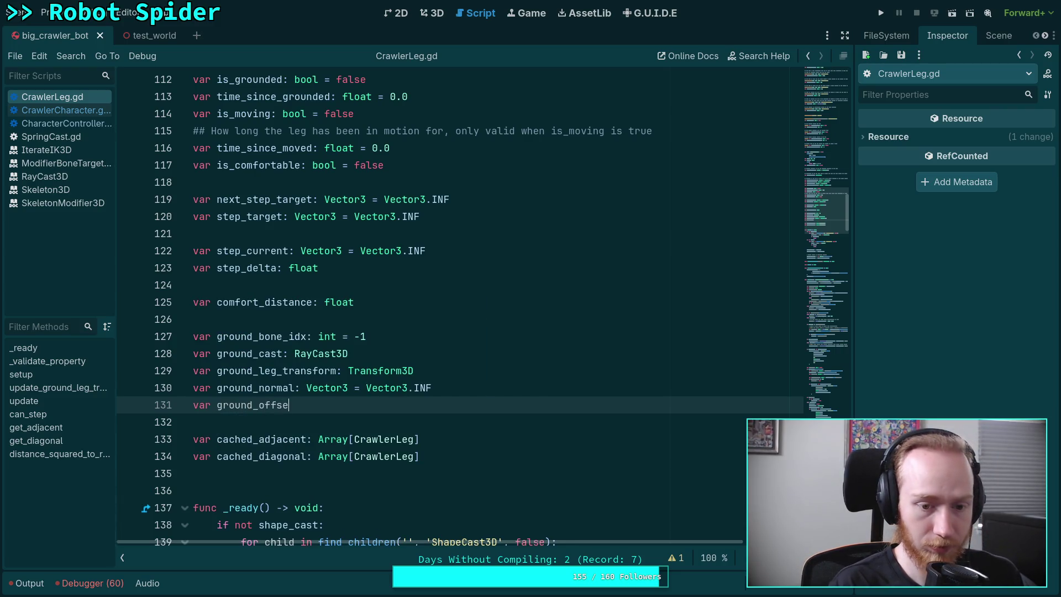
key("BackSpace")
type("float")
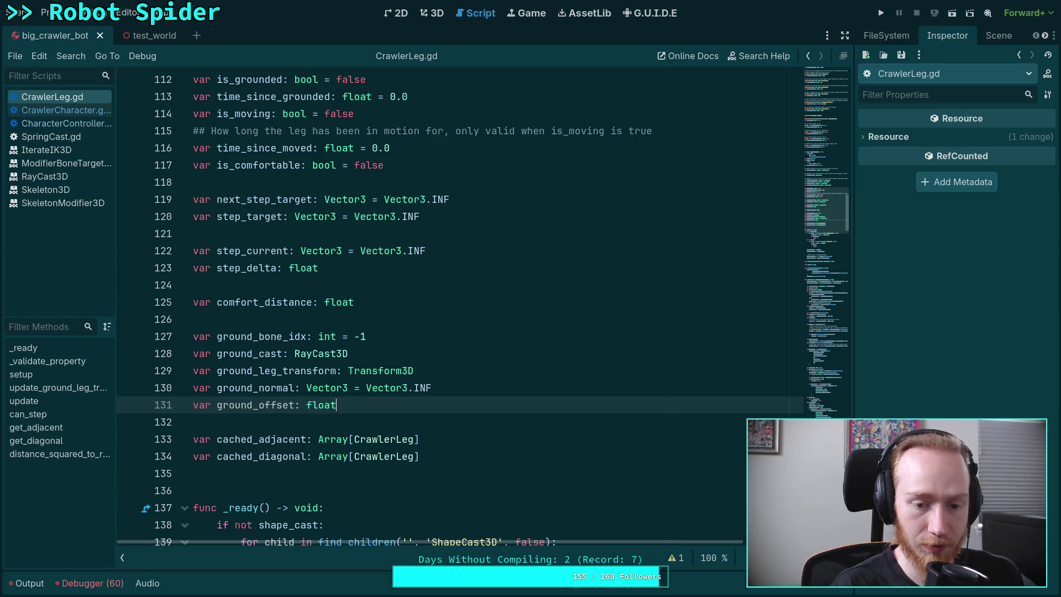
type(" = INF")
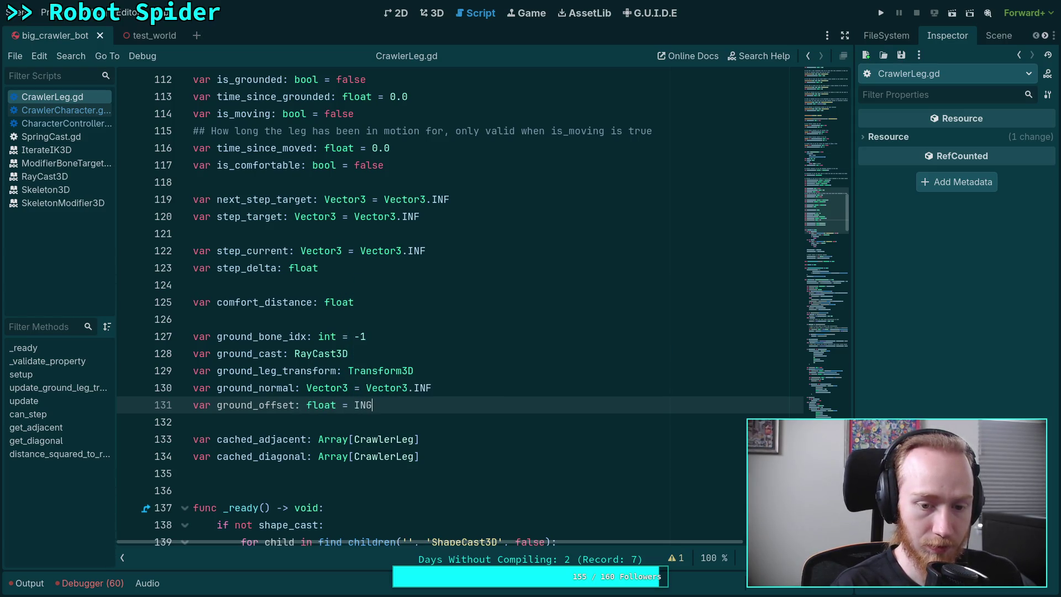
left_click(425, 423)
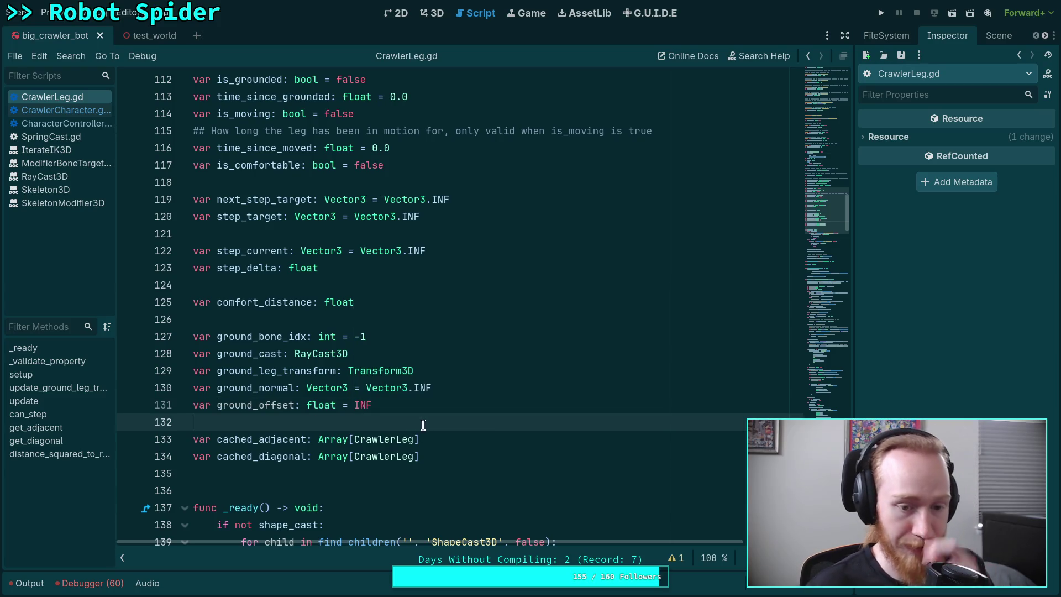
scroll(431, 422, "down", 10)
scroll(436, 406, "down", 5)
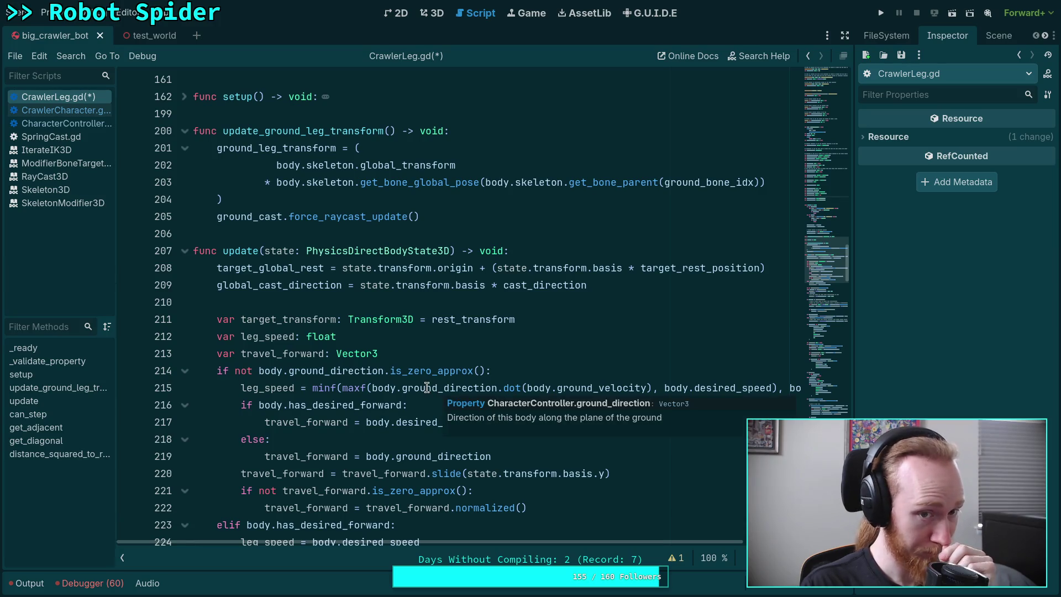
Add 'ground_offset = INF' below the ground_normal reset on line 301 in the ungrounded branch.
scroll(428, 388, "down", 3)
scroll(427, 387, "down", 4)
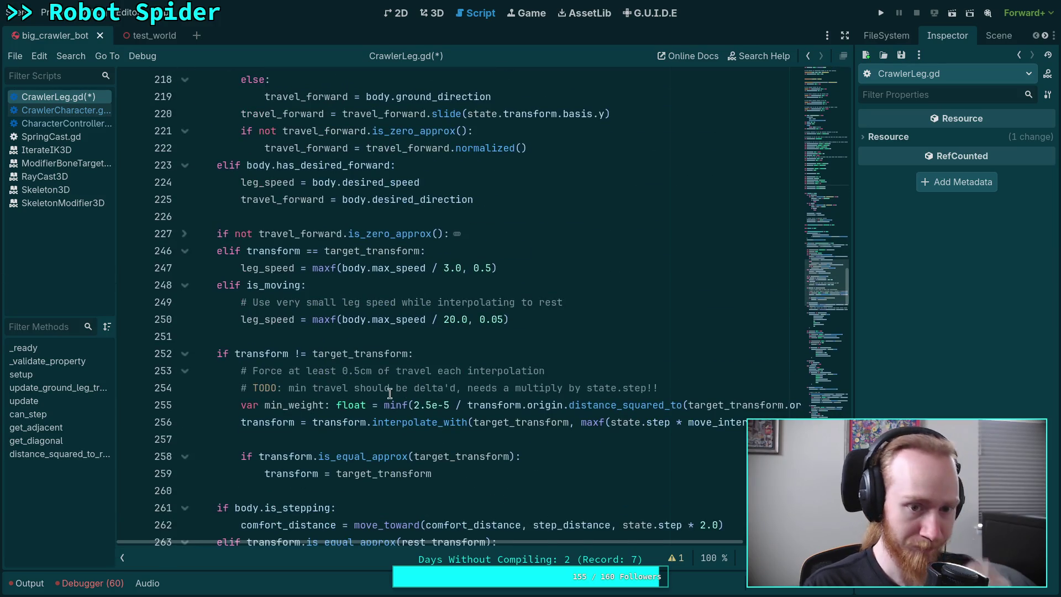
scroll(397, 386, "down", 8)
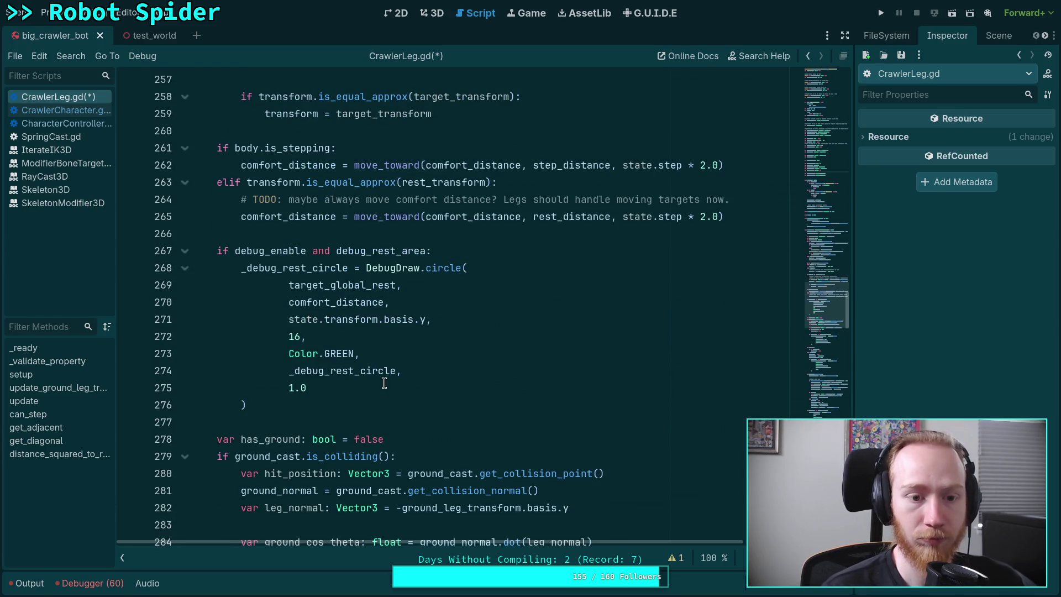
scroll(385, 388, "down", 6)
scroll(385, 387, "down", 3)
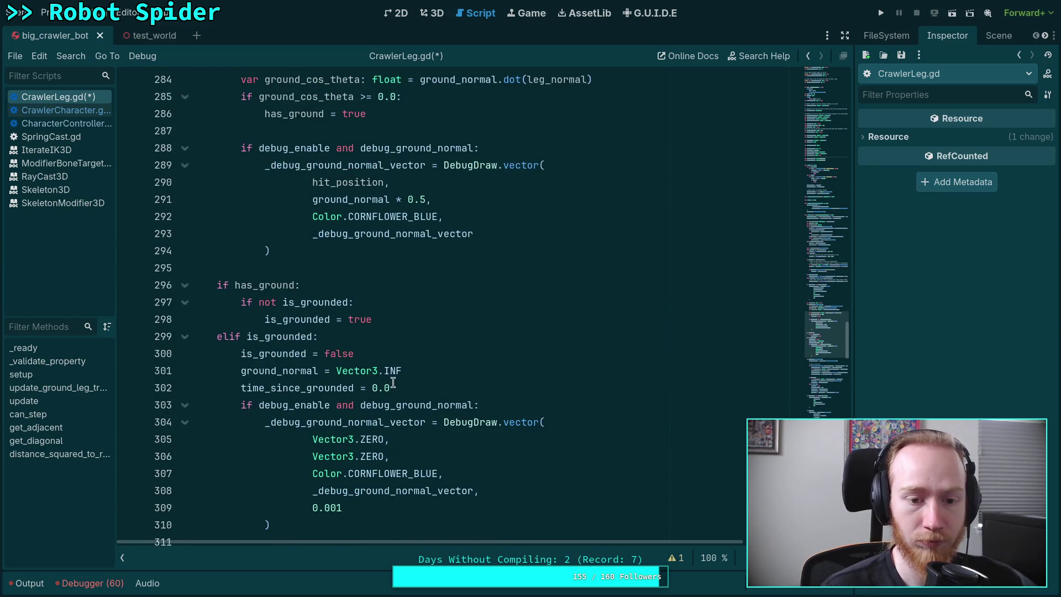
left_click(433, 371)
key("Return")
type("gro")
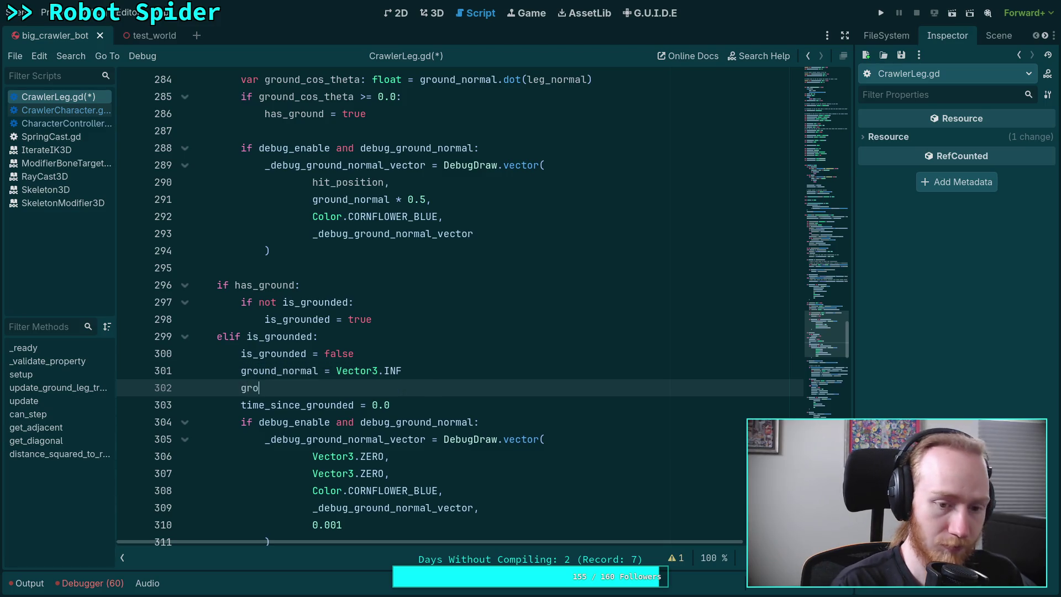
type("und_offset = INF")
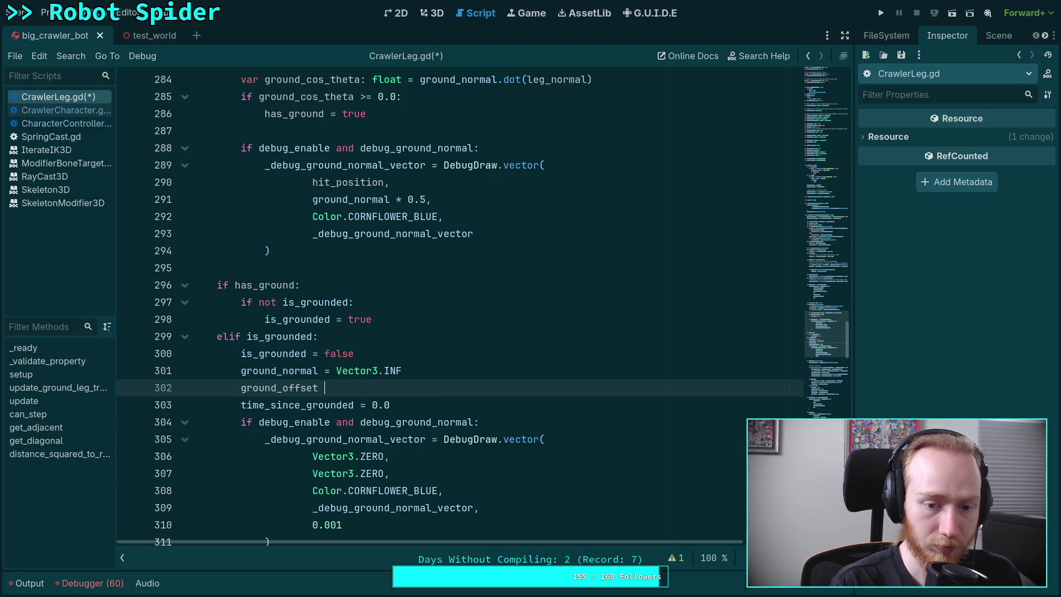
scroll(430, 260, "up", 3)
Check ground_normal, then insert an empty line above has_ground = true in the ground_cos_theta check.
left_click(426, 269)
scroll(380, 285, "up", 1)
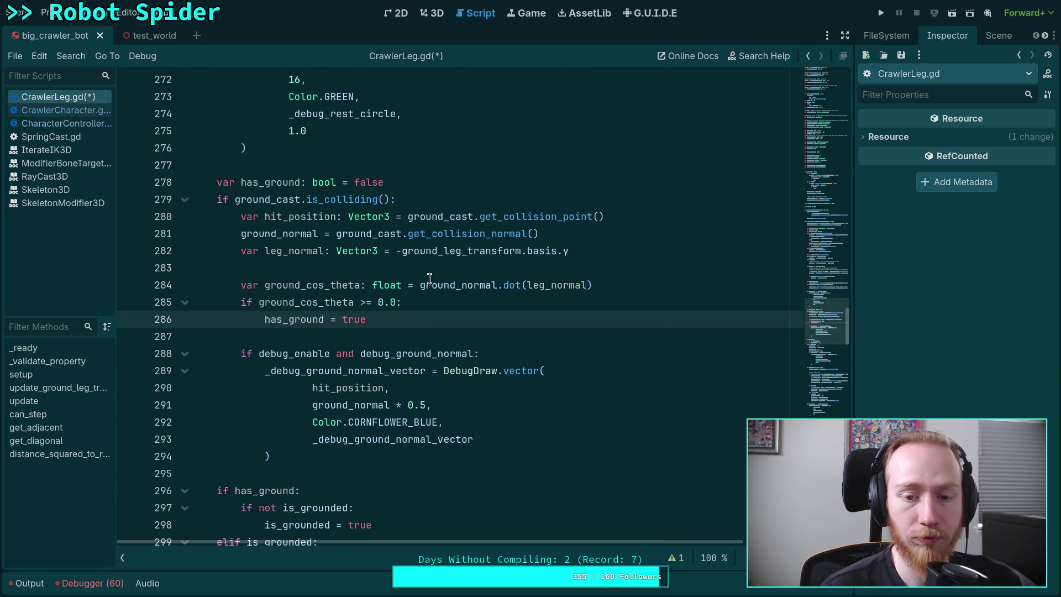
scroll(292, 307, "down", 1)
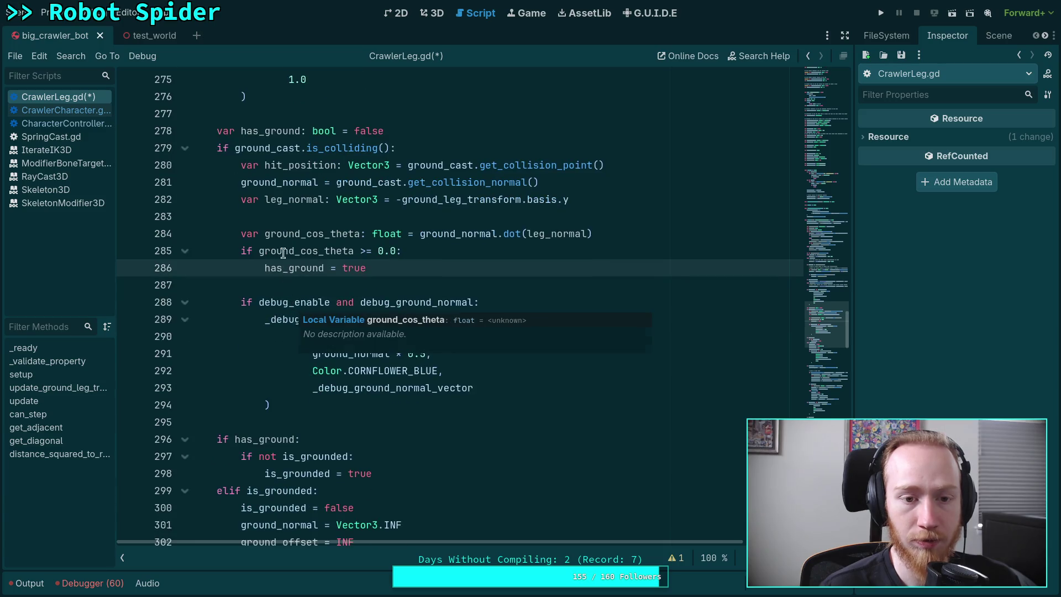
double_click(294, 182)
scroll(322, 311, "down", 1)
scroll(384, 320, "up", 1)
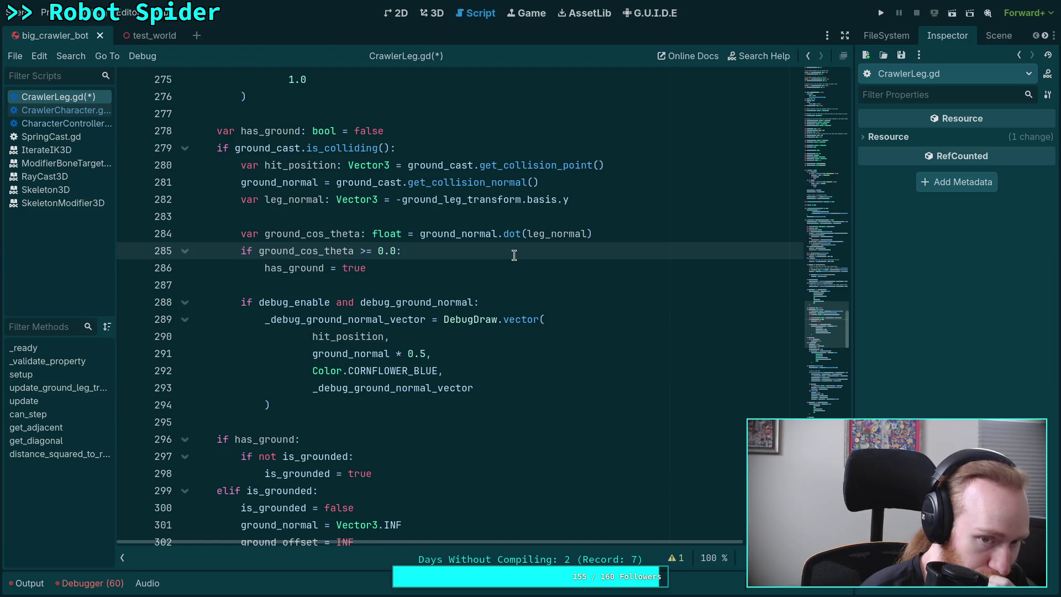
key("Return")
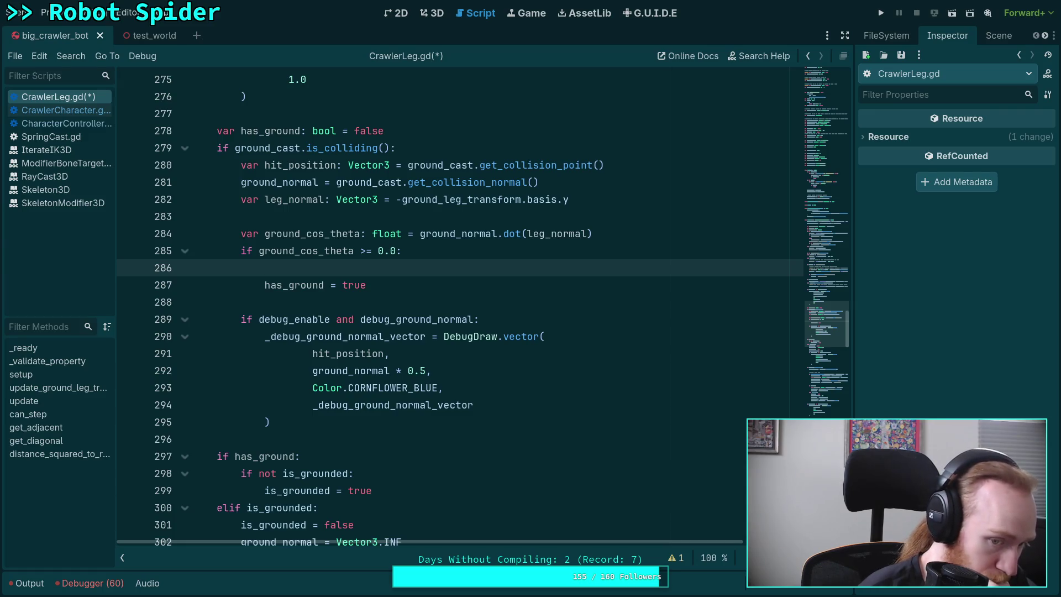
Delete the stray blank line and start a ground_offset line inside the has_ground branch.
key("BackSpace")
key("BackSpace")
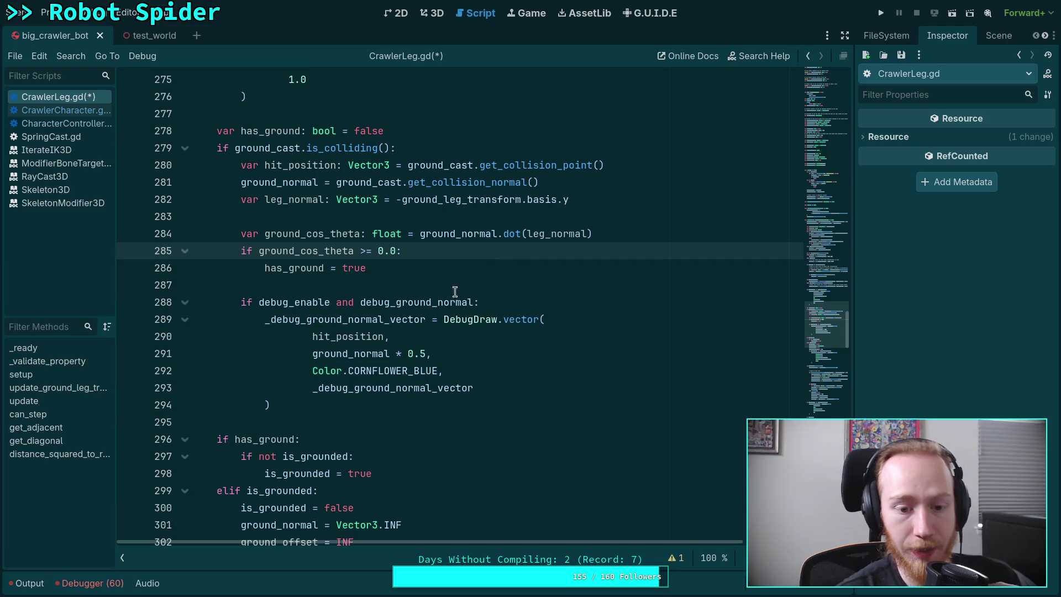
left_click(364, 441)
key("Return")
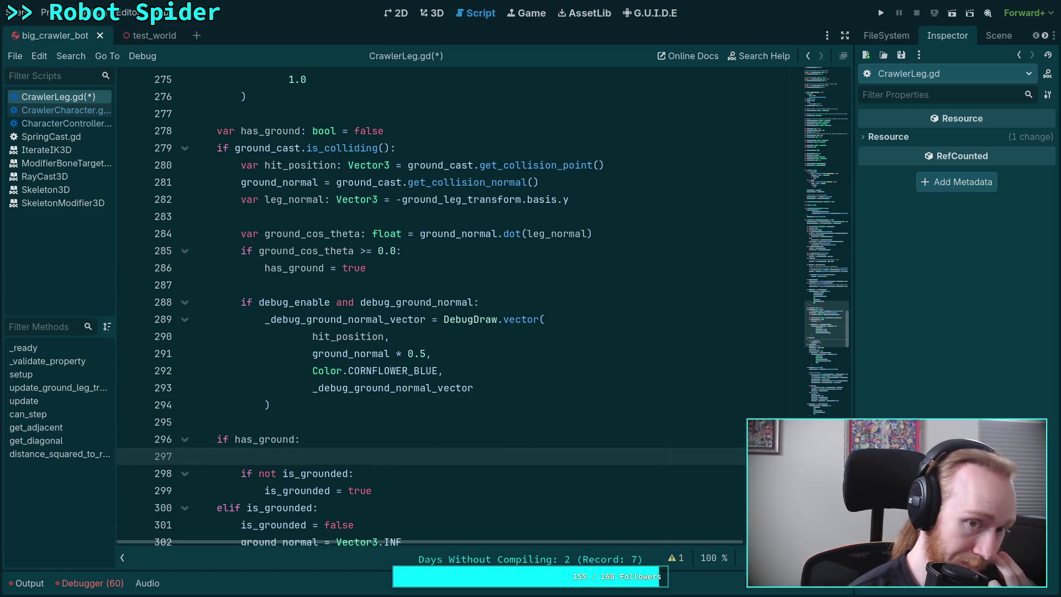
scroll(567, 402, "down", 1)
type("grou")
left_click(193, 421)
left_click(266, 405)
type("nd")
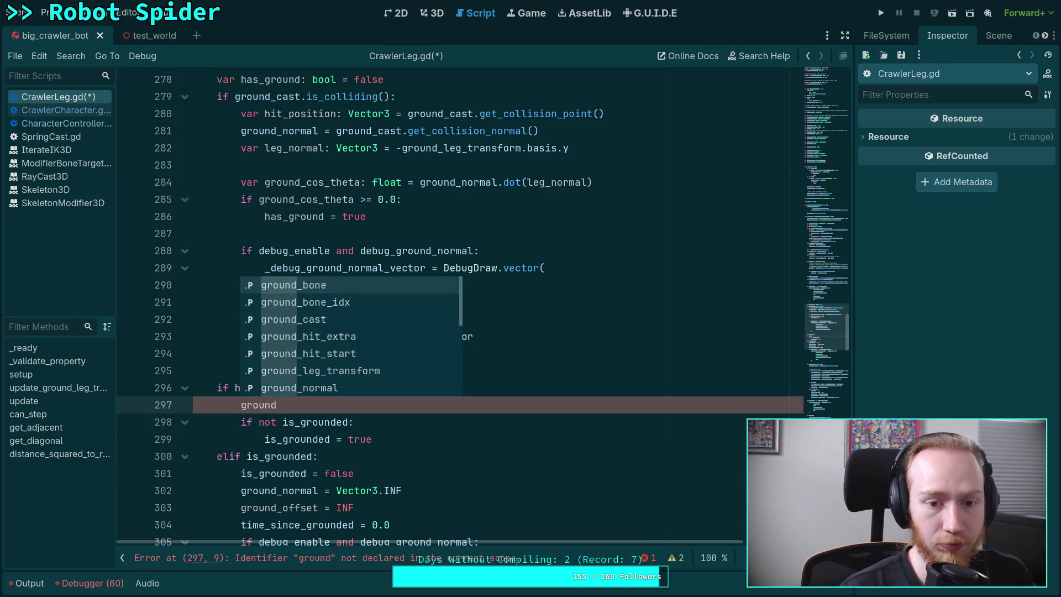
key("Down")
key("Down")
key("Down")
key("Down")
key("Return")
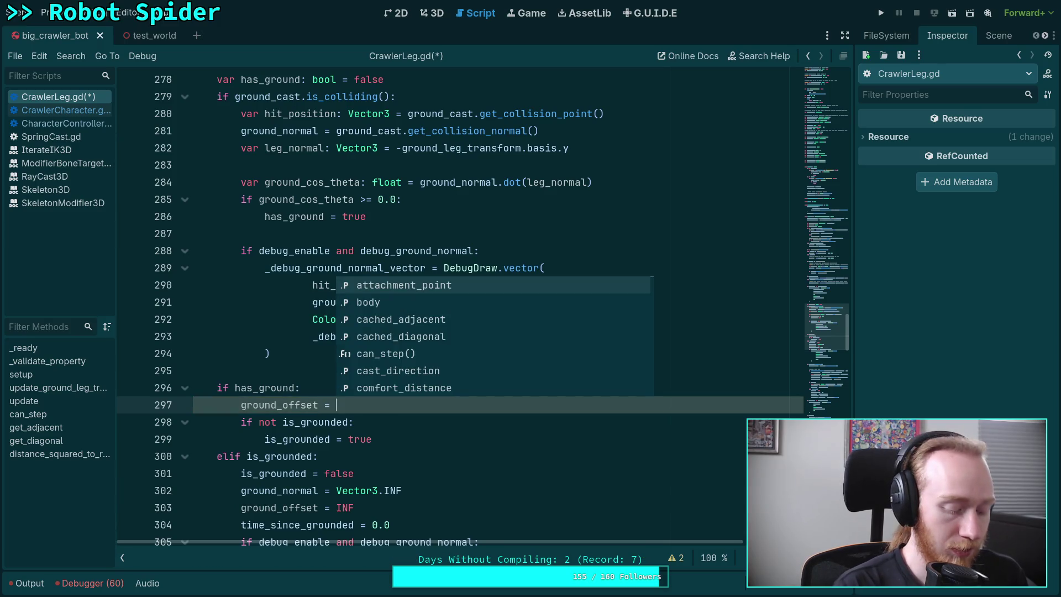
After checking the Crawler Bot design notes, undo ground_offset and begin a 'var' line instead.
key("alt+Tab")
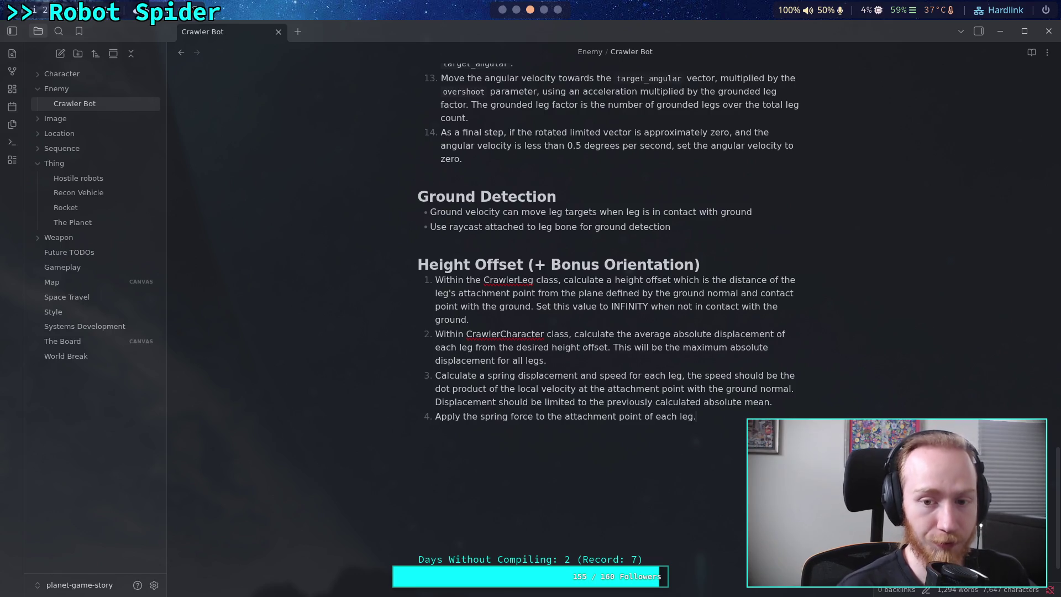
key("alt+Tab")
key("alt+Tab")
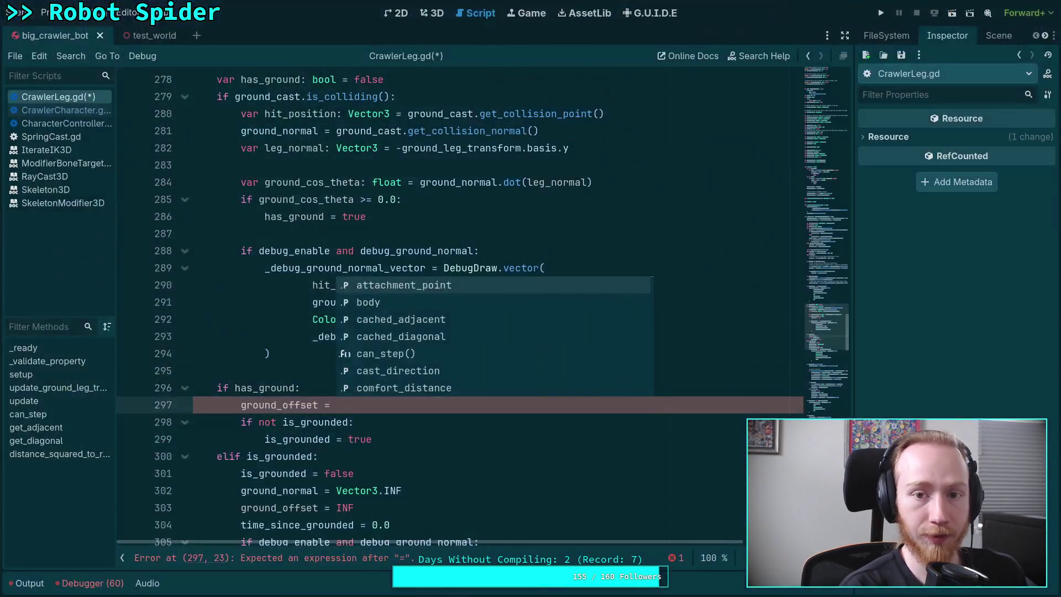
key("ctrl+z")
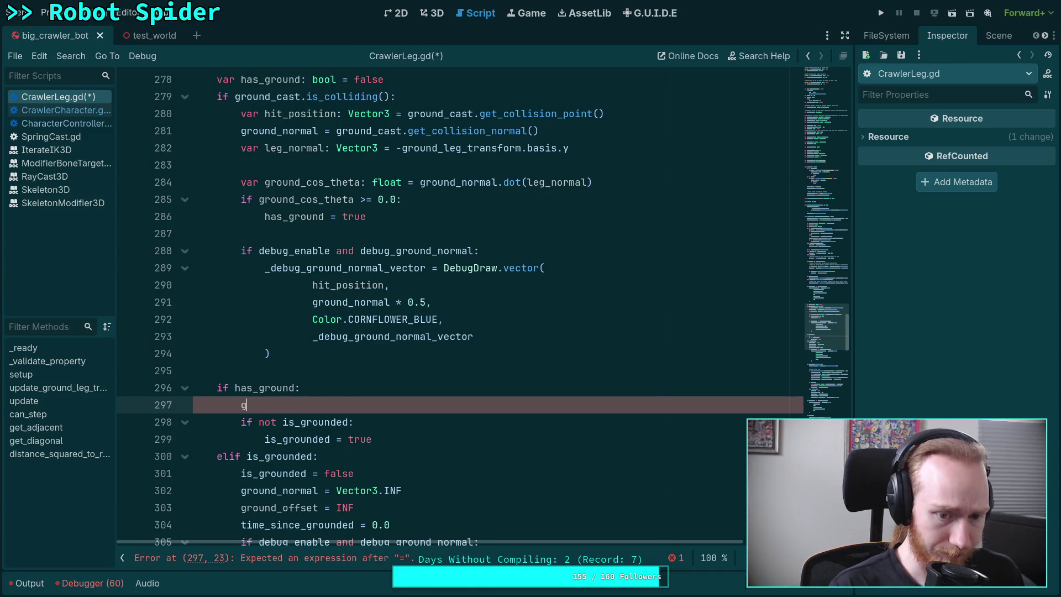
type("var")
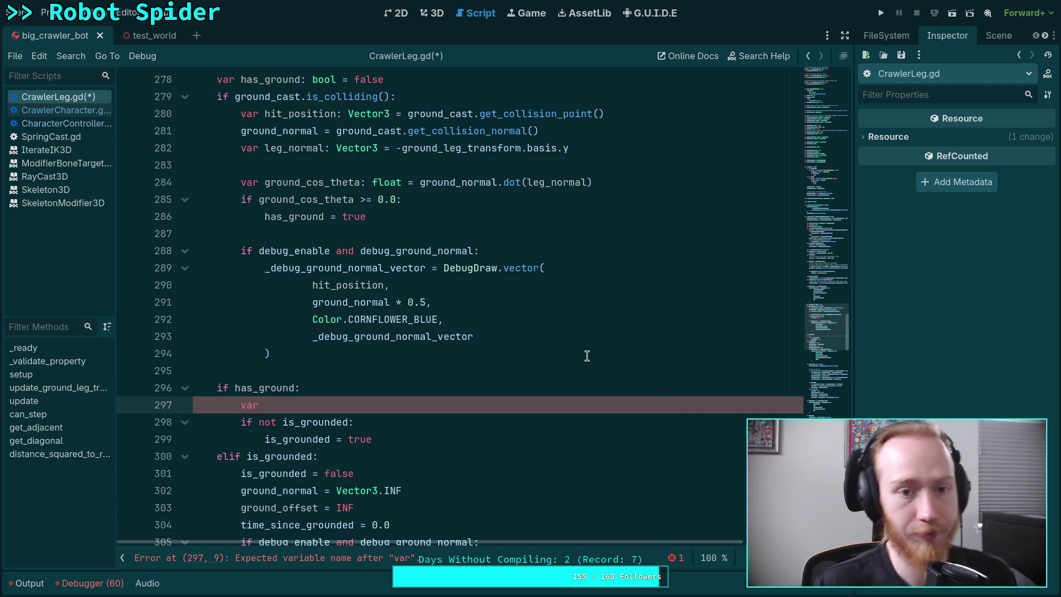
Continue the var line as 'ground_plane: Plane = Plane(' using autocomplete.
scroll(544, 406, "up", 2)
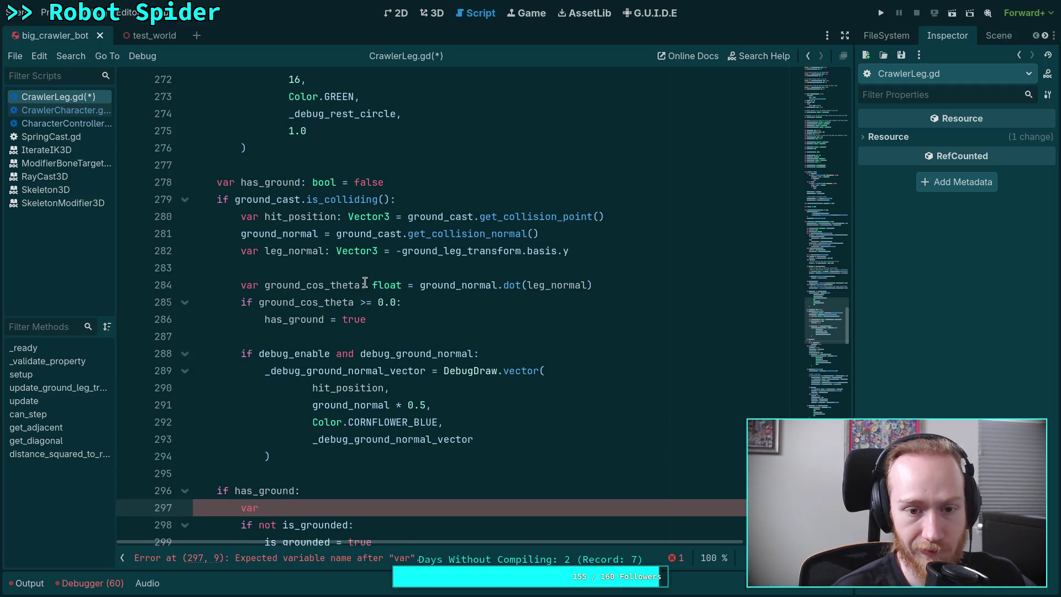
scroll(359, 262, "up", 8)
scroll(375, 269, "up", 20)
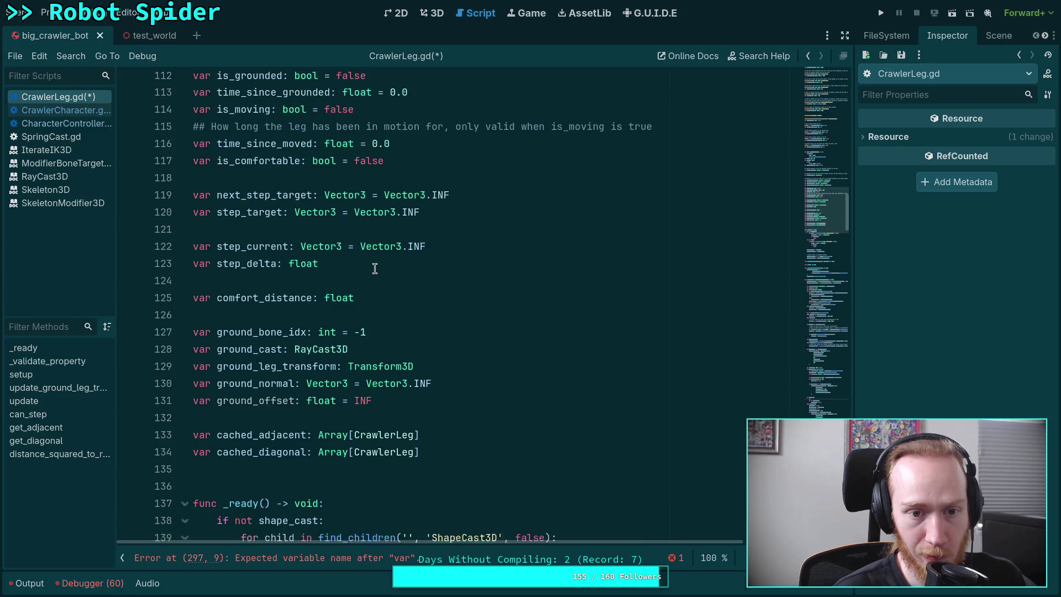
scroll(374, 269, "down", 3)
scroll(375, 268, "down", 20)
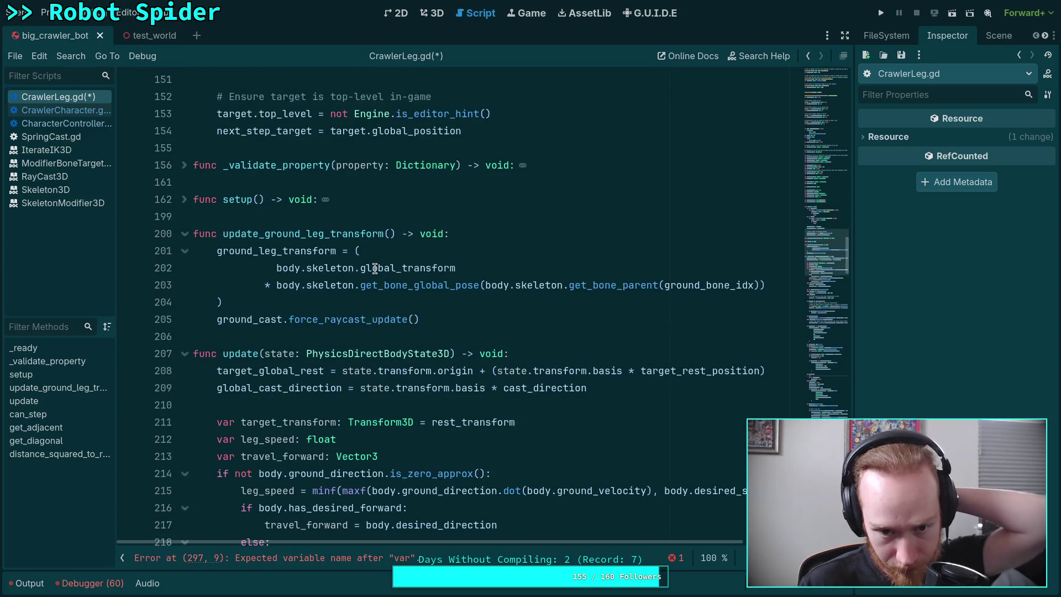
scroll(375, 268, "down", 18)
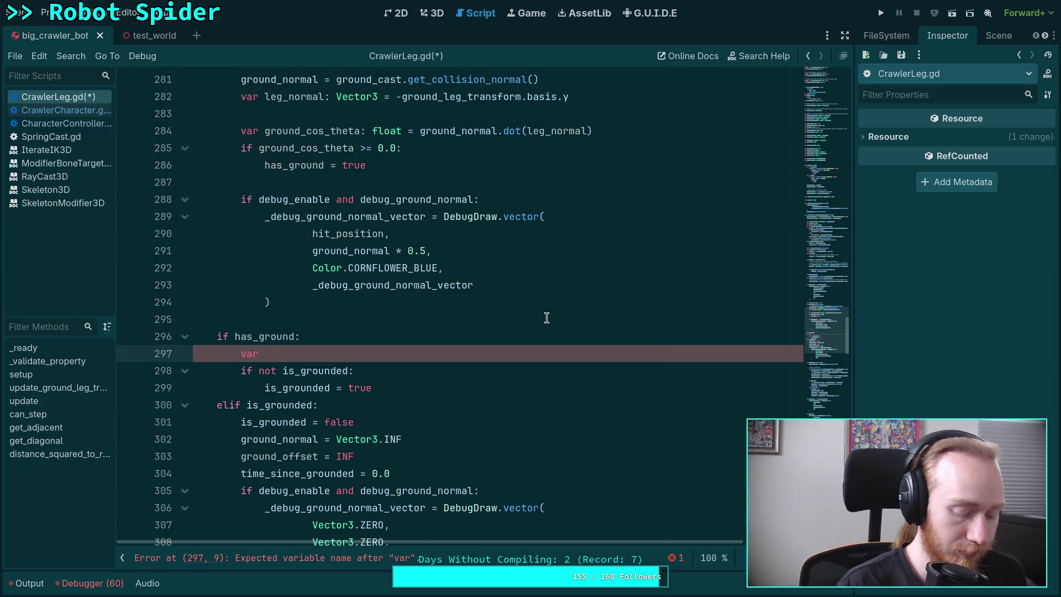
type("gro")
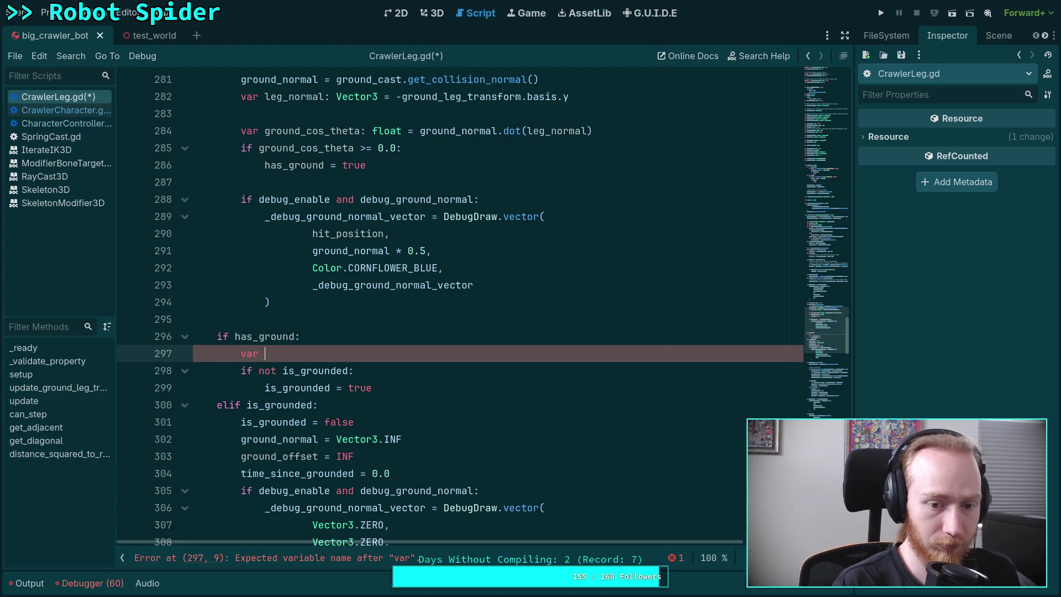
type("und_plane: ")
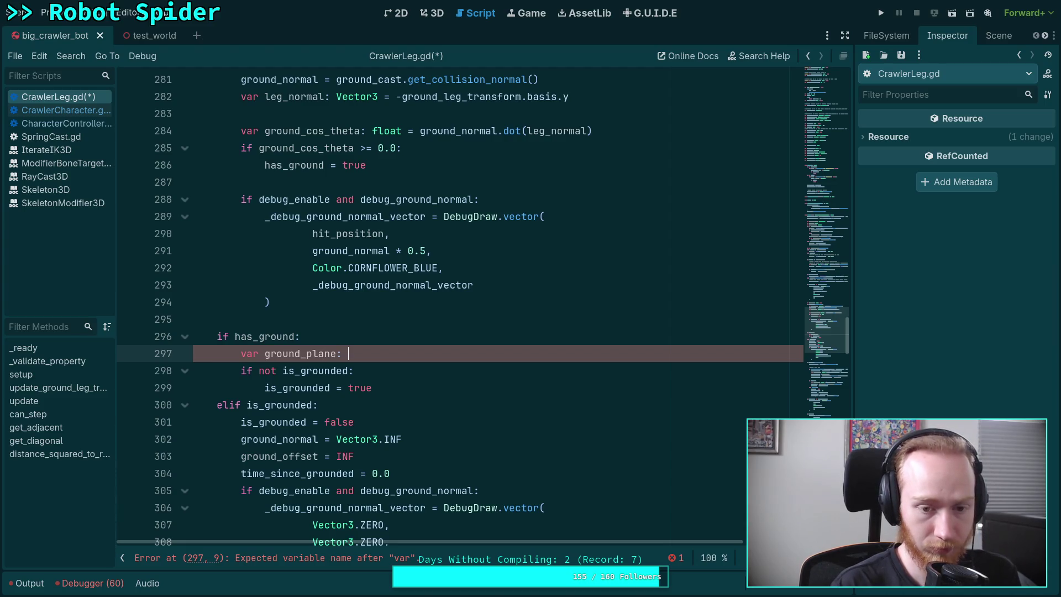
type("Plane ")
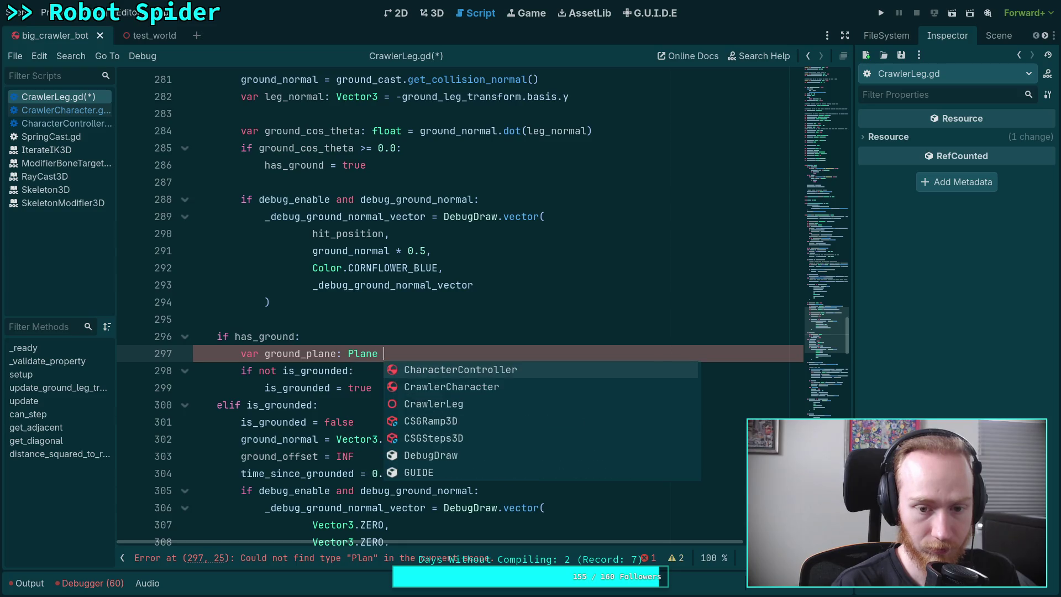
type("= Pla")
key("BackSpace")
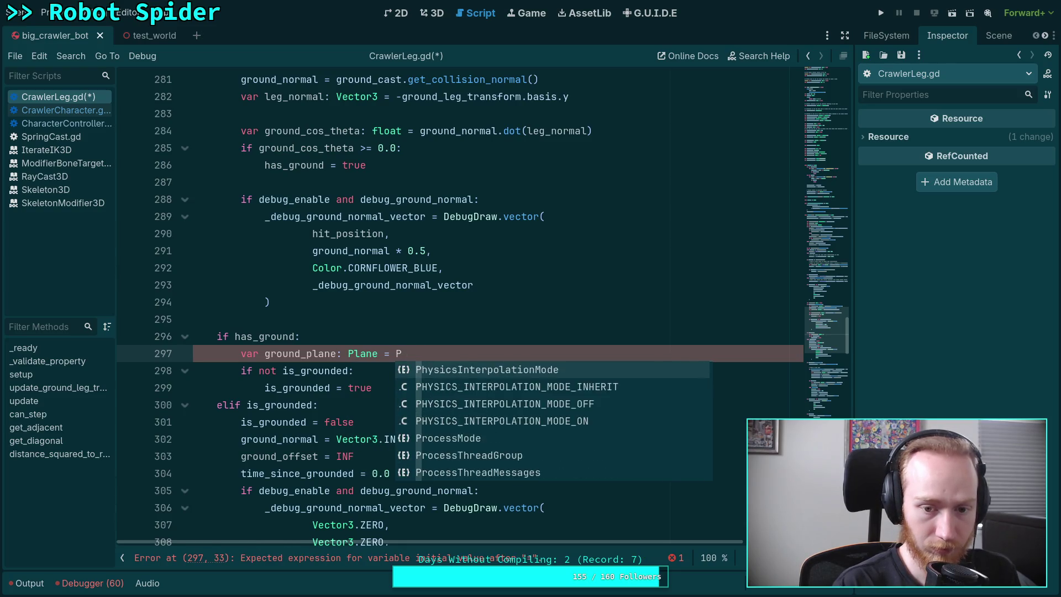
type("lane(")
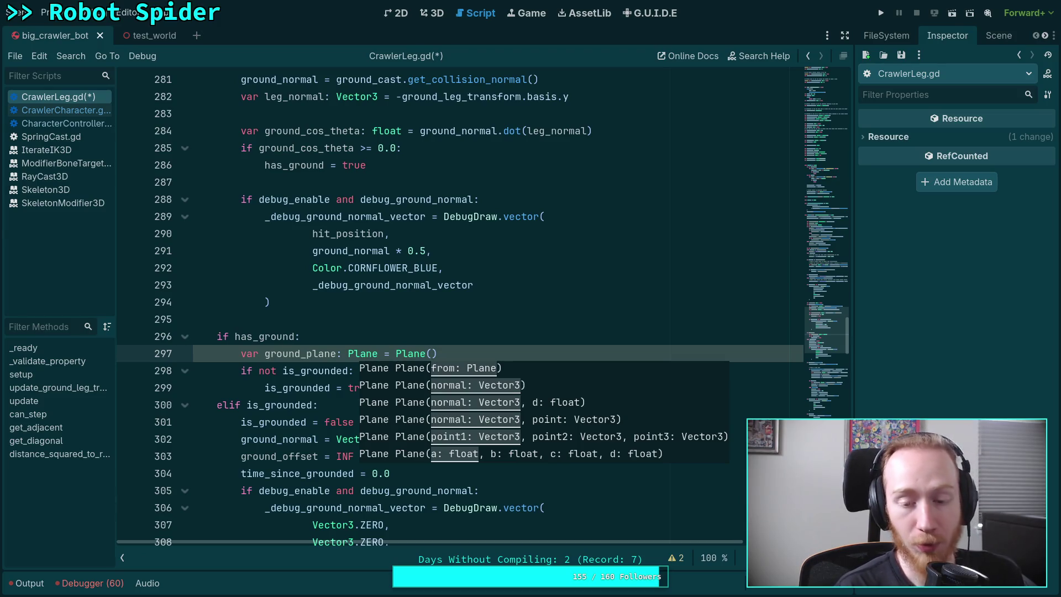
Pass ground_normal and hit_position to the Plane constructor, then check where hit_position is set.
type("ground_normal,")
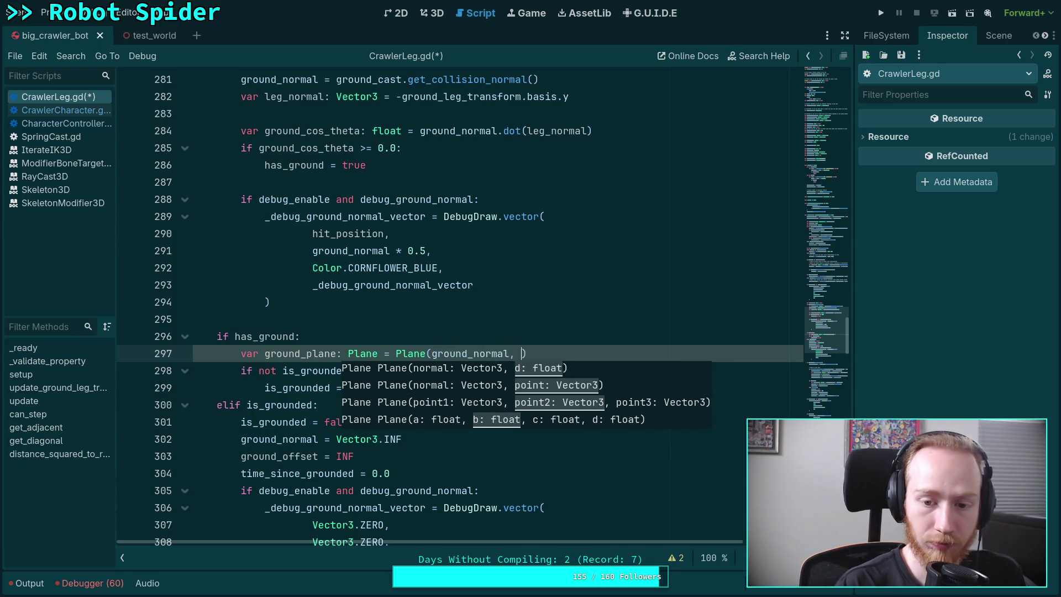
scroll(498, 259, "up", 1)
type("hit_positi")
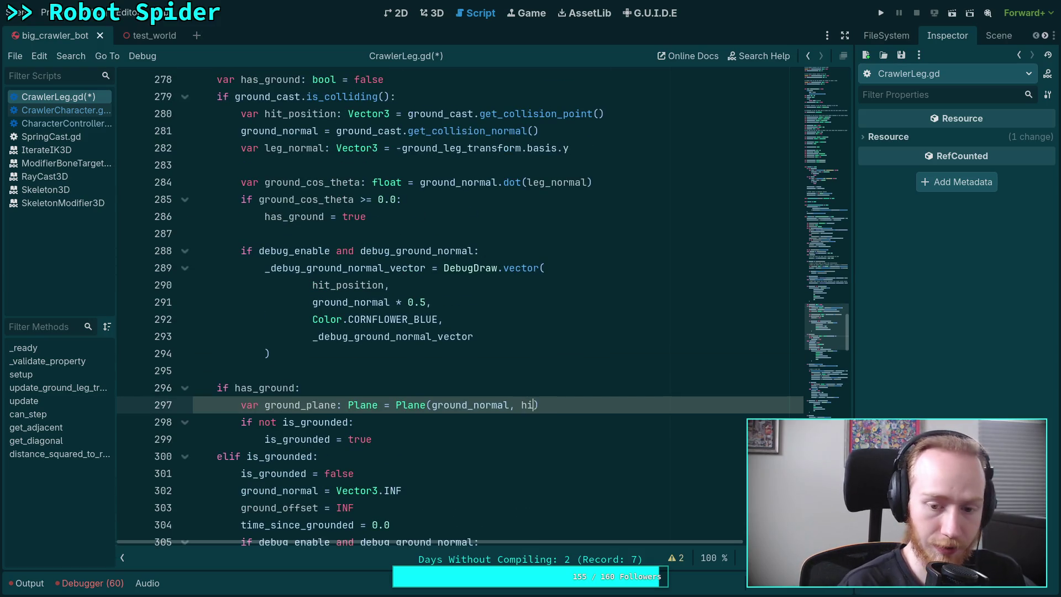
type("on")
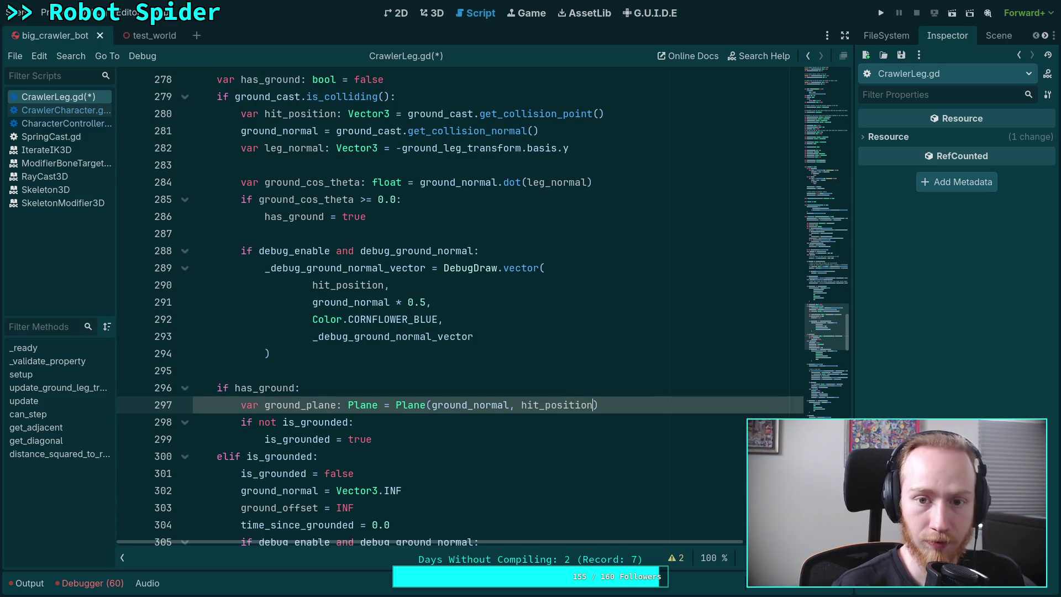
double_click(536, 114)
scroll(424, 284, "up", 20)
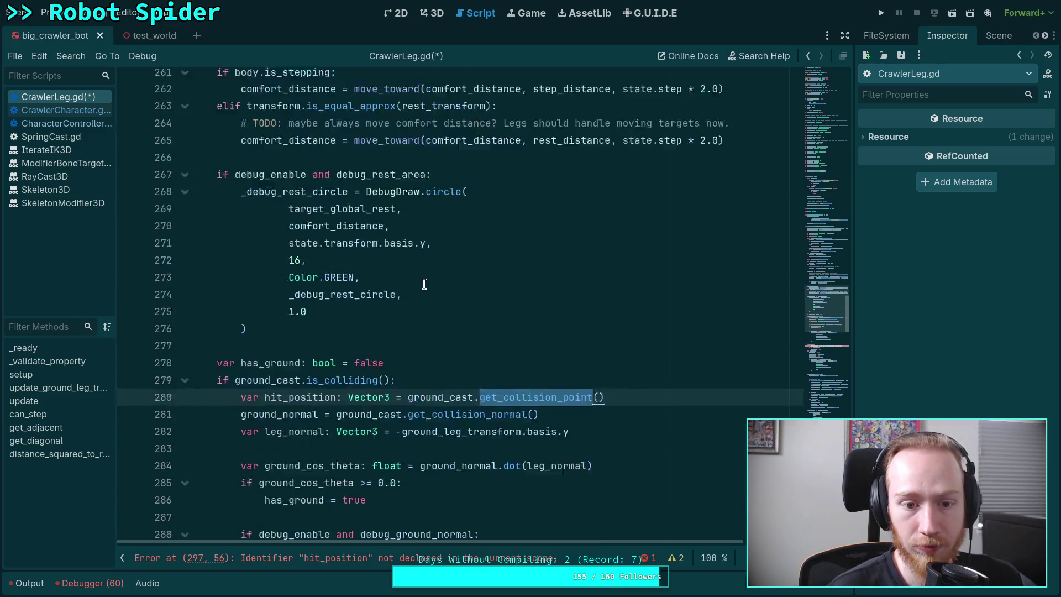
Declare member 'var ground_point: Vector3 = Vector3.INF' below the ground_normal declaration.
scroll(424, 284, "up", 8)
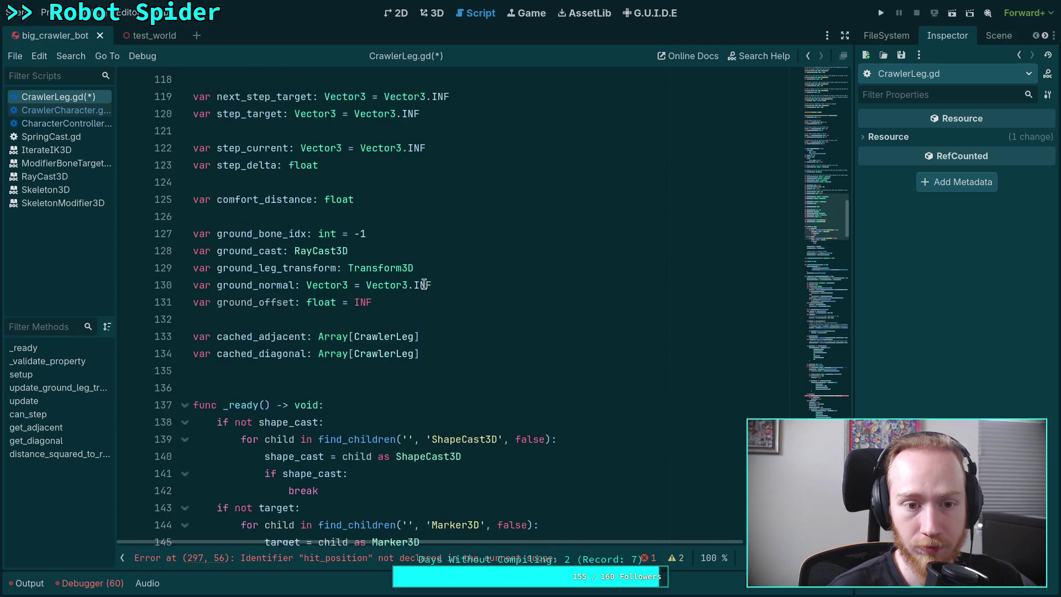
scroll(405, 285, "down", 3)
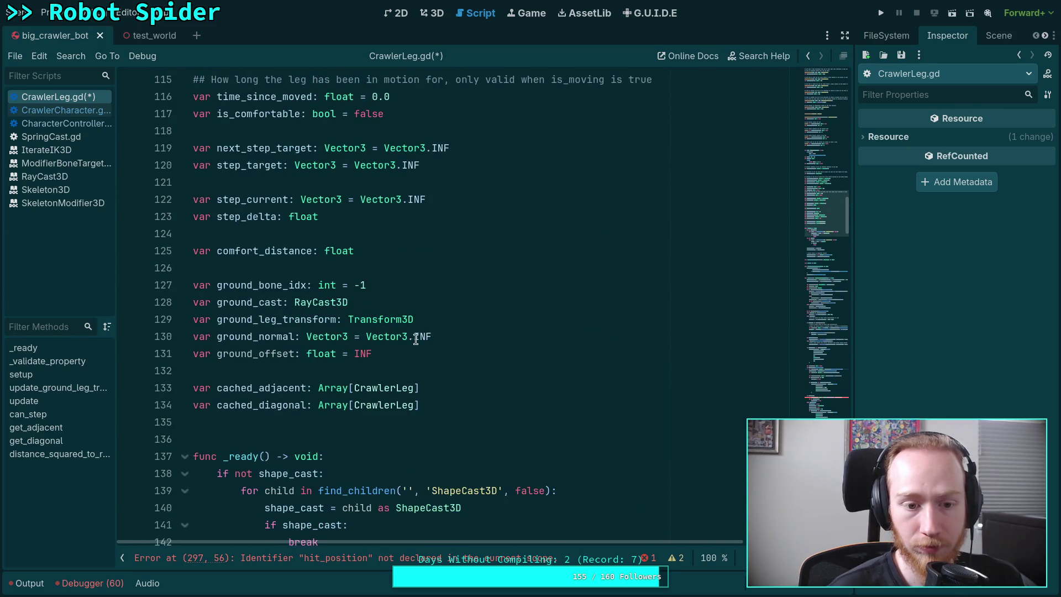
left_click(504, 336)
key("Return")
type("var grou")
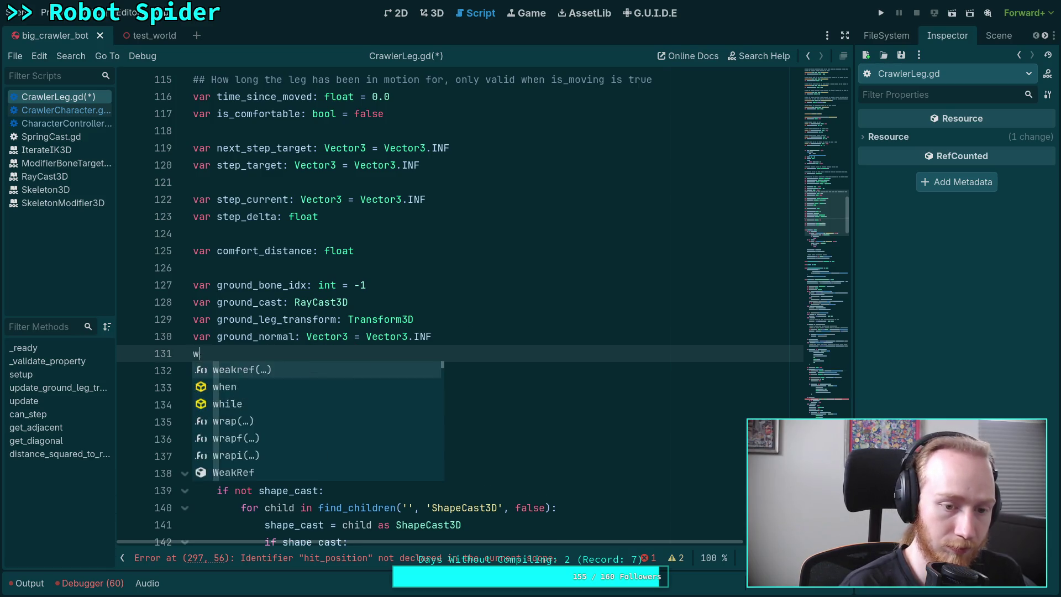
type("nd_")
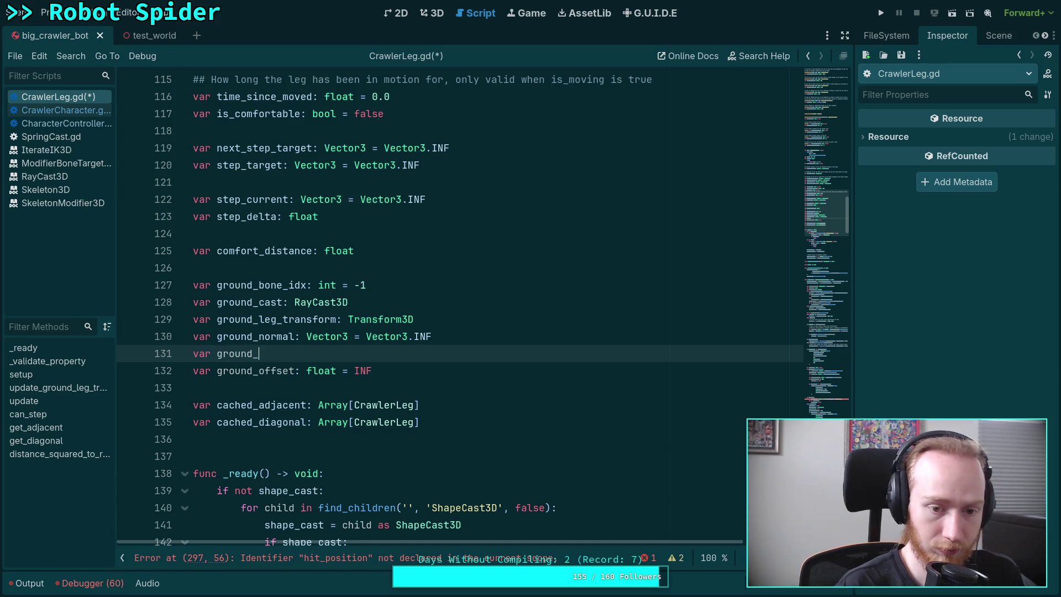
type("point: Vector")
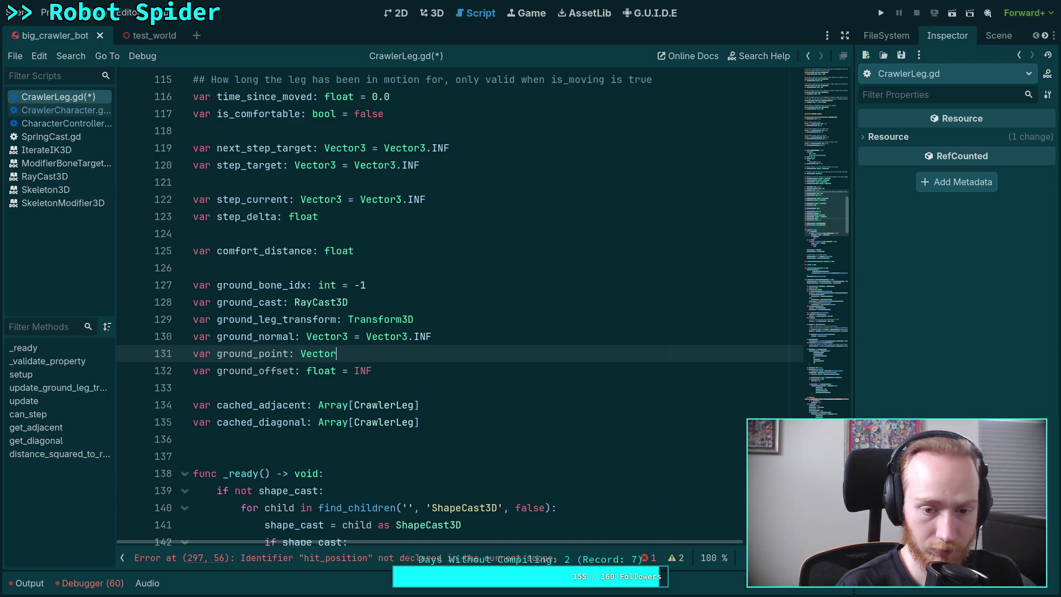
type("3 = Vector3.INF")
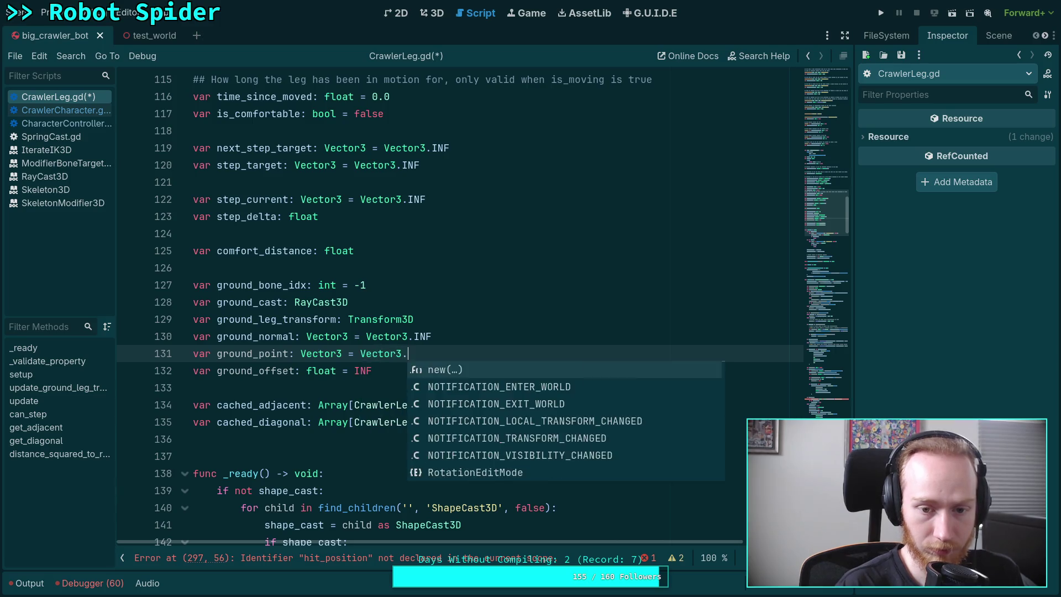
Replace hit_position with ground_point on lines 281, 291 and 298.
scroll(620, 315, "down", 20)
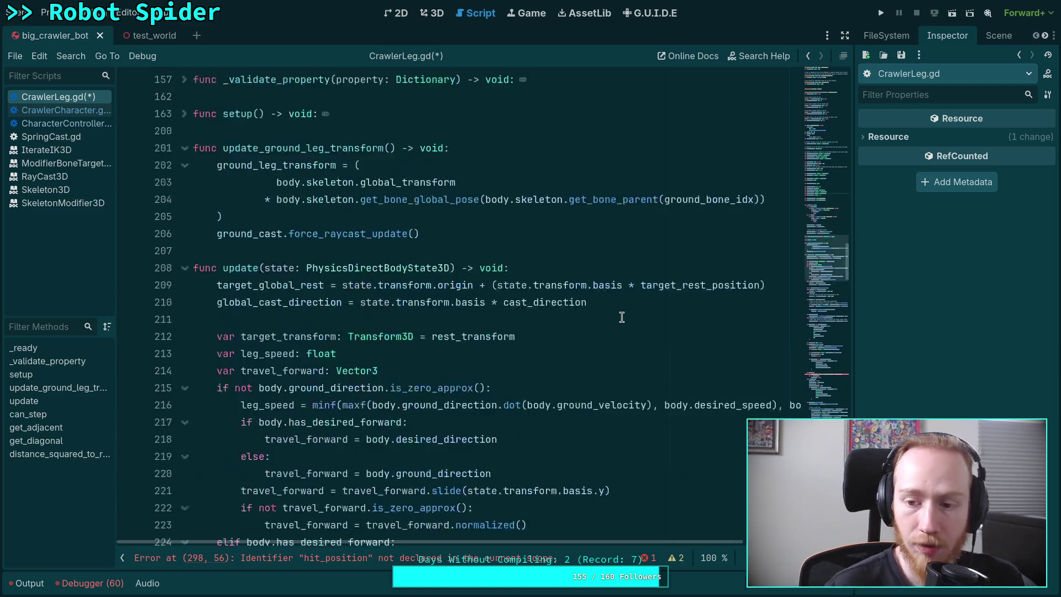
scroll(622, 317, "down", 5)
scroll(463, 332, "up", 6)
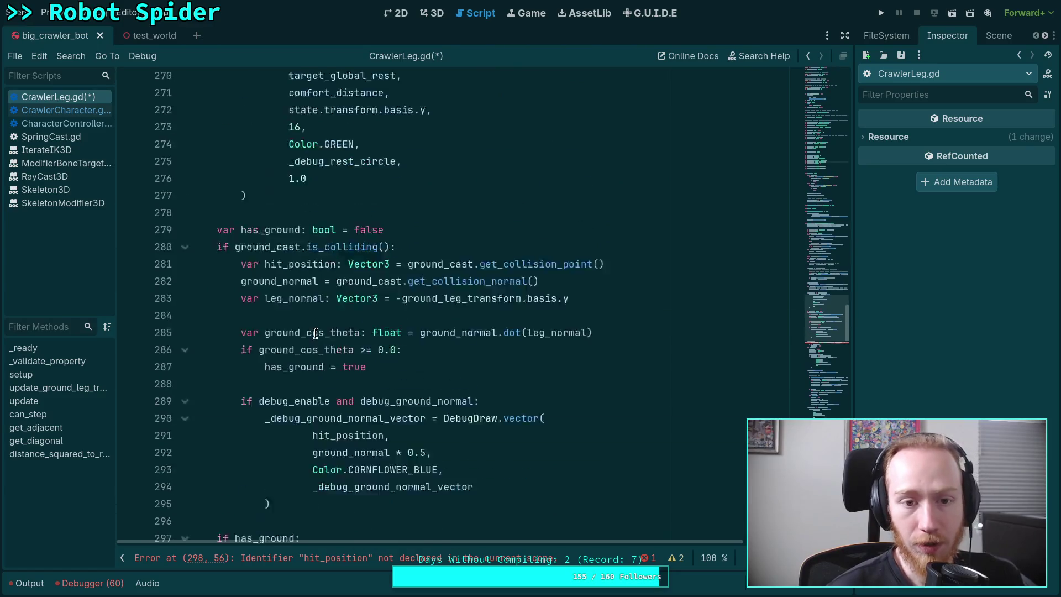
left_click_drag(240, 337, 388, 335)
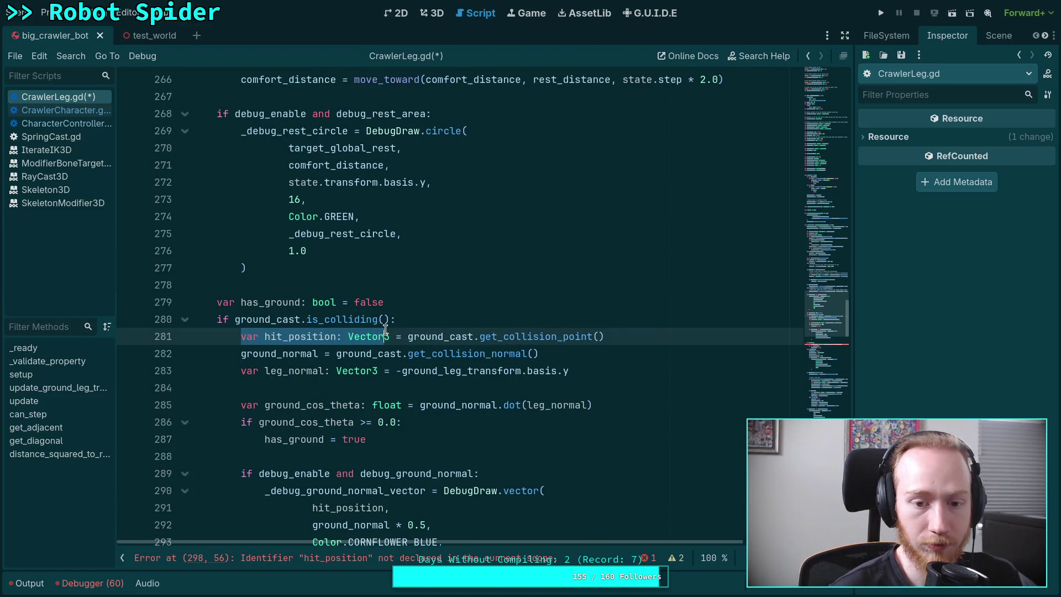
type("ground_point")
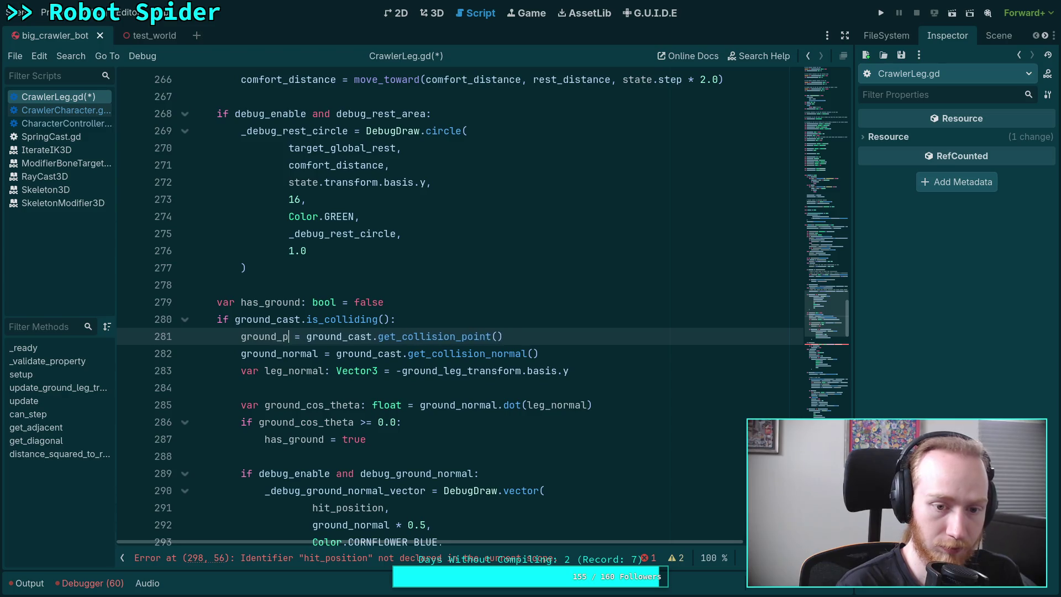
scroll(386, 319, "down", 2)
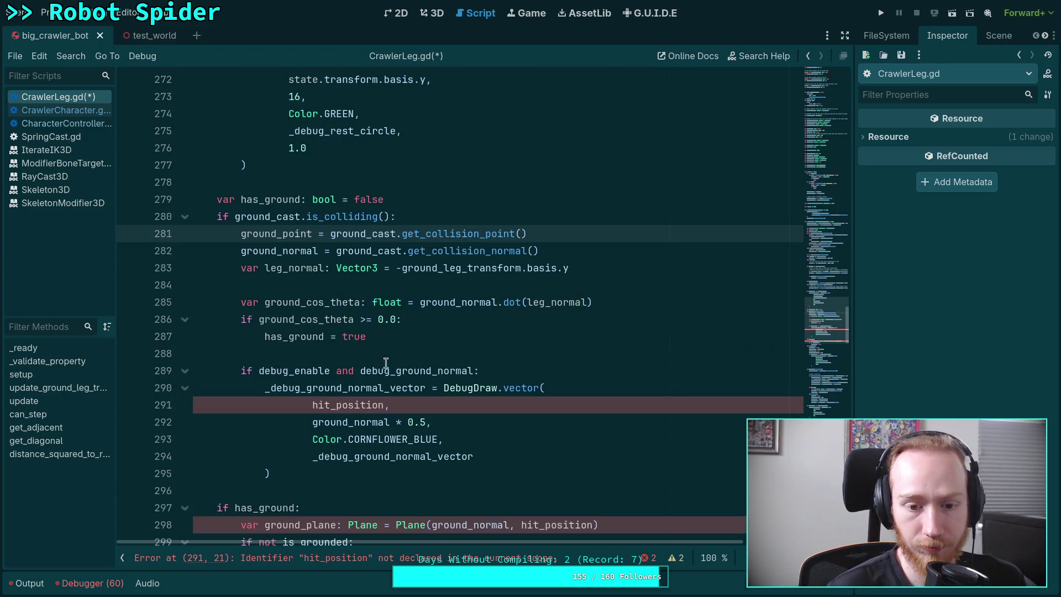
double_click(349, 408)
type("ground_point,")
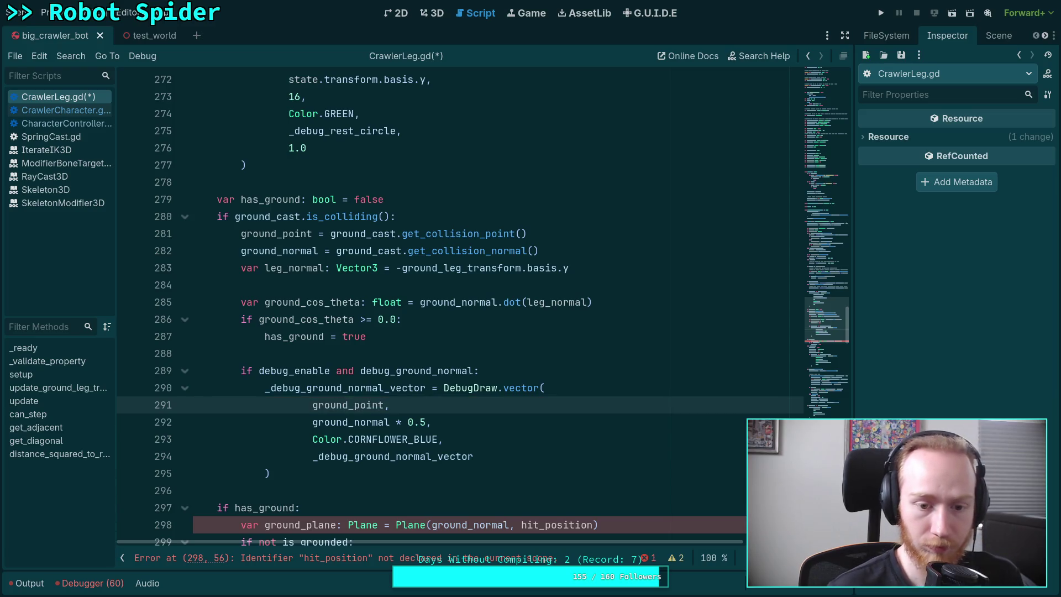
scroll(546, 328, "down", 4)
double_click(562, 323)
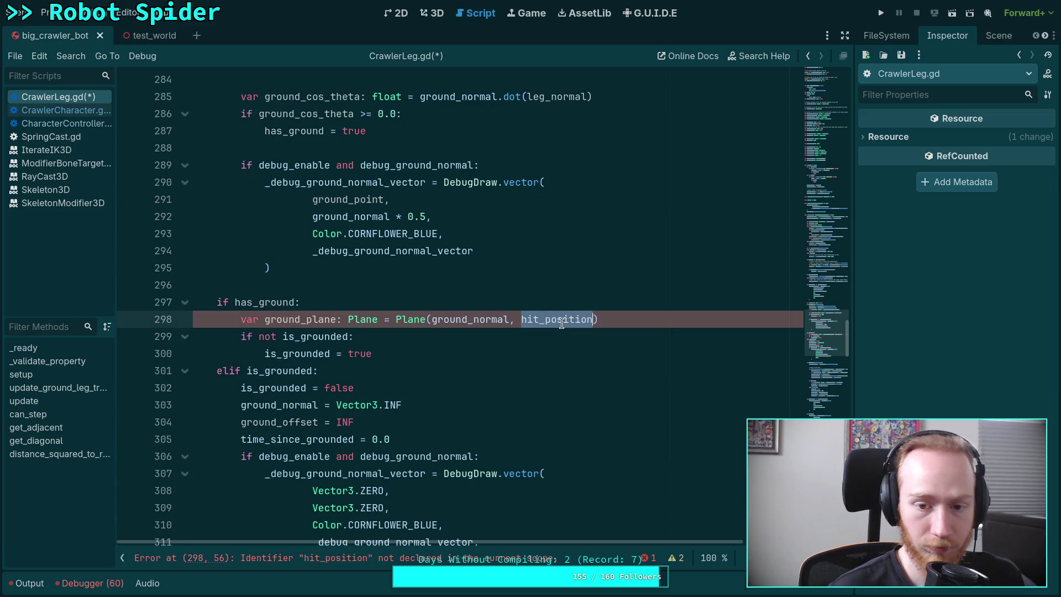
type("ground_p")
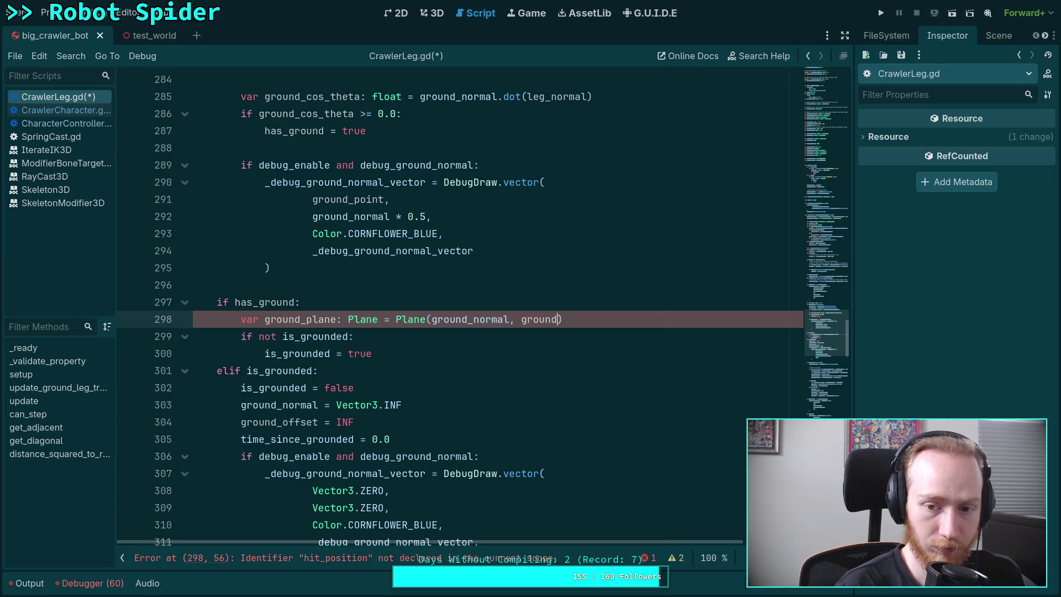
type("oint")
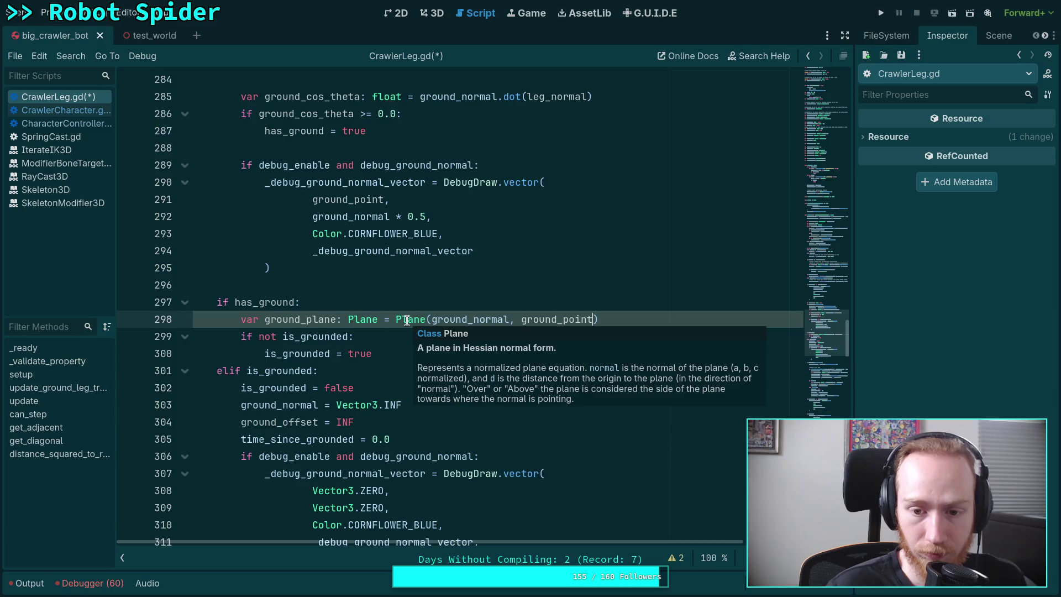
Look up the Plane symbol and read its Plane(normal, point) constructor description.
right_click(406, 320)
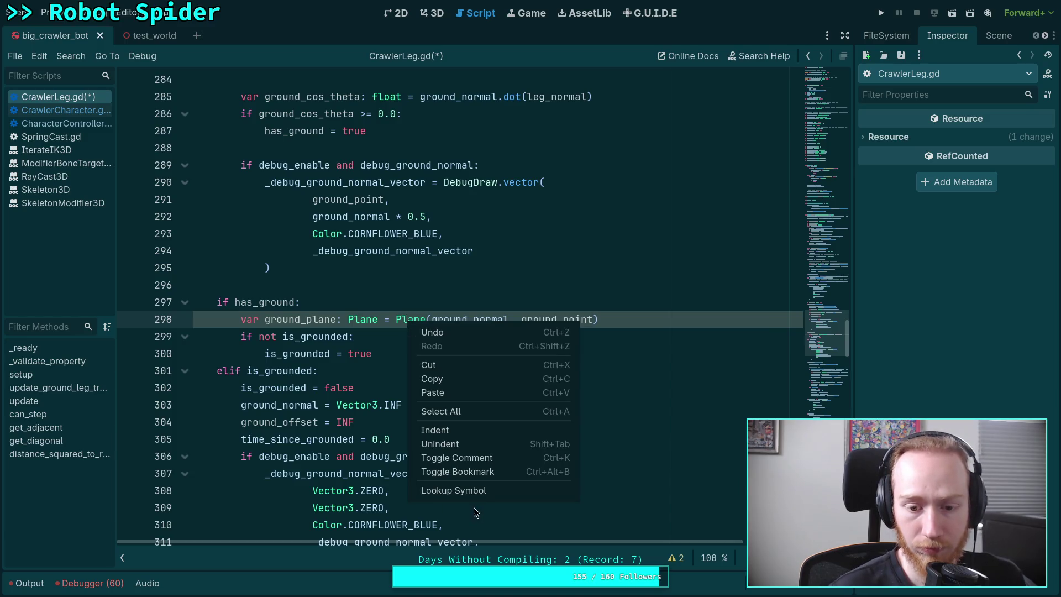
left_click(479, 494)
scroll(396, 381, "down", 5)
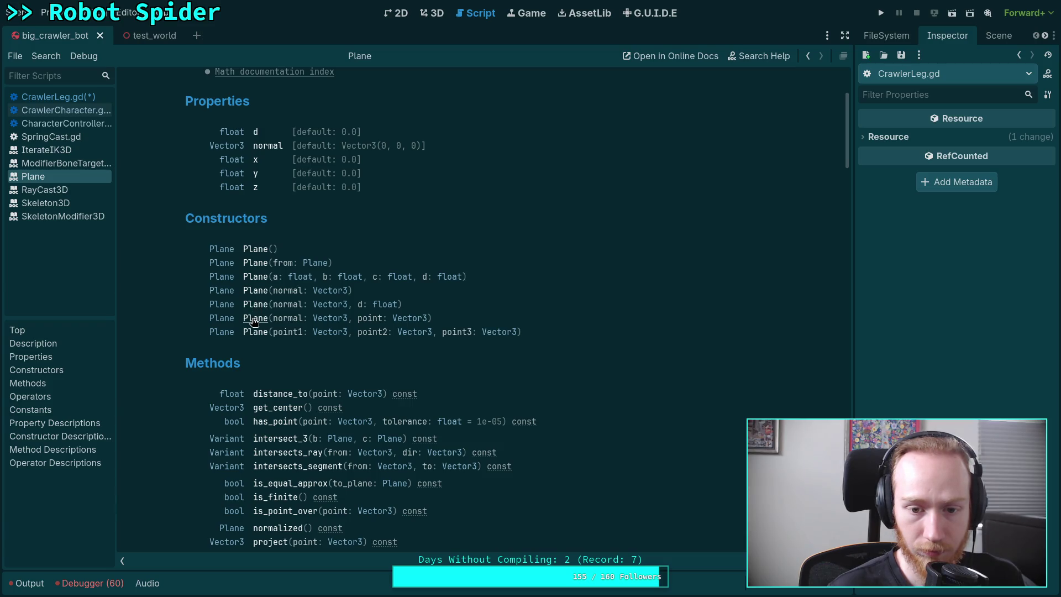
left_click(254, 320)
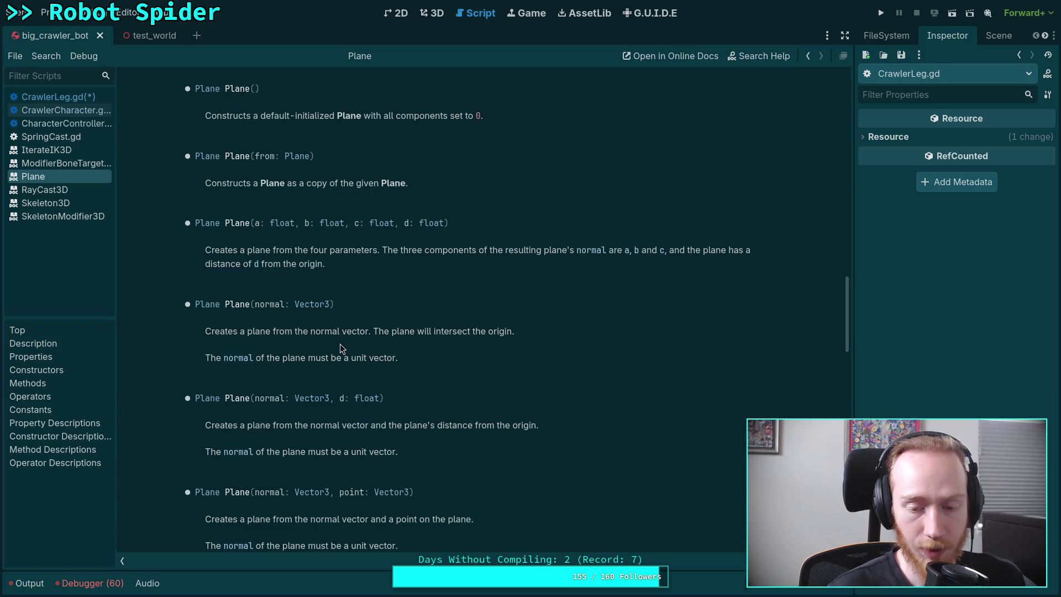
scroll(387, 389, "up", 15)
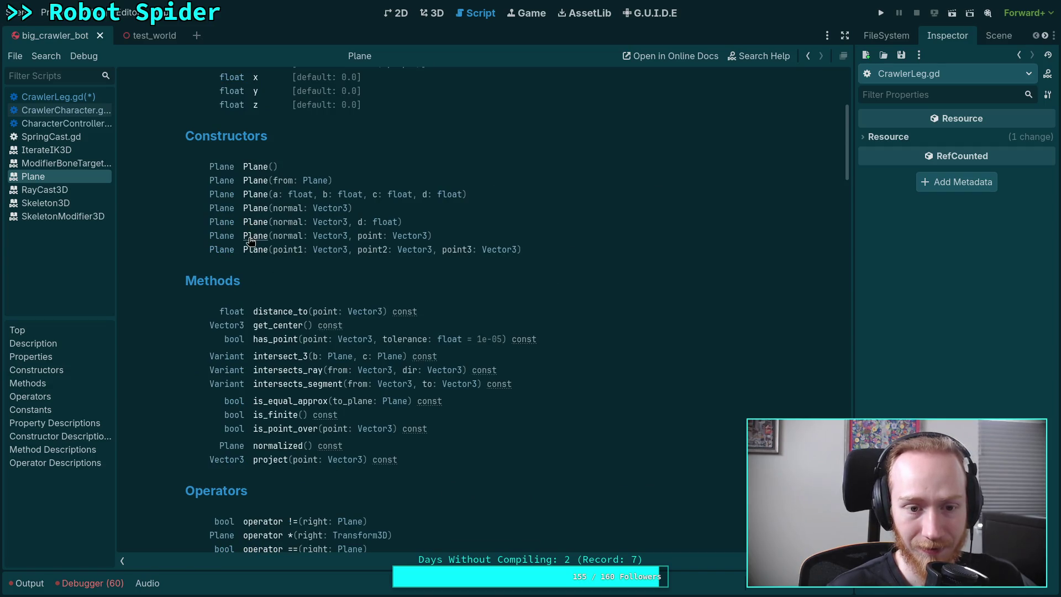
left_click(250, 237)
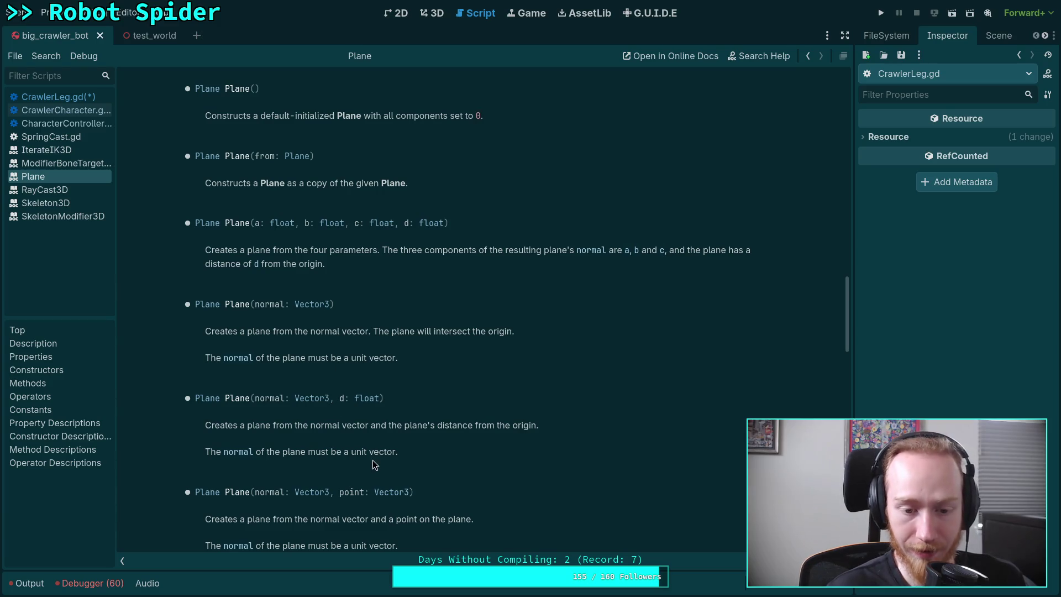
scroll(327, 414, "down", 3)
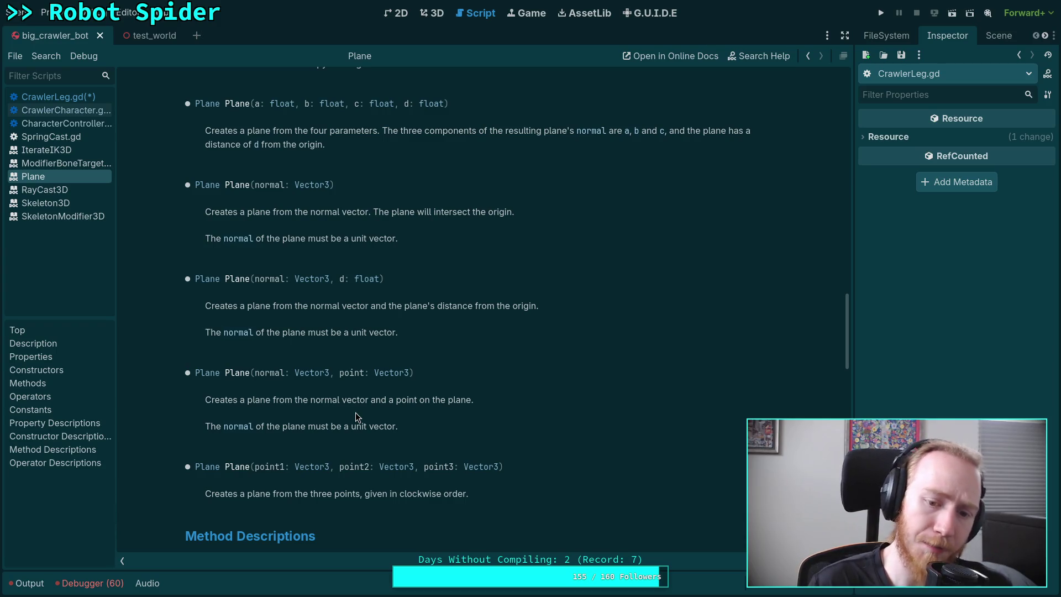
Leave the docs and reopen CrawlerLeg.gd at the ground_plane line.
left_click(80, 110)
left_click(83, 97)
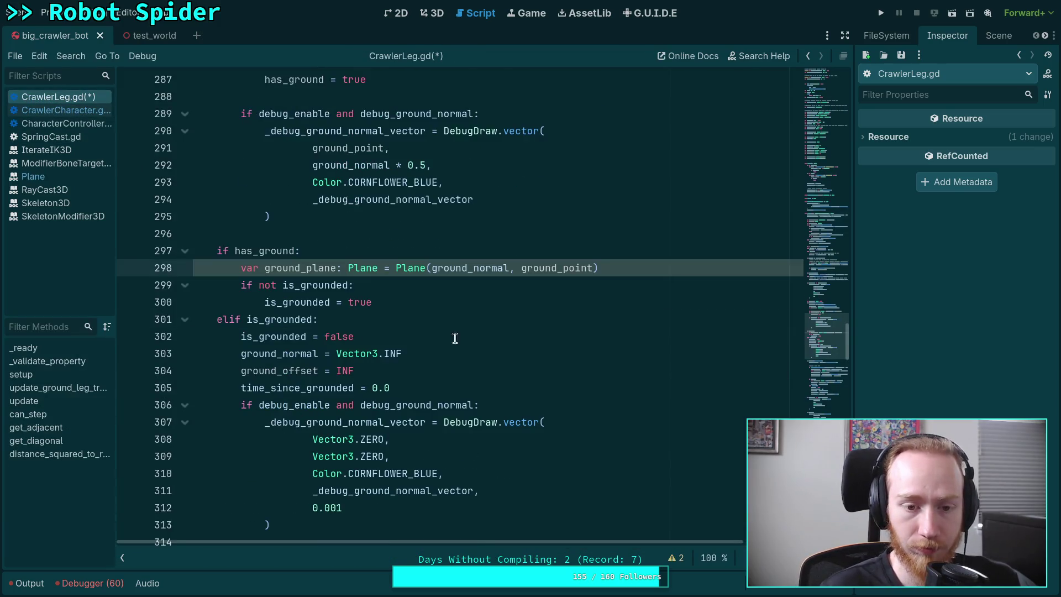
scroll(574, 294, "up", 1)
left_click(594, 316)
scroll(614, 331, "down", 2)
scroll(611, 344, "down", 10)
scroll(610, 344, "up", 8)
scroll(611, 344, "up", 7)
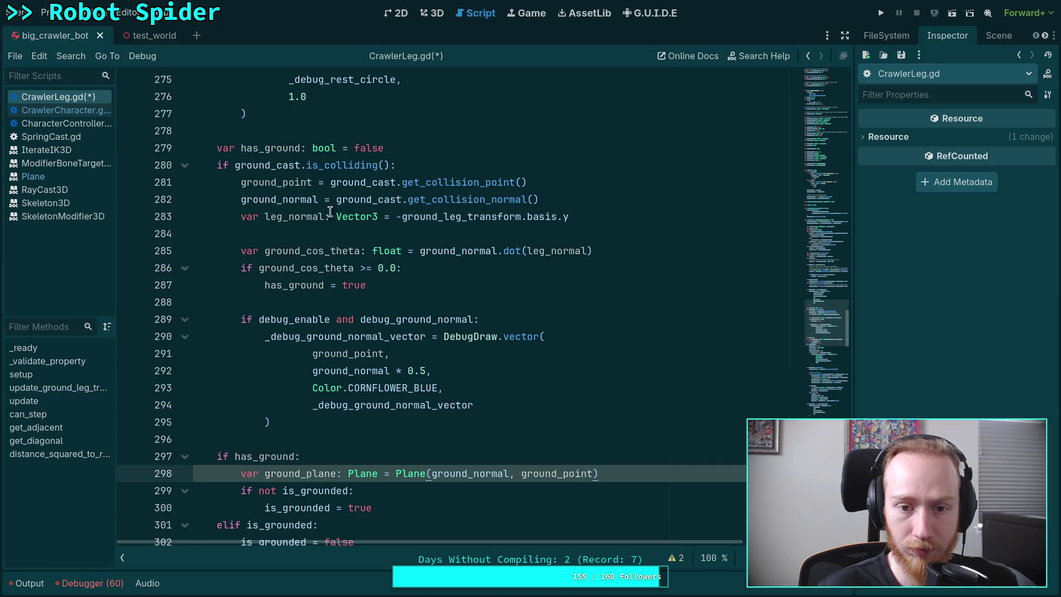
Highlight and review every ground_point usage, ending at the ground_plane line.
left_click(286, 193)
double_click(273, 182)
scroll(524, 338, "down", 1)
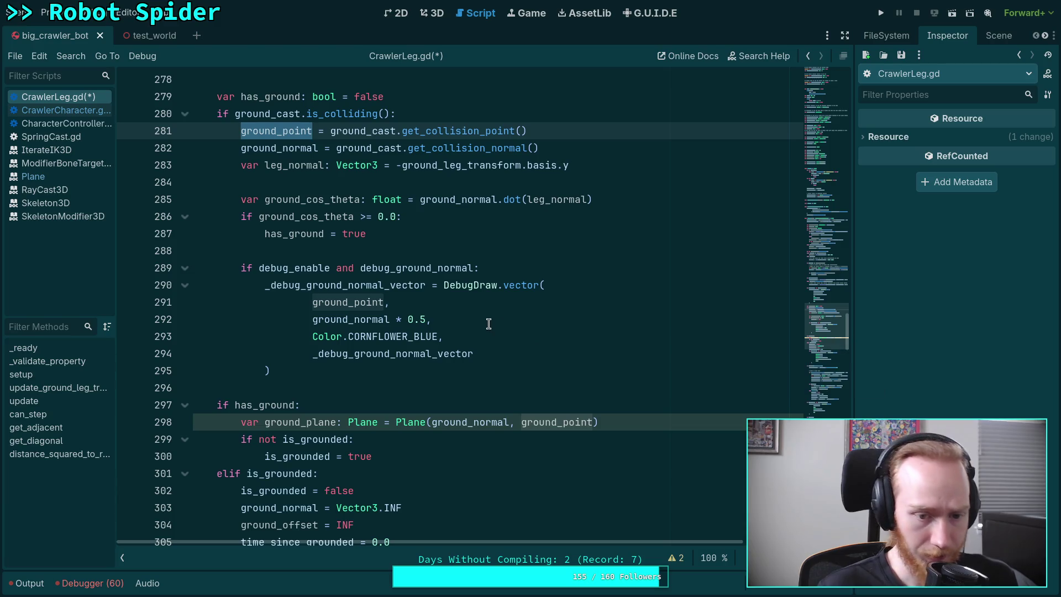
scroll(489, 318, "down", 5)
scroll(489, 319, "down", 1)
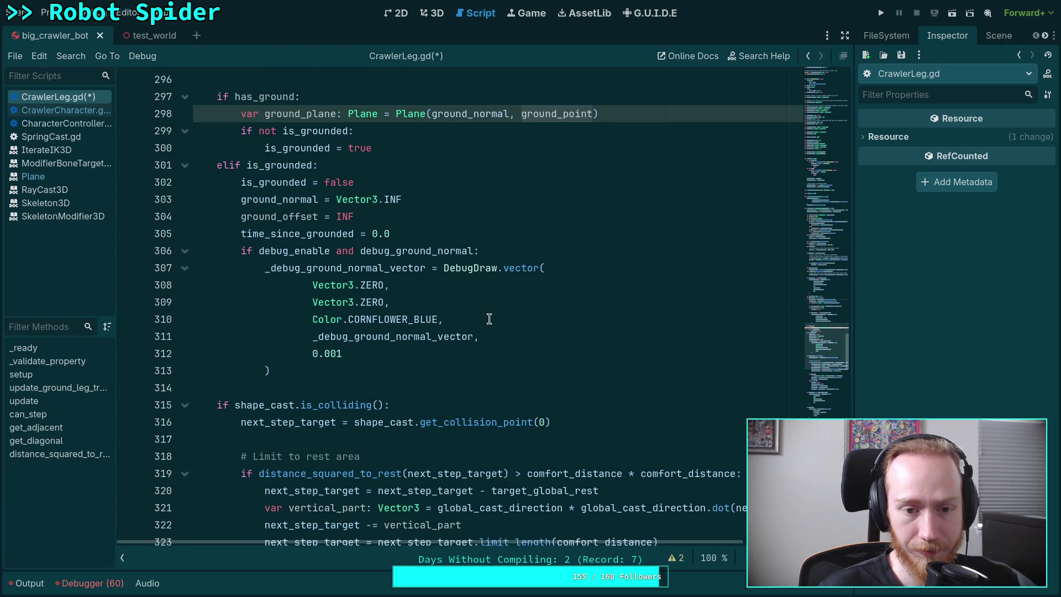
scroll(489, 319, "down", 3)
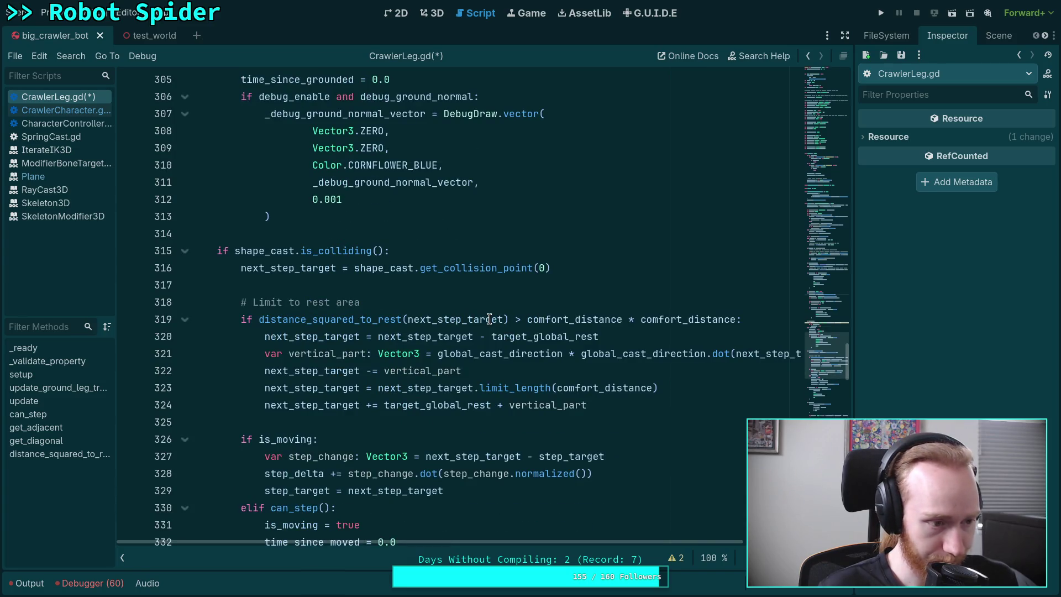
scroll(489, 319, "up", 10)
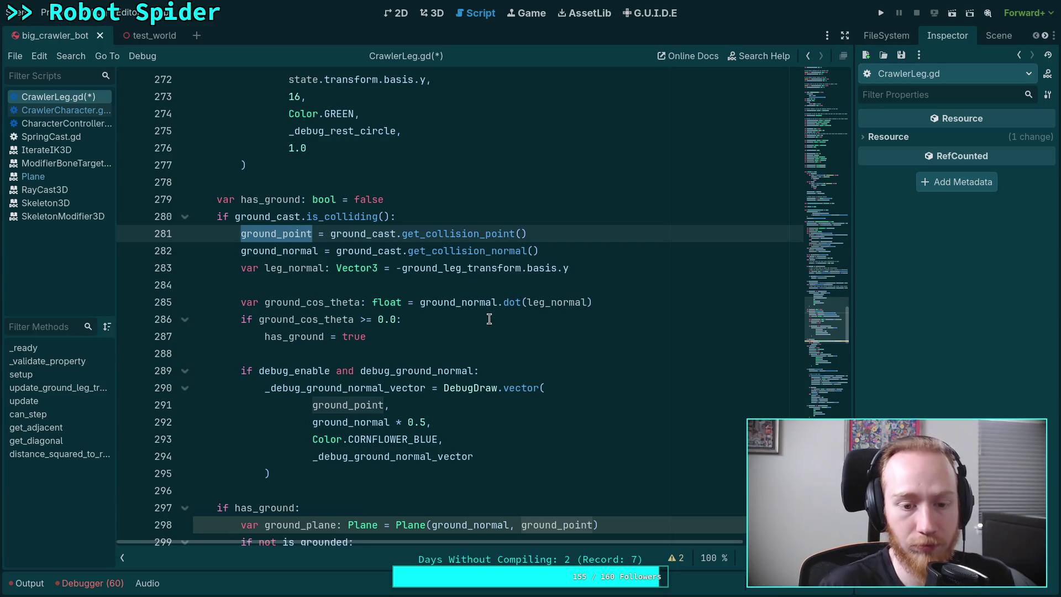
scroll(484, 328, "down", 4)
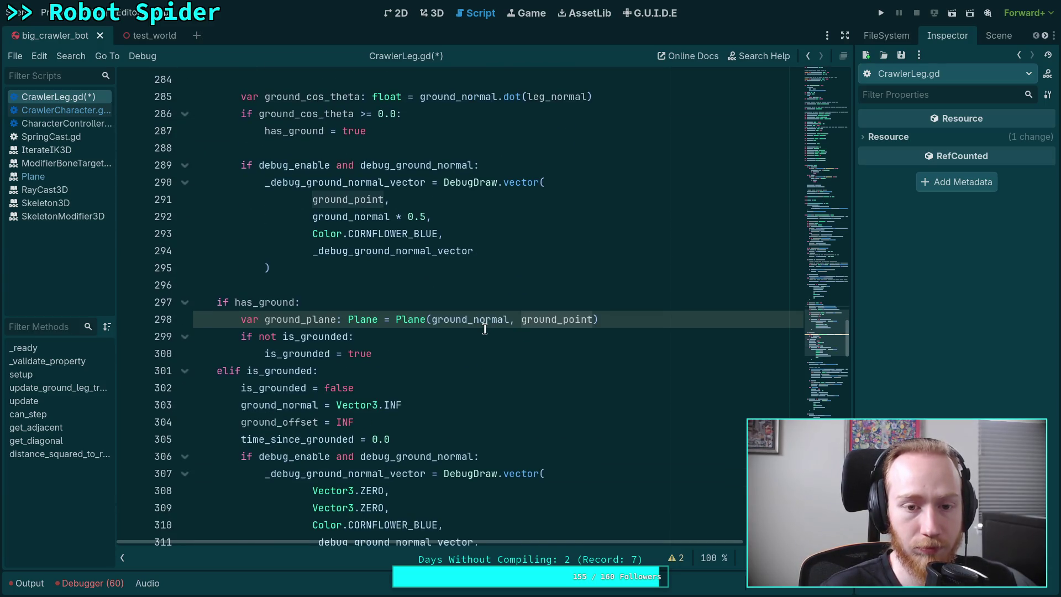
scroll(485, 328, "down", 2)
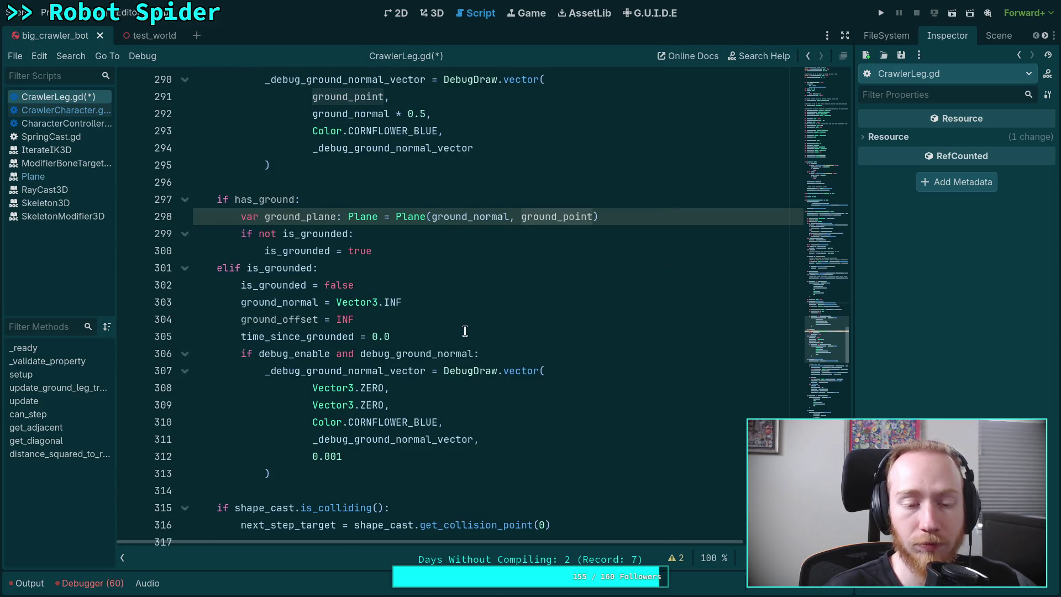
scroll(464, 330, "down", 3)
scroll(464, 330, "up", 11)
key("shift+F3")
scroll(464, 331, "down", 6)
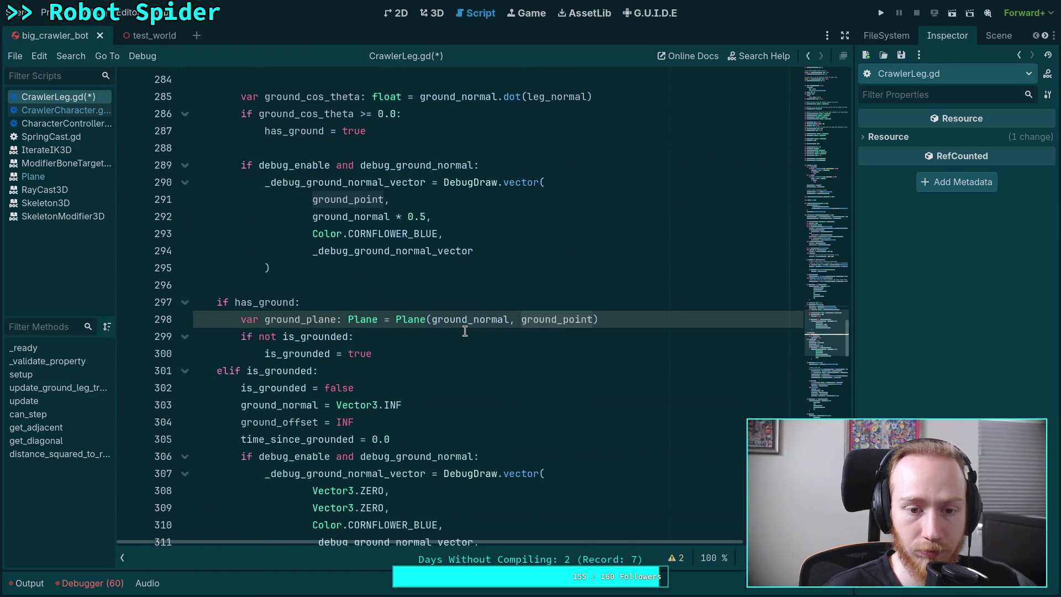
scroll(465, 330, "down", 2)
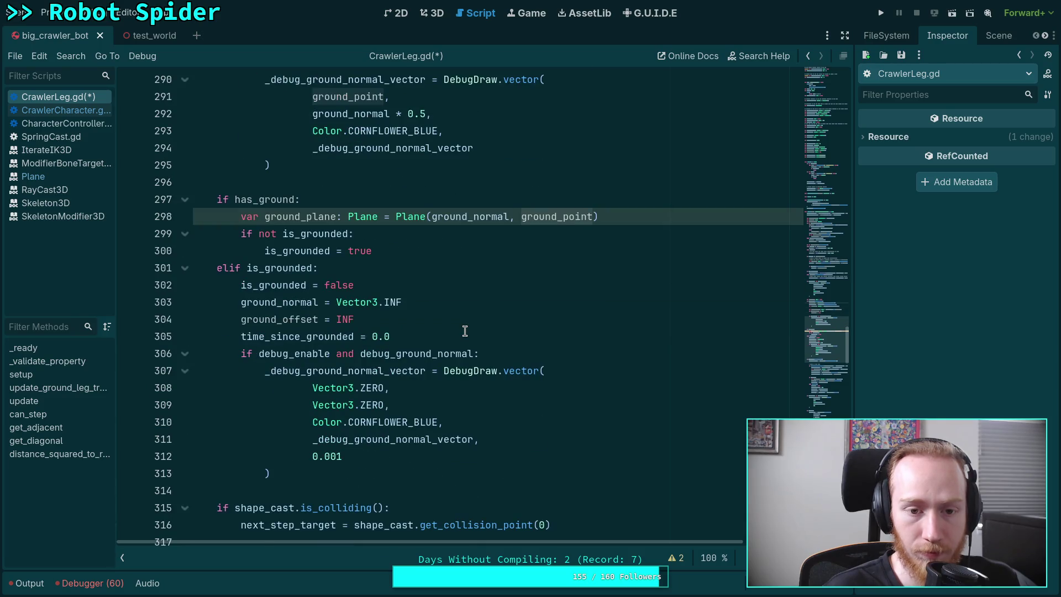
left_click(607, 216)
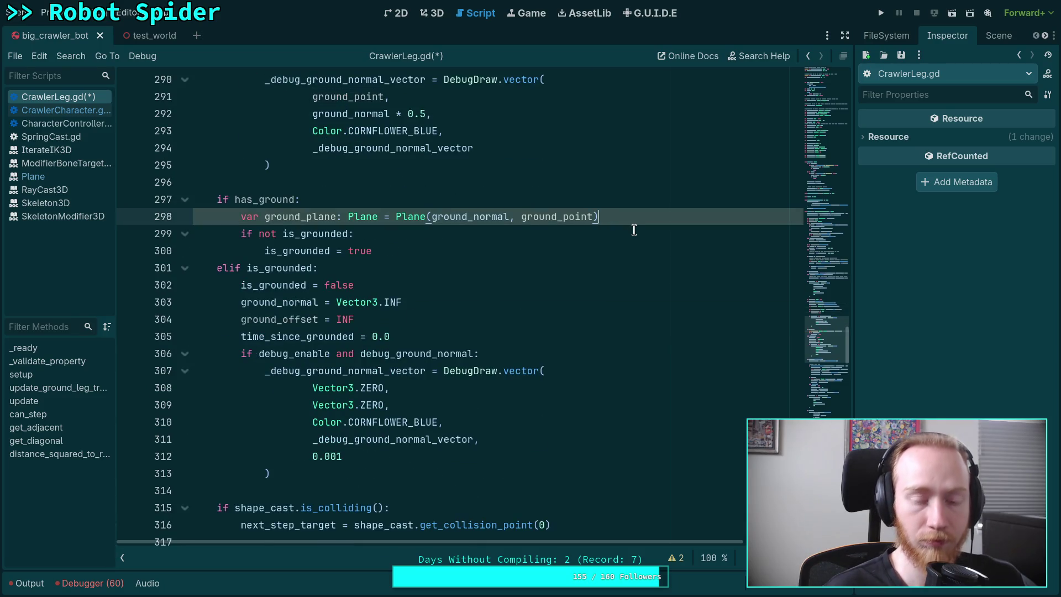
Add 'ground_offset = ground_plane.distance_to(attachment_point)' below the ground_plane line and save CrawlerLeg.gd.
key("Return")
type("ground_offset = ")
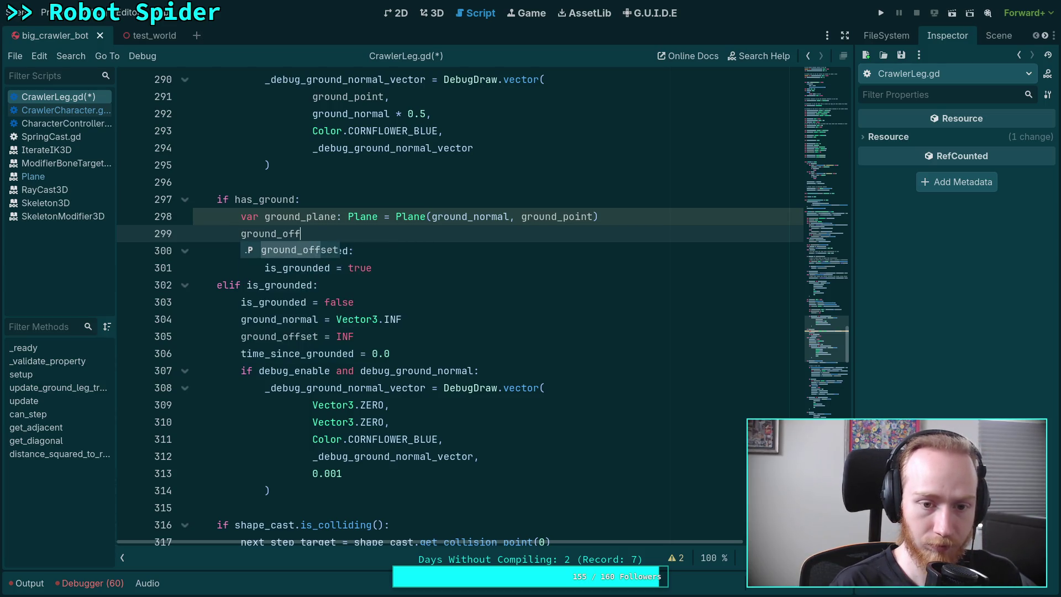
type("ground_plane.")
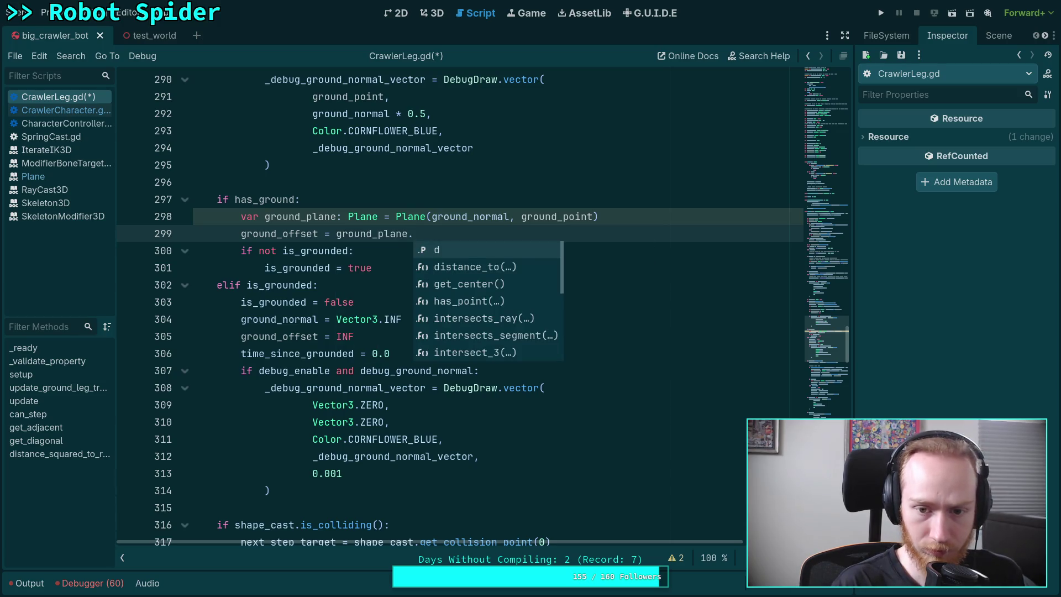
key("Down")
key("Return")
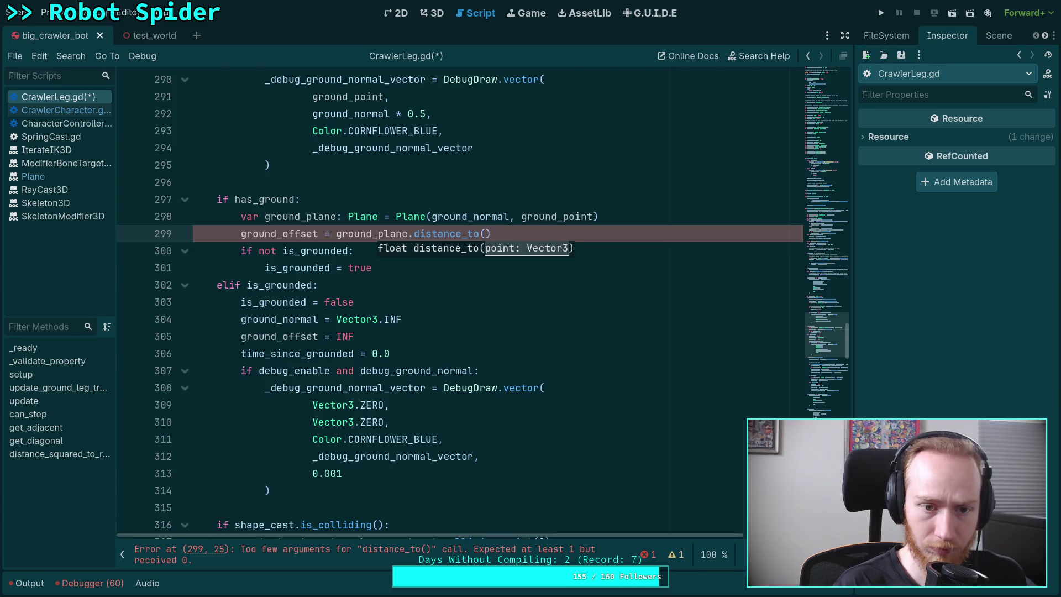
type("attachme")
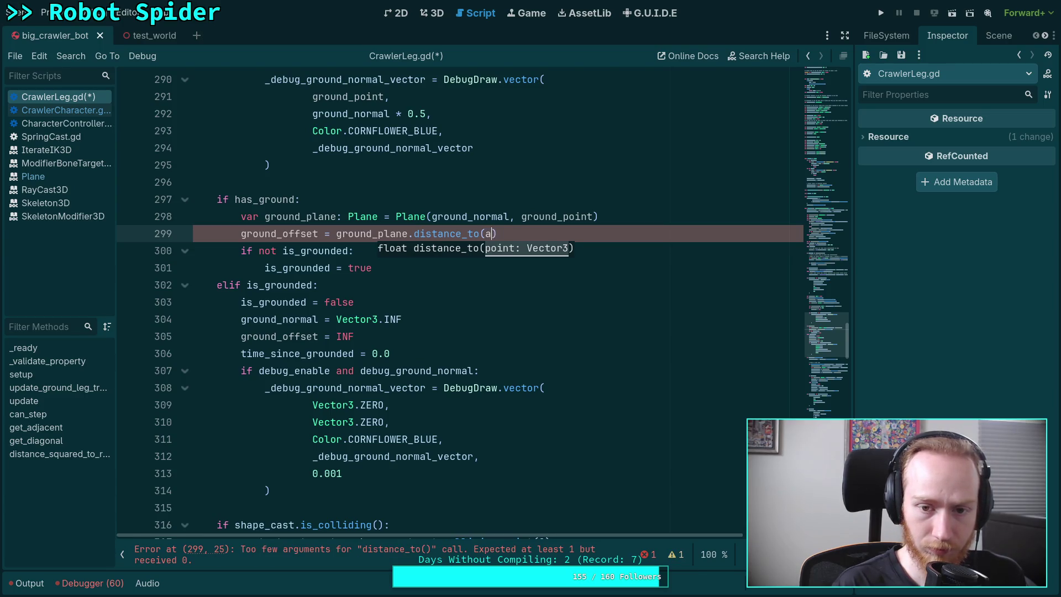
key("Return")
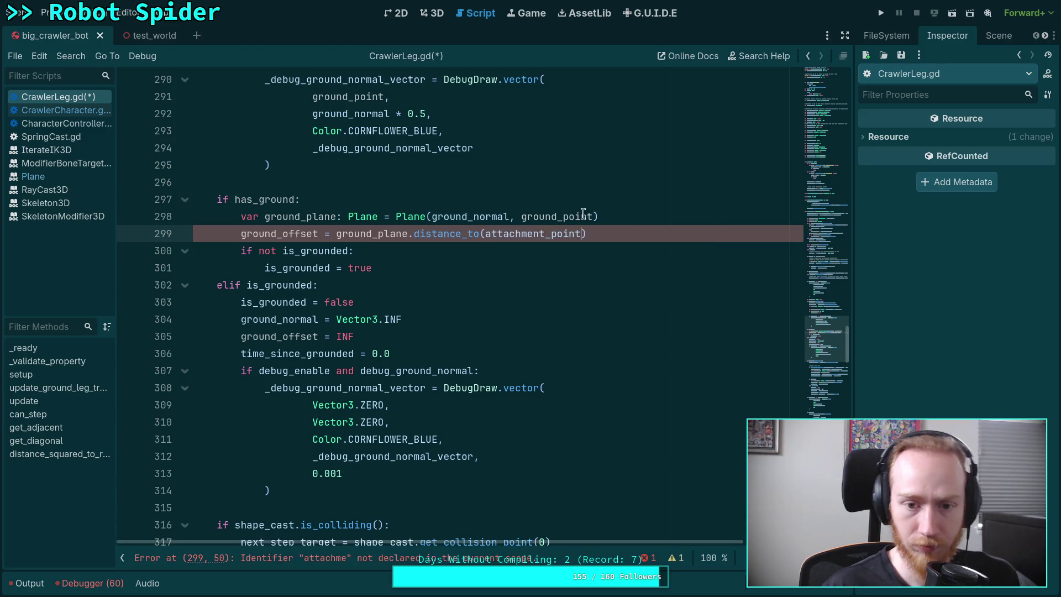
mouse_move(452, 236)
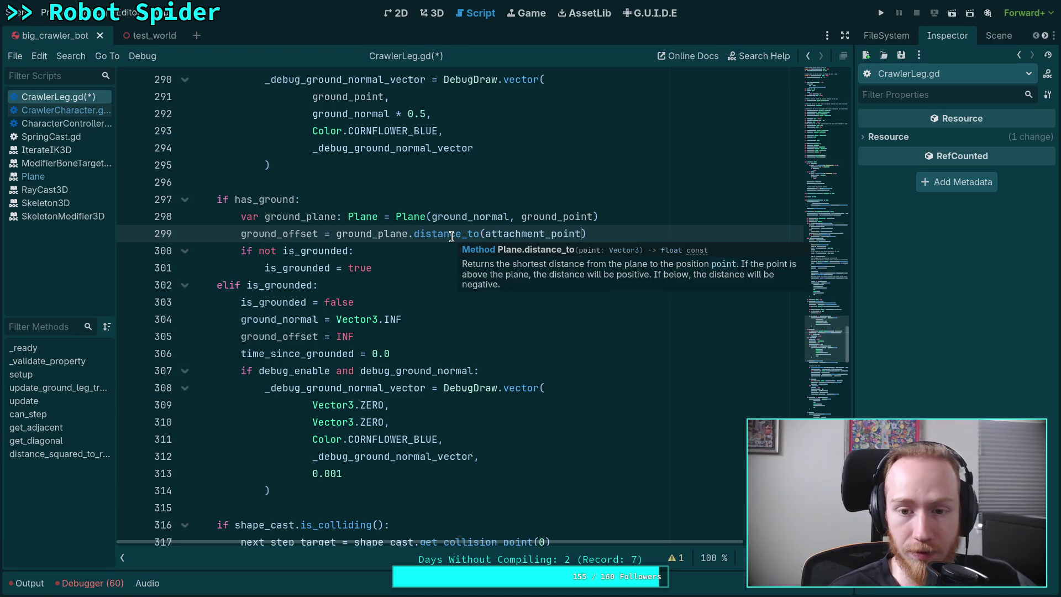
mouse_move(417, 220)
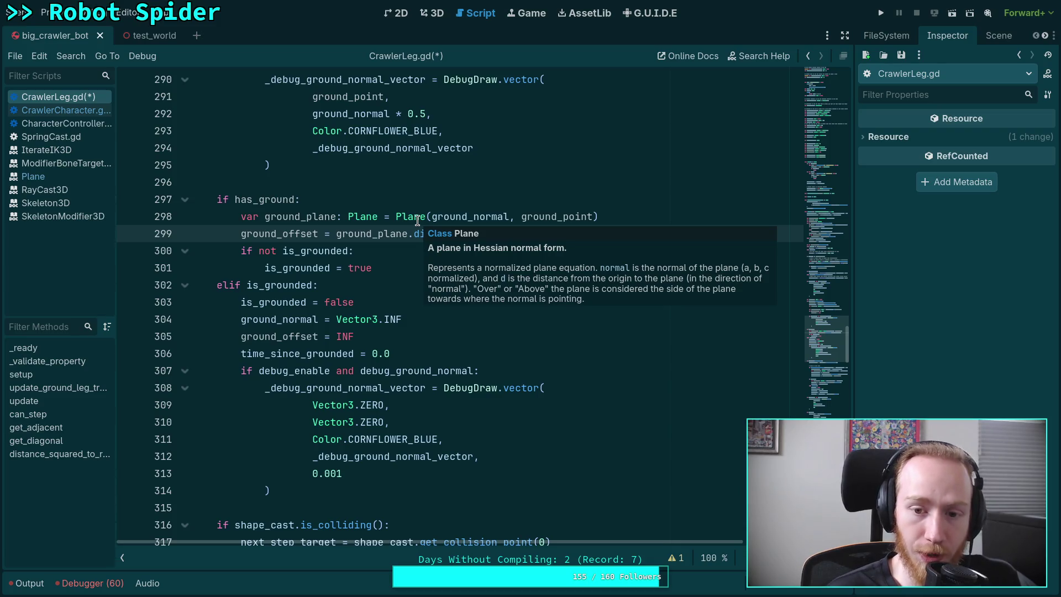
left_click(378, 249)
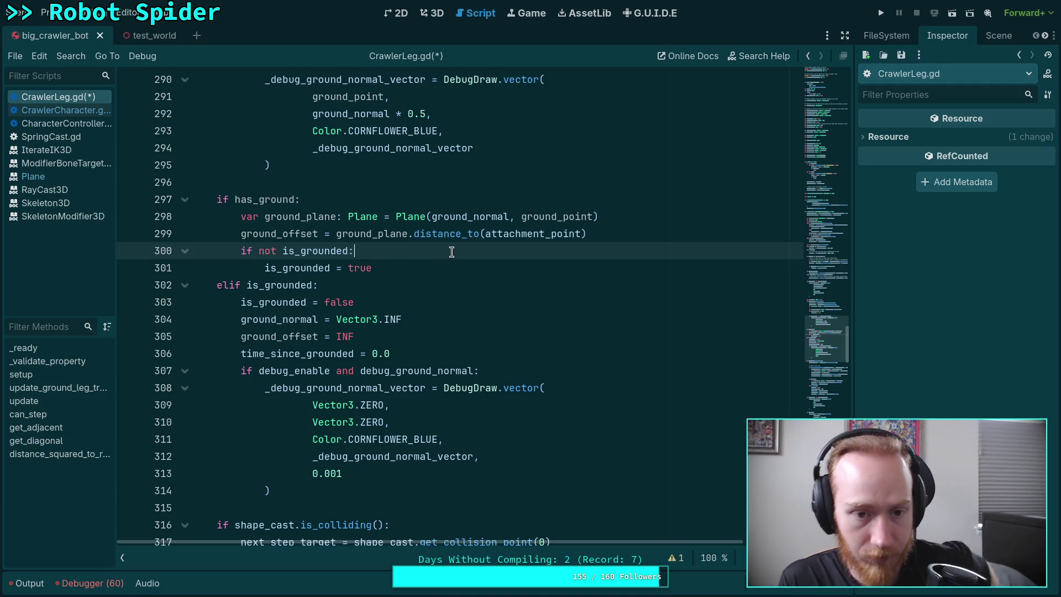
key("ctrl+s")
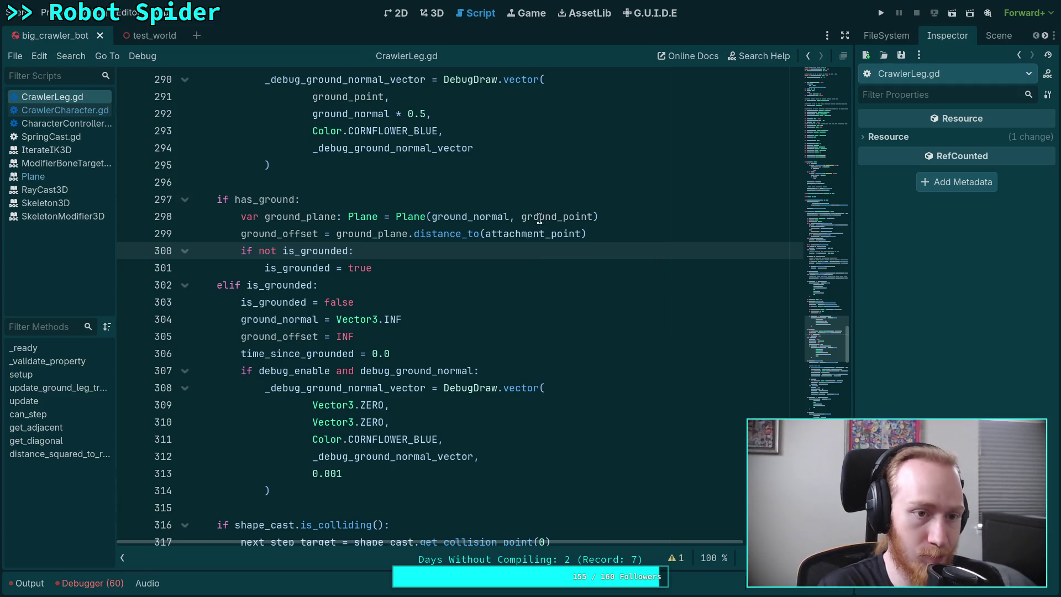
left_click(60, 110)
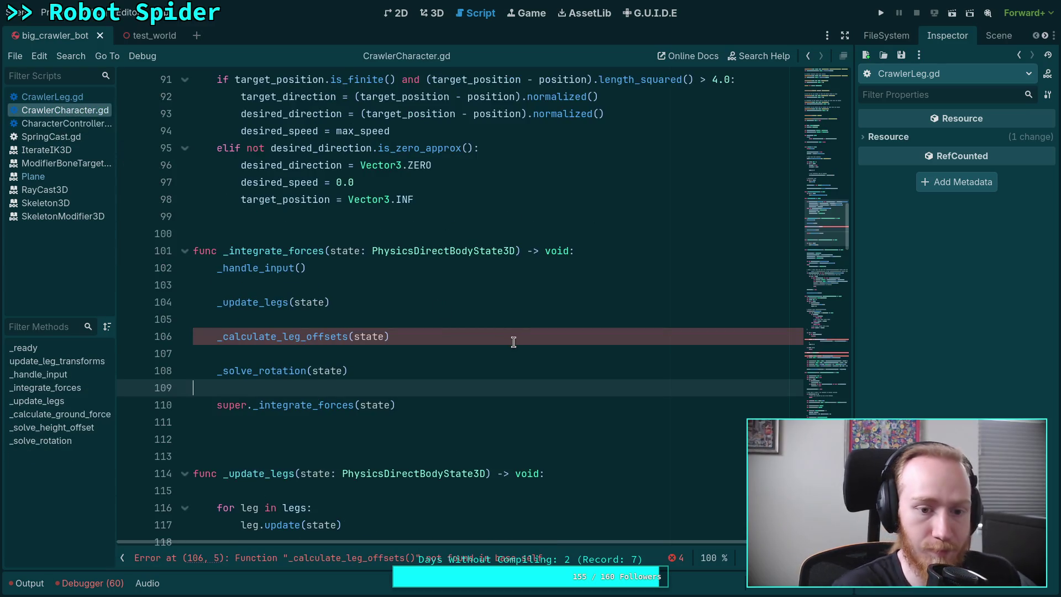
Read through the _integrate_forces body in CrawlerCharacter.gd.
scroll(412, 381, "down", 6)
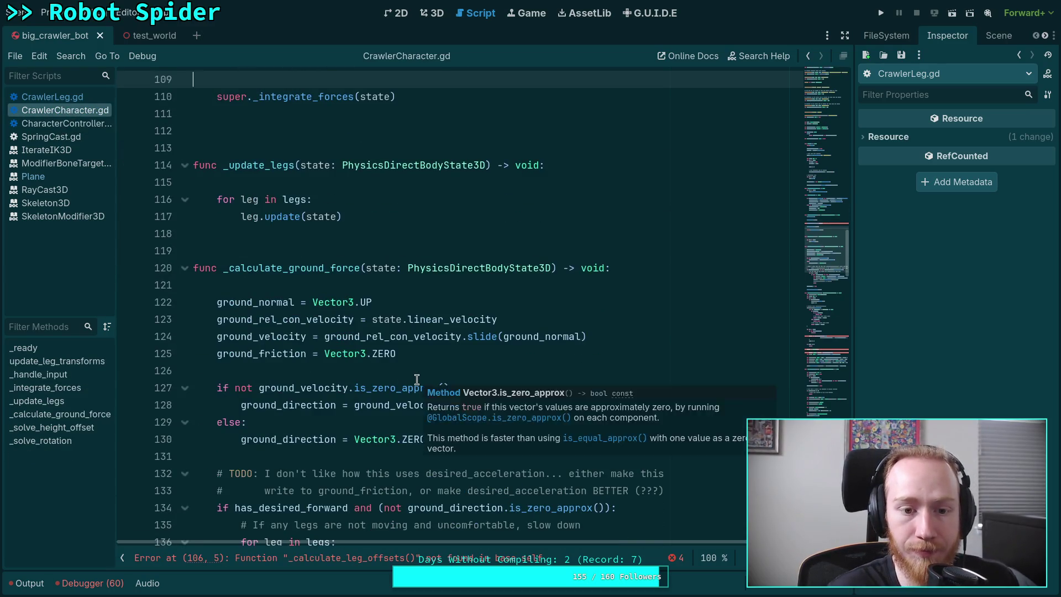
scroll(417, 379, "up", 4)
scroll(300, 340, "down", 1)
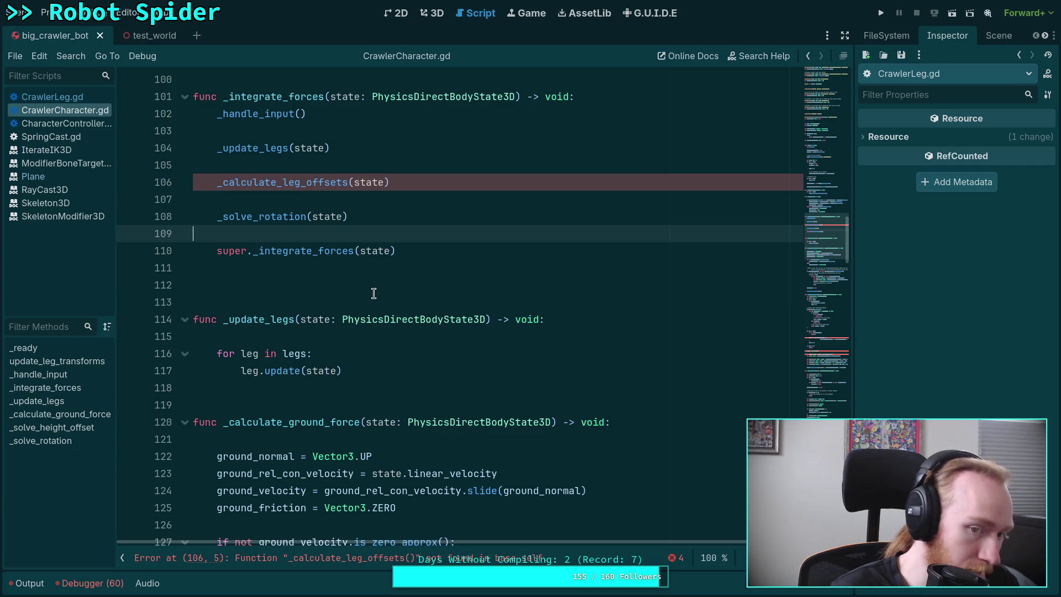
left_click(402, 281)
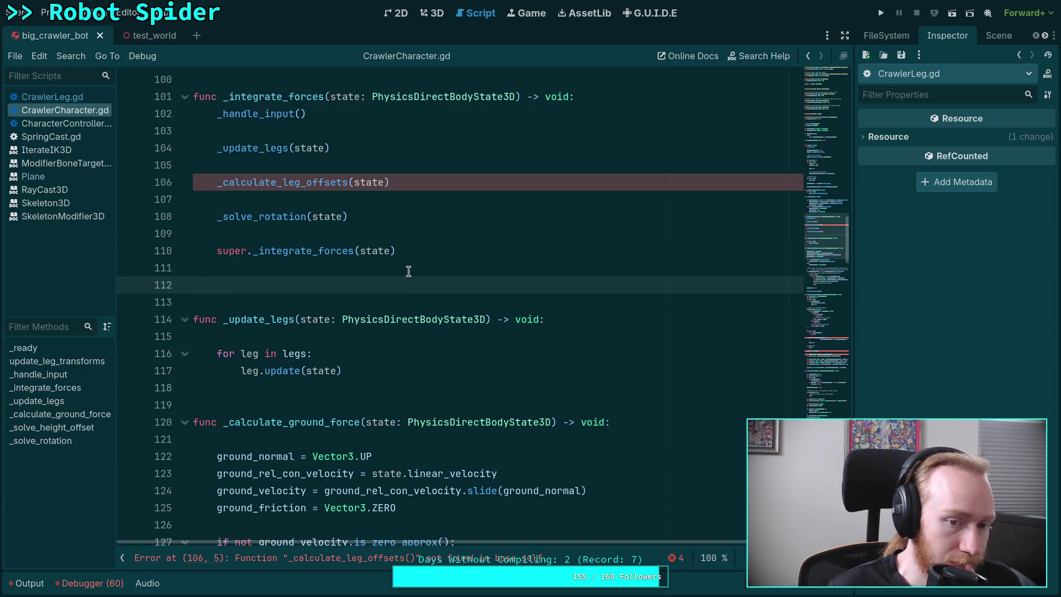
scroll(409, 271, "down", 14)
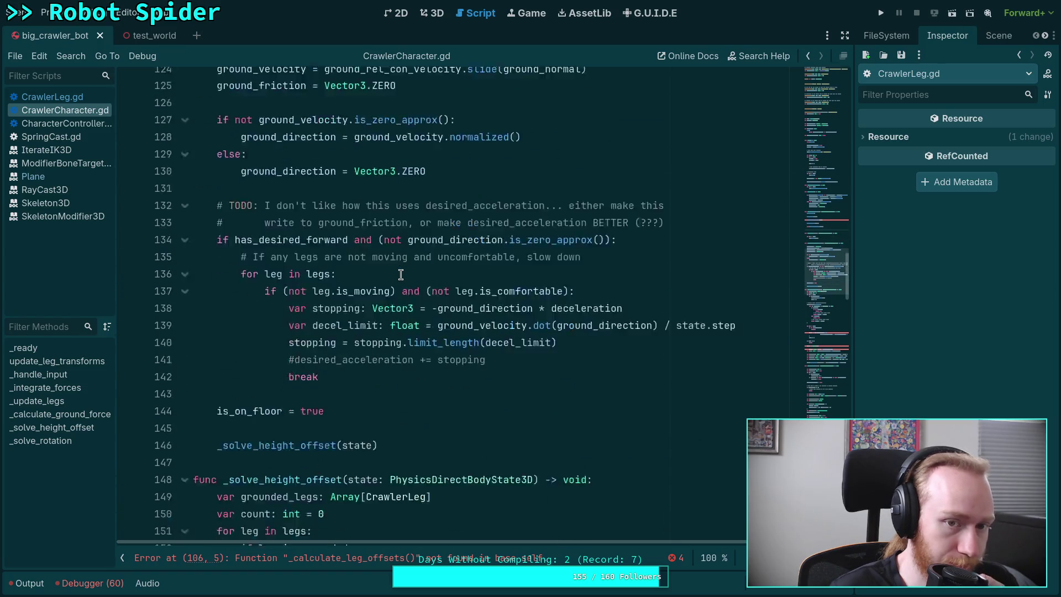
scroll(400, 275, "down", 8)
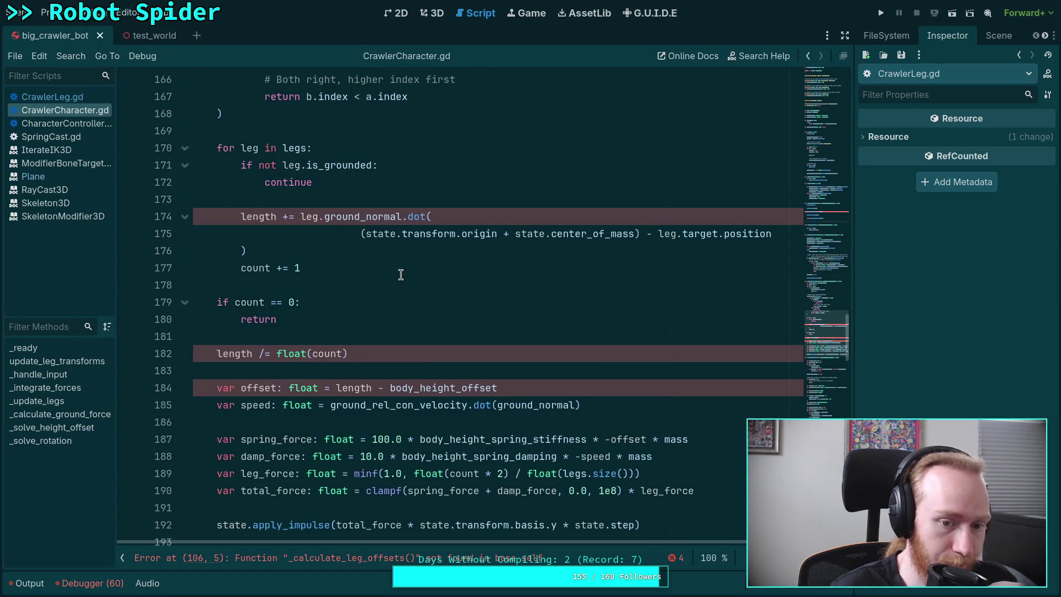
scroll(401, 274, "up", 20)
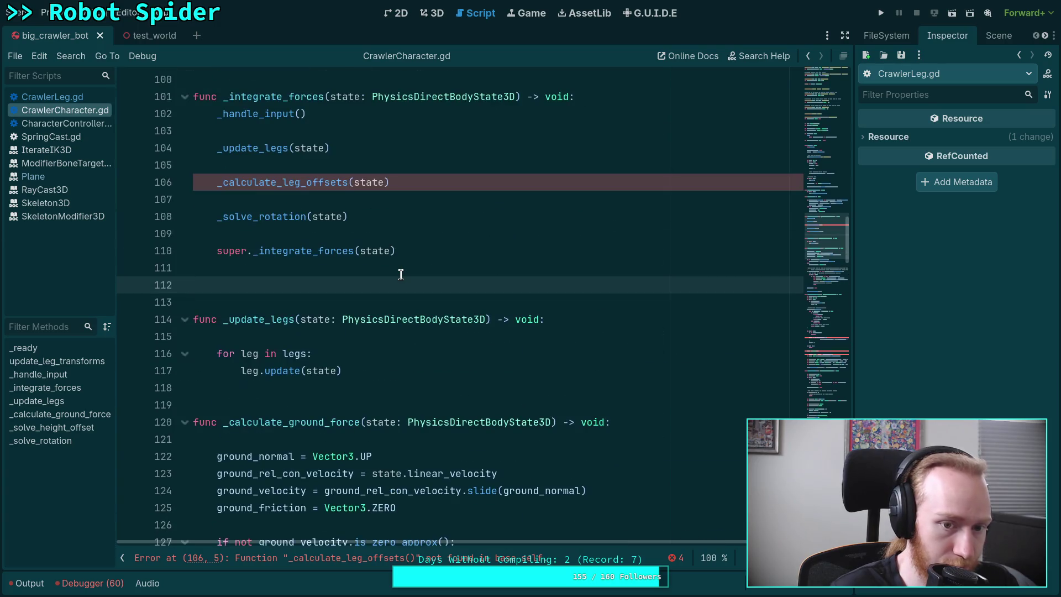
Review _solve_rotation and the functions below, ending on the _solve_rotation call line.
double_click(262, 216)
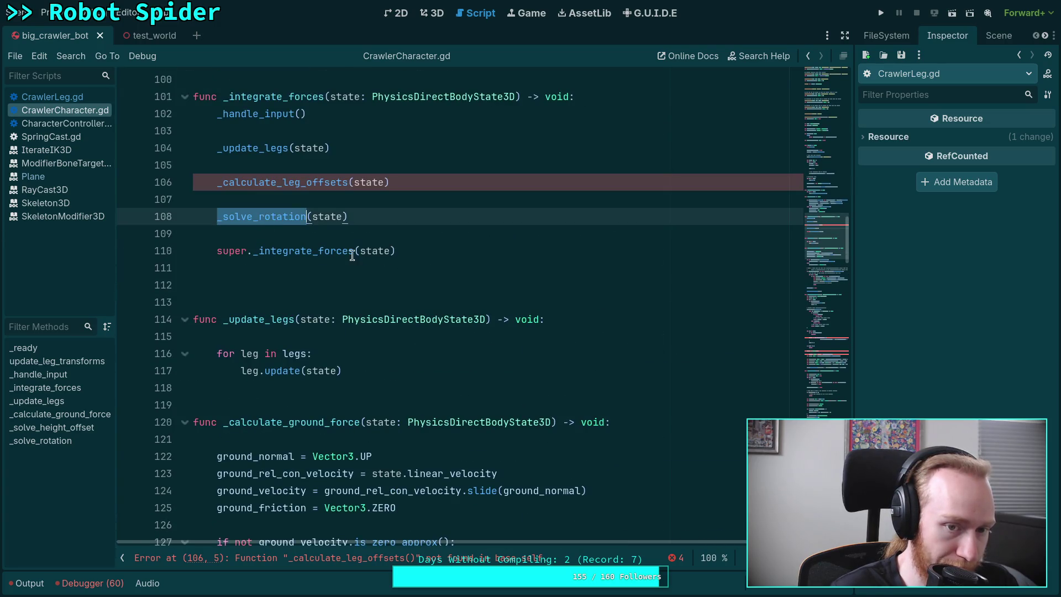
scroll(318, 244, "down", 14)
scroll(524, 347, "down", 17)
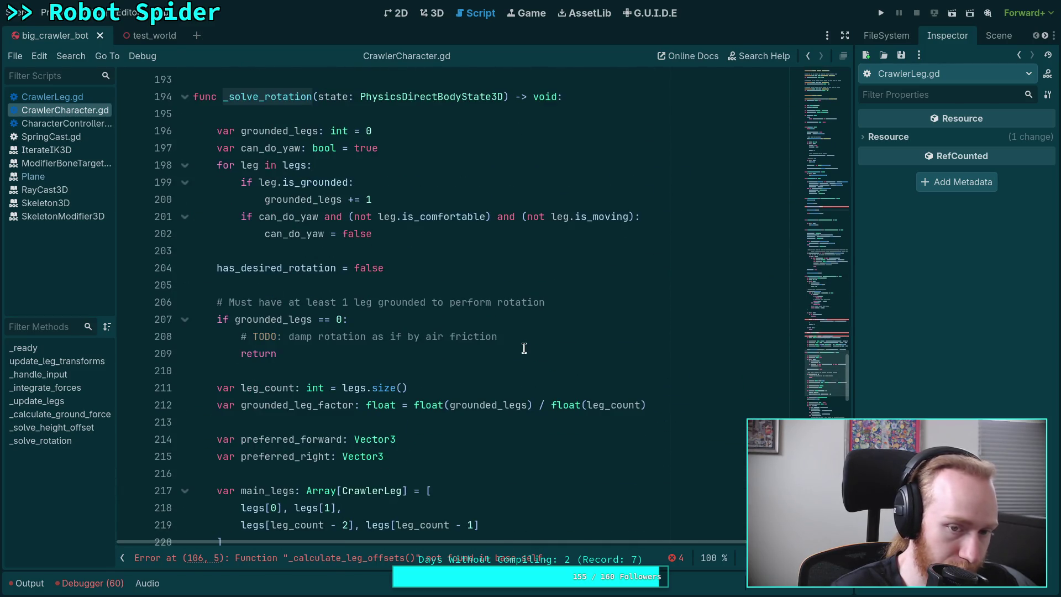
scroll(523, 348, "down", 10)
scroll(524, 347, "down", 12)
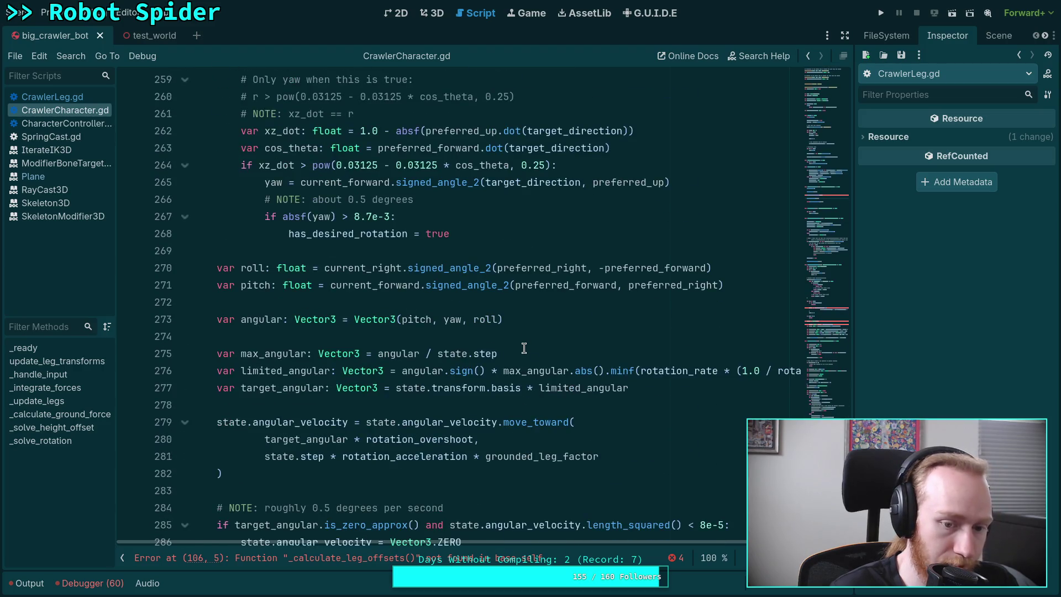
scroll(523, 348, "down", 3)
scroll(524, 348, "up", 16)
scroll(524, 348, "up", 20)
scroll(337, 312, "up", 10)
double_click(288, 268)
left_click(363, 267)
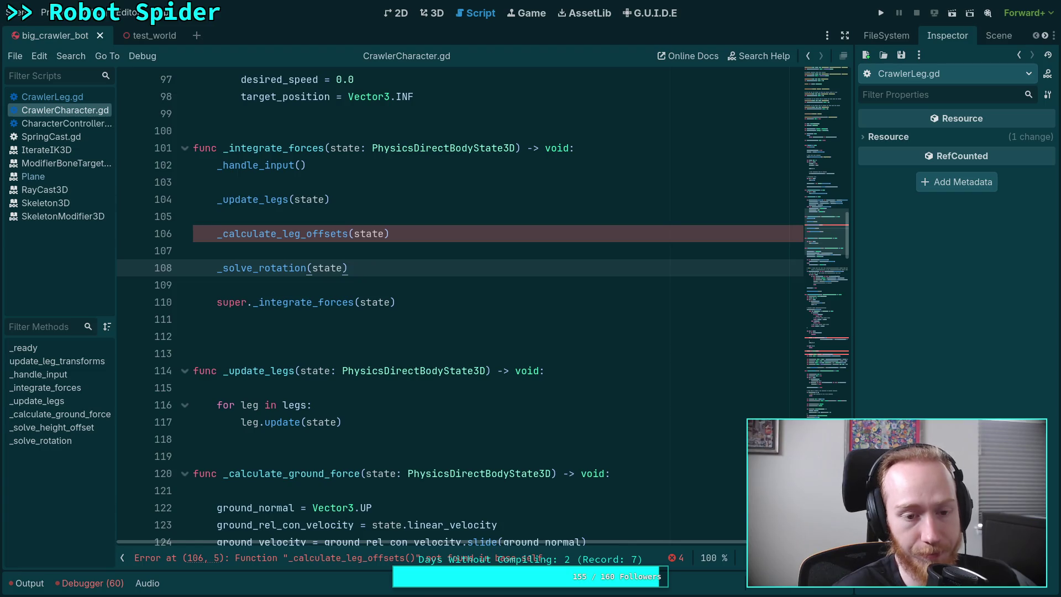
Move _solve_rotation(state) below super._integrate_forces(state) and remove the leftover blank line.
key("alt+Down")
key("alt+Down")
left_click(318, 256)
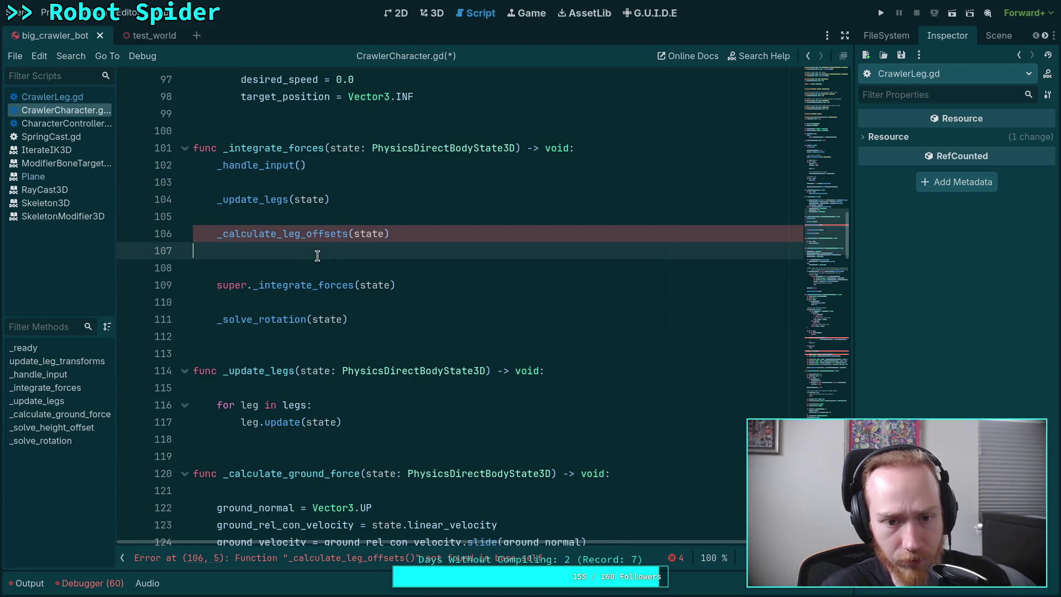
key("BackSpace")
Add a _solve_leg_offsets(state) call after _solve_rotation and compare it with _calculate_leg_offsets.
left_click(442, 302)
key("Return")
key("Return")
type("_solve_le")
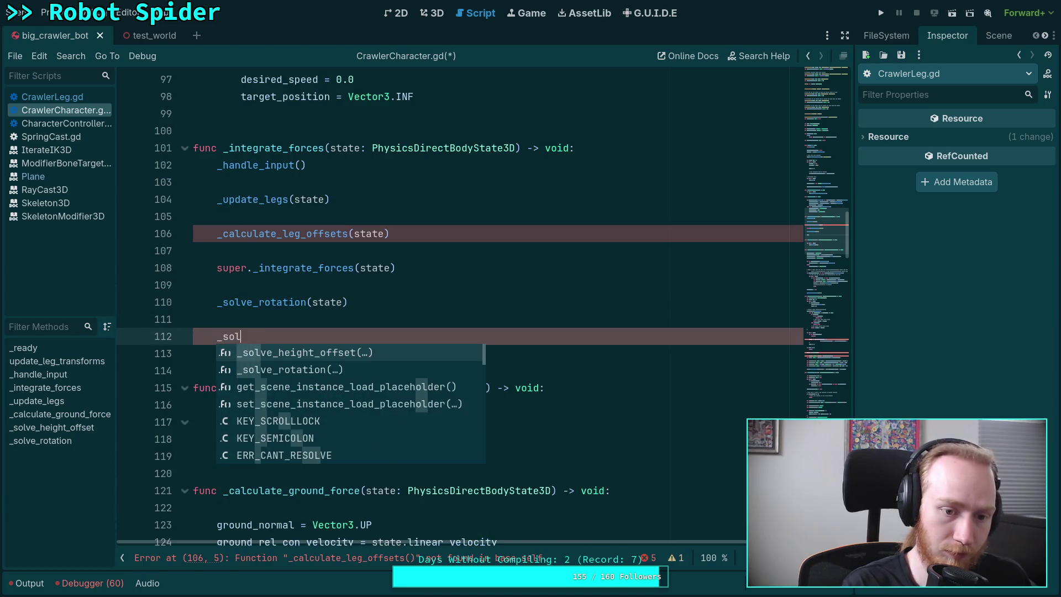
type("g")
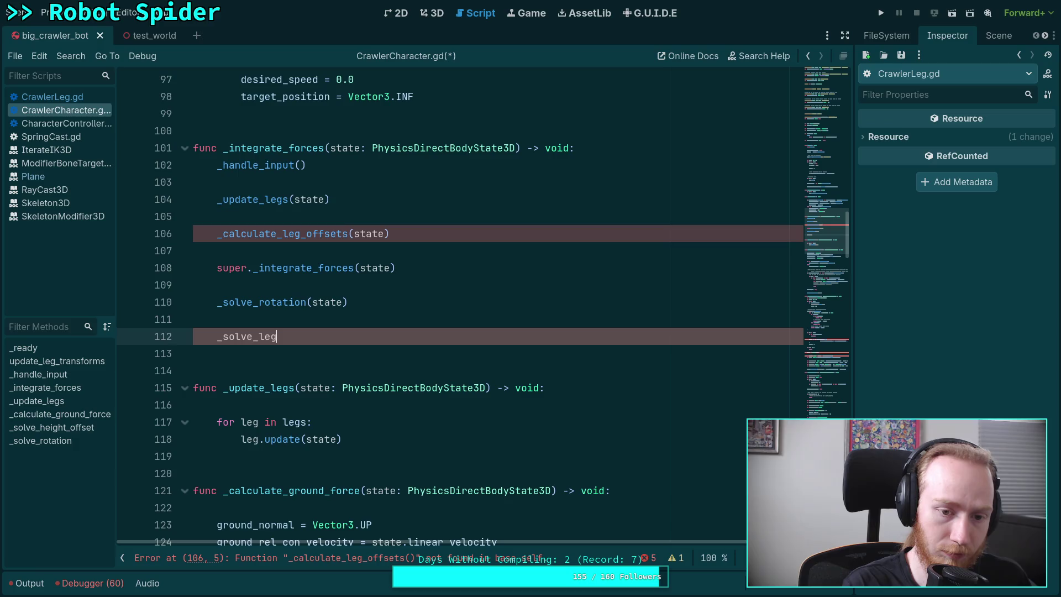
type("_offsets(stat")
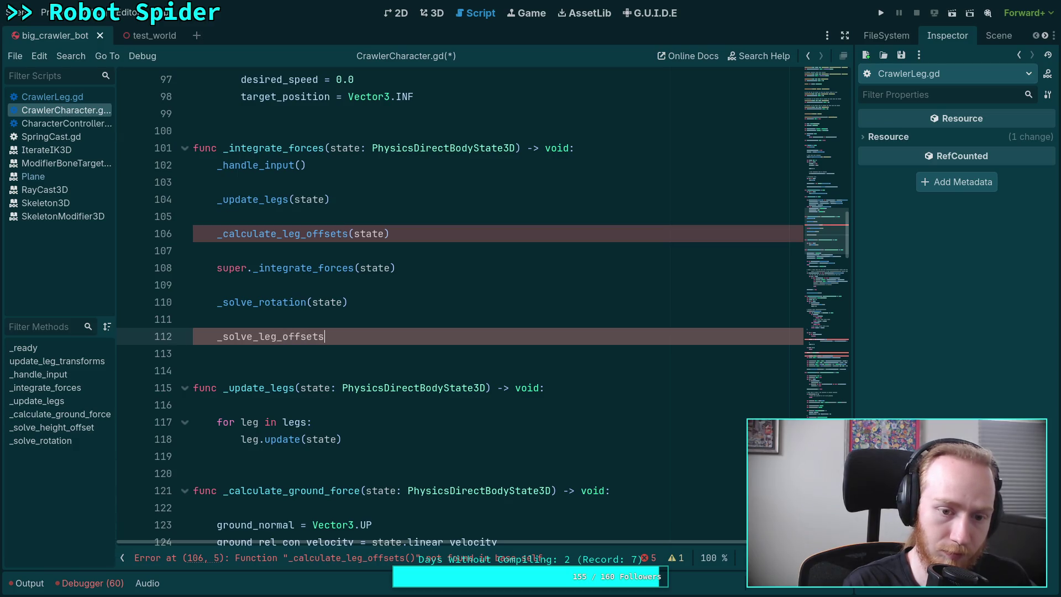
type("e")
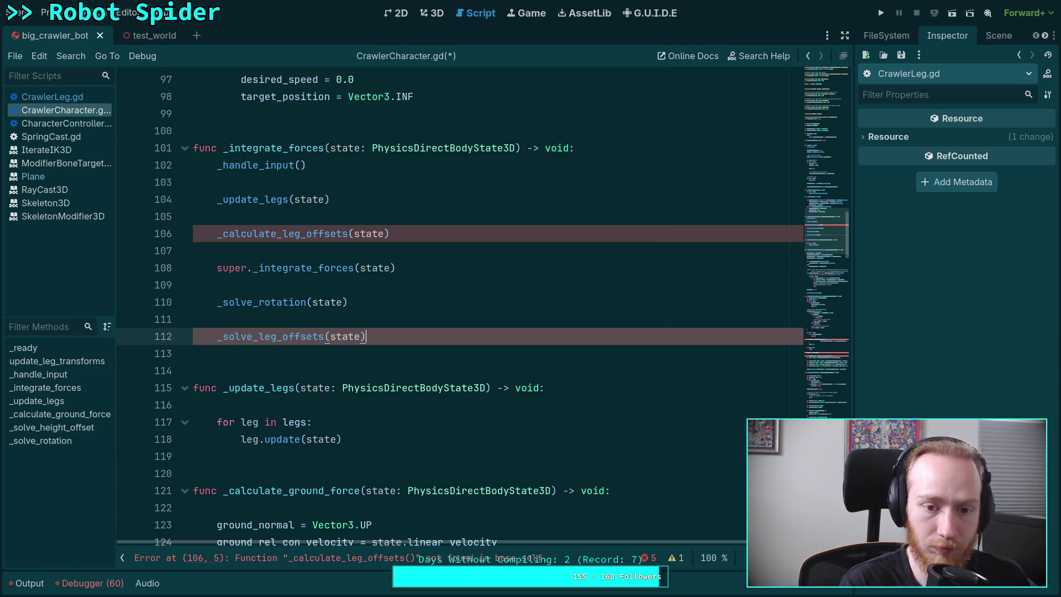
double_click(312, 236)
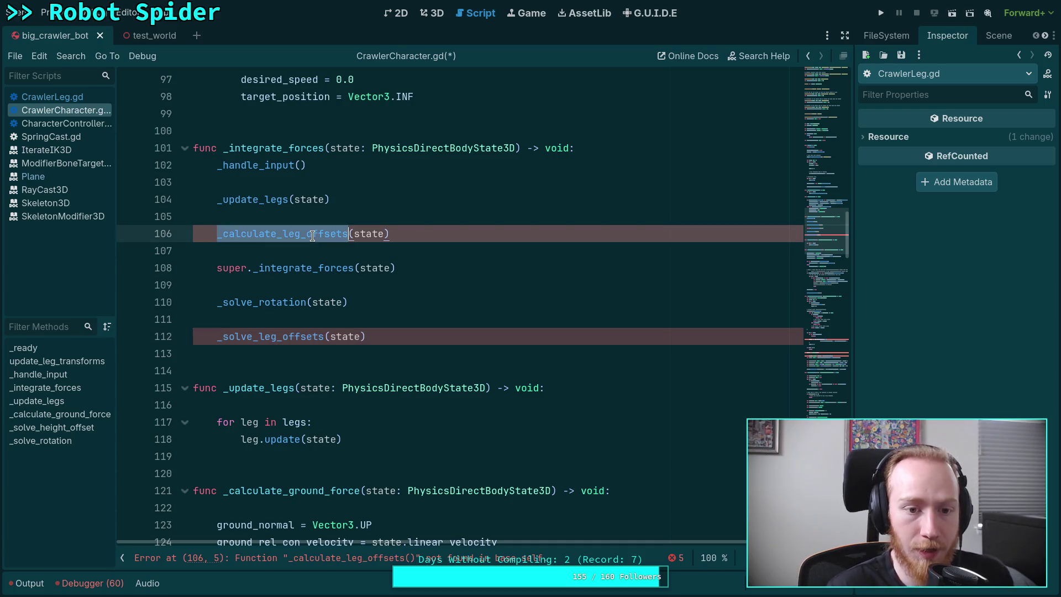
double_click(315, 338)
scroll(419, 310, "up", 5)
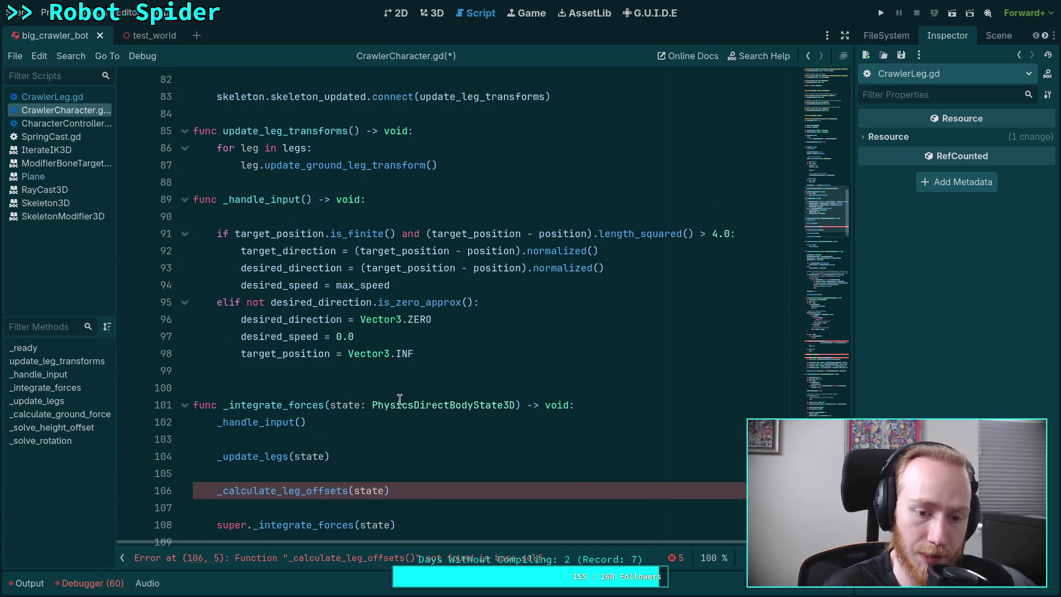
scroll(400, 398, "down", 3)
scroll(400, 398, "up", 9)
scroll(400, 398, "up", 12)
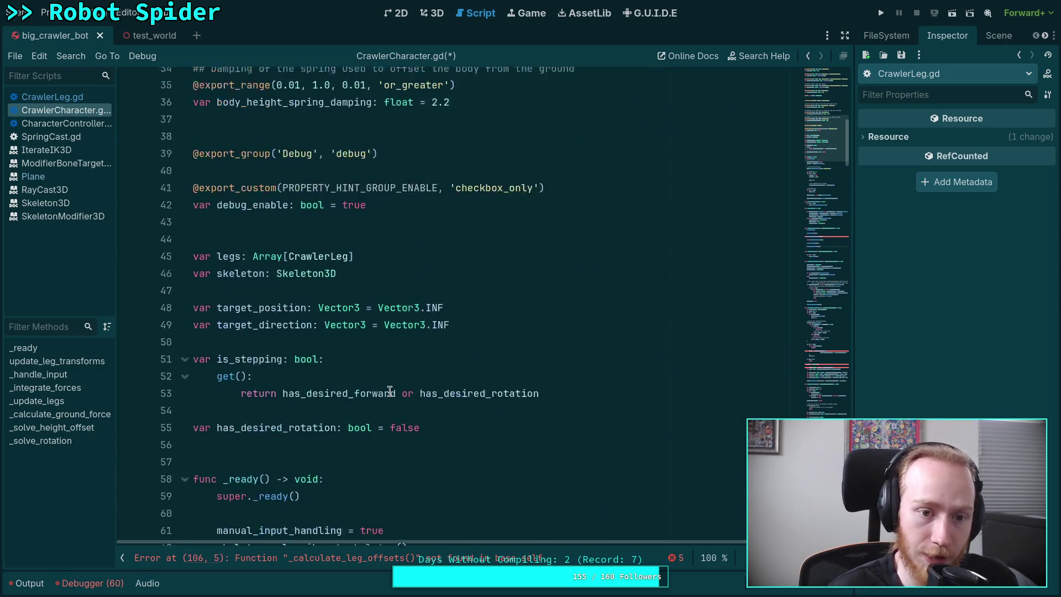
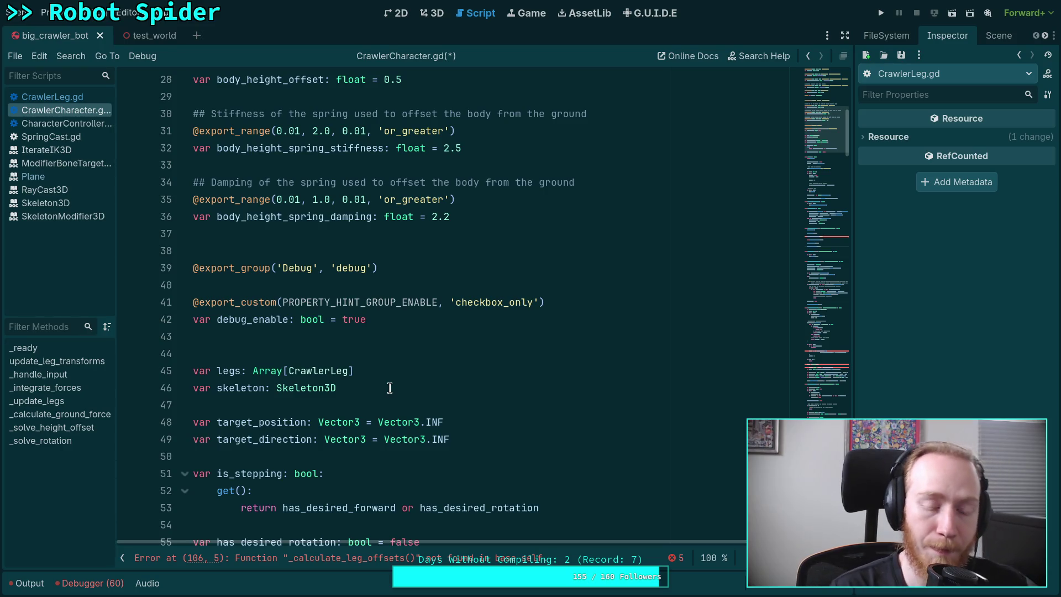
Delete the _solve_height_offset(state) call line that follows is_on_floor = true.
scroll(389, 388, "down", 5)
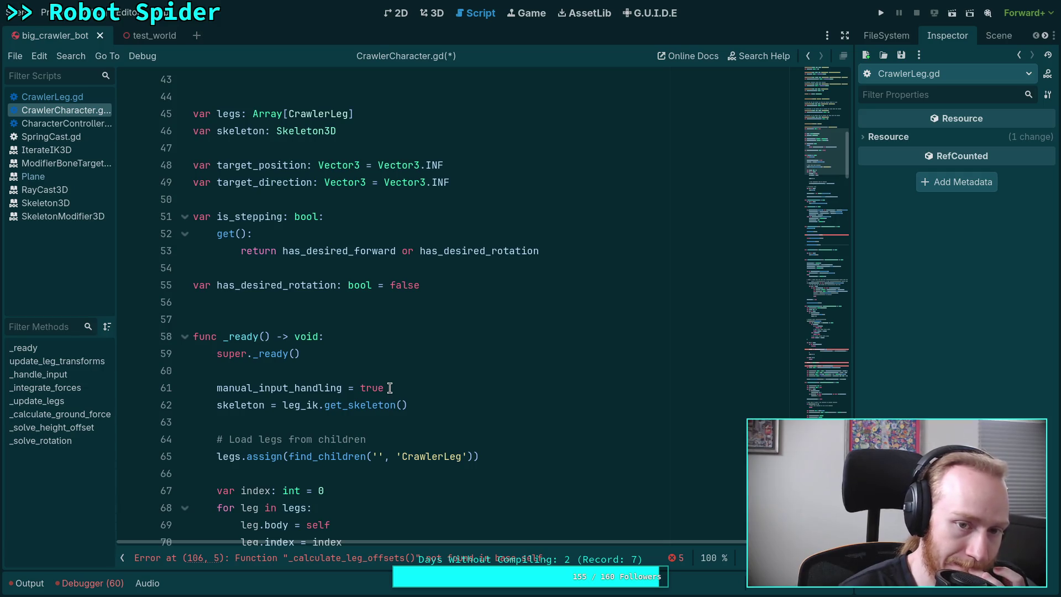
scroll(389, 388, "down", 9)
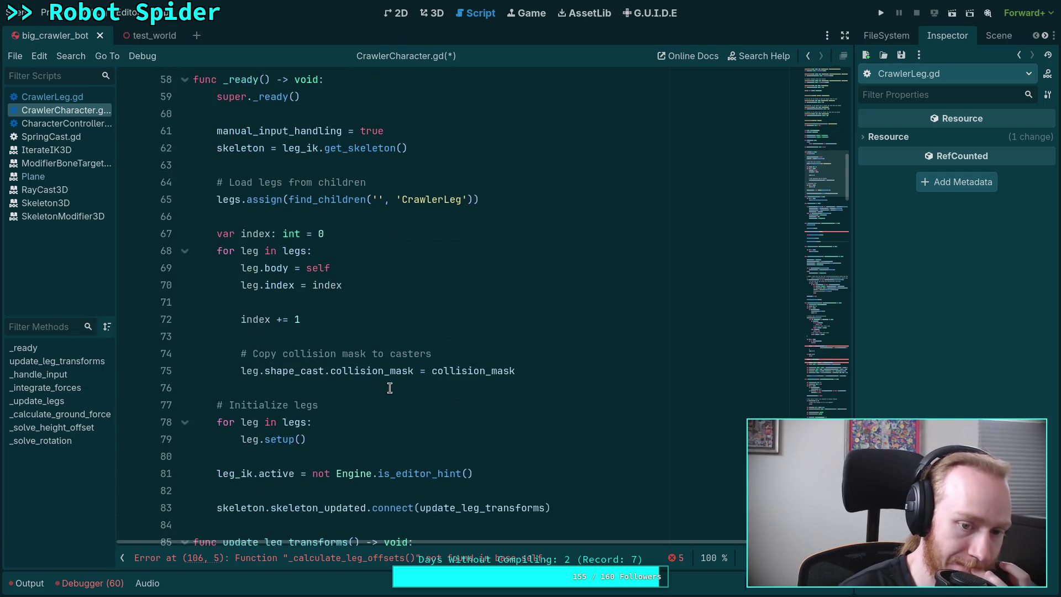
scroll(390, 388, "down", 11)
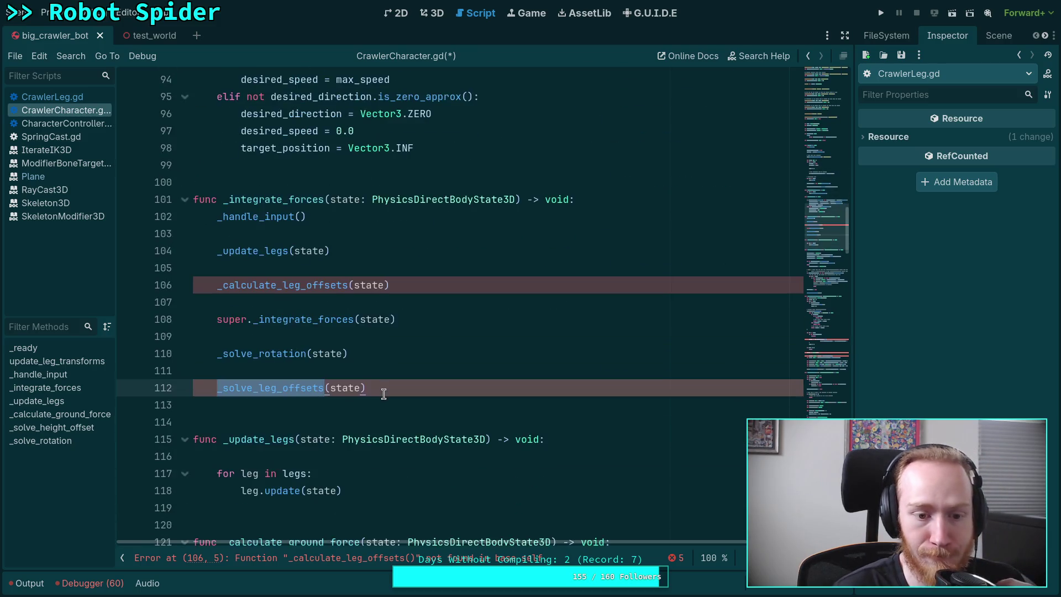
scroll(294, 321, "down", 13)
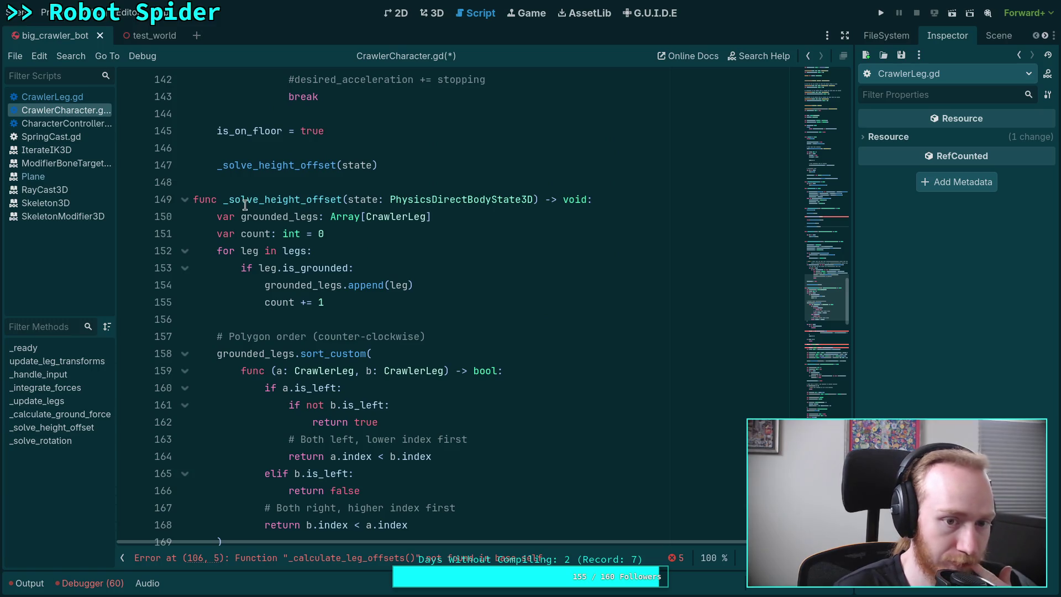
scroll(552, 360, "down", 13)
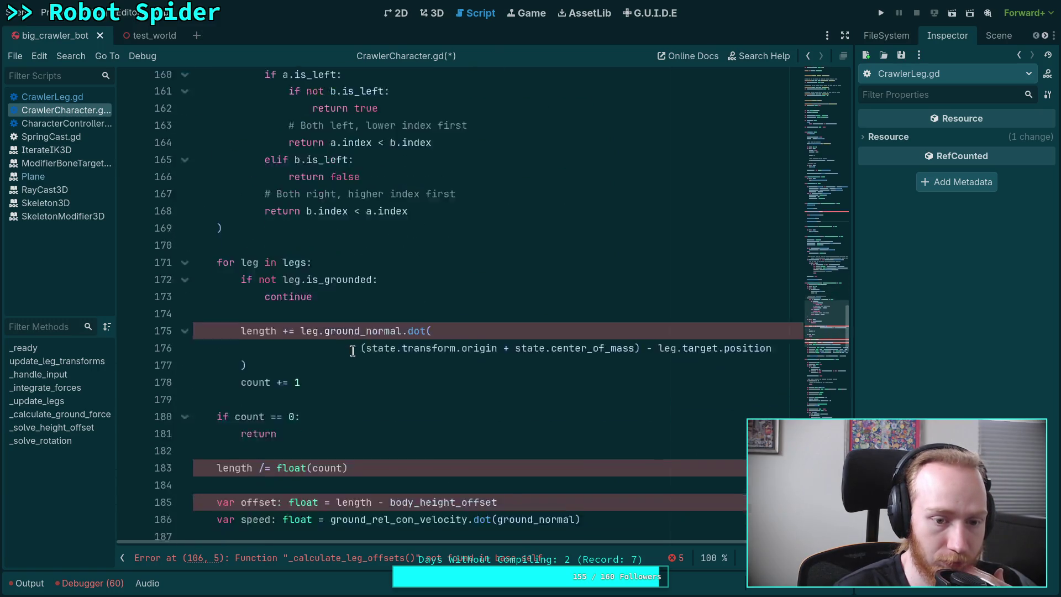
scroll(588, 301, "up", 15)
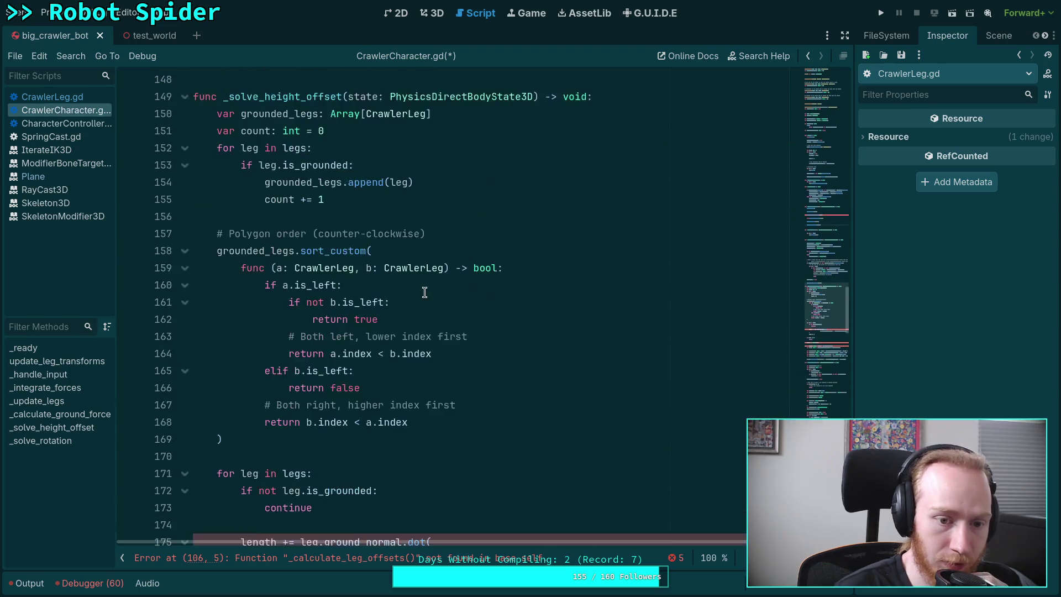
left_click_drag(265, 298, 300, 297)
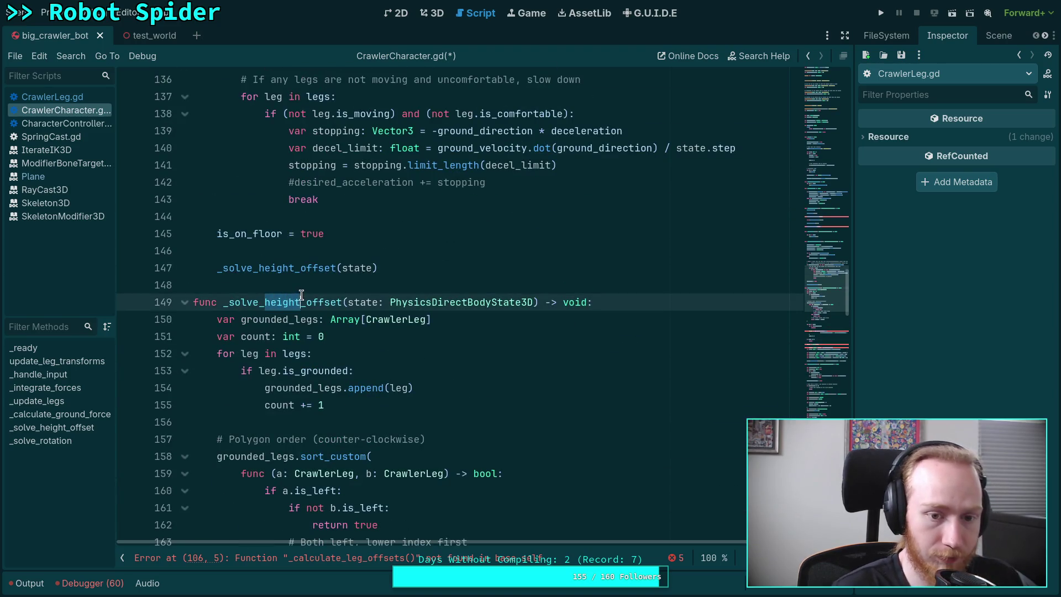
left_click(448, 266)
key("shift+Home")
key("BackSpace")
key("BackSpace")
key("BackSpace")
Try renaming the line 112 call from _solve_leg_offsets to _solve_height_offset.
scroll(465, 267, "up", 2)
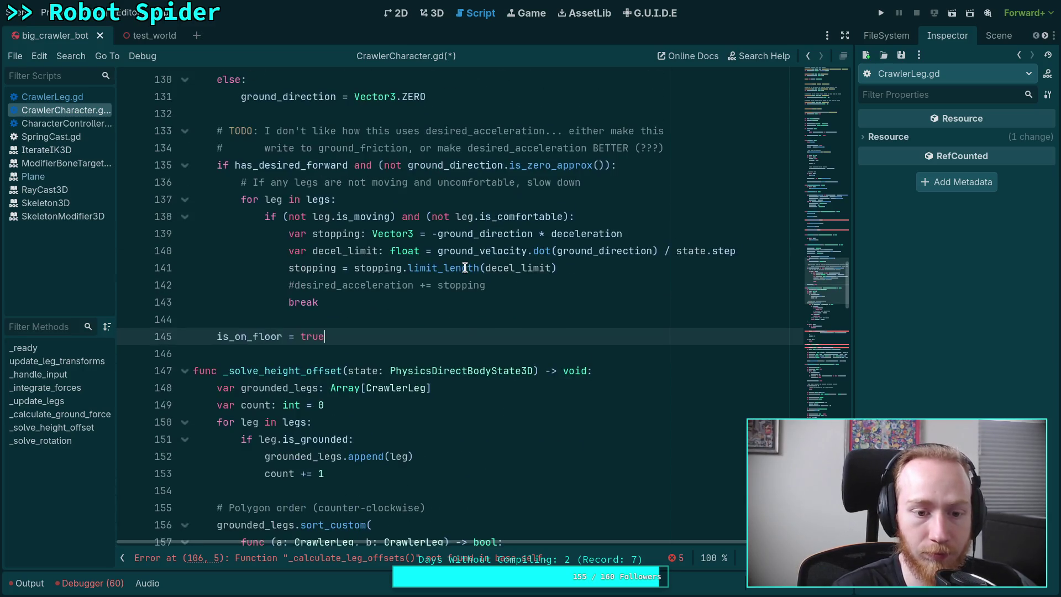
scroll(344, 256, "up", 1)
scroll(344, 256, "up", 11)
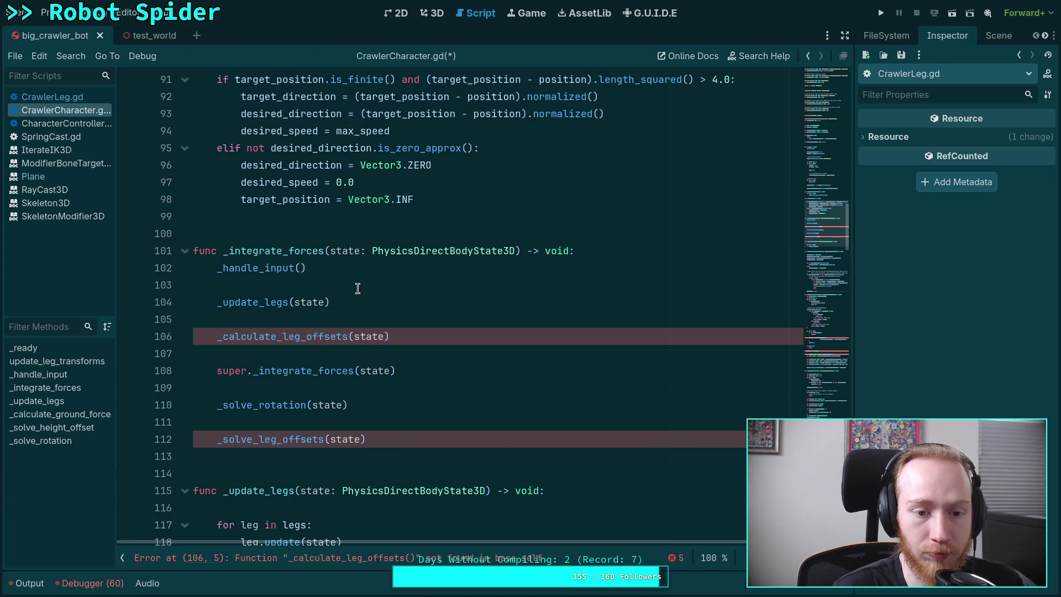
scroll(351, 293, "down", 3)
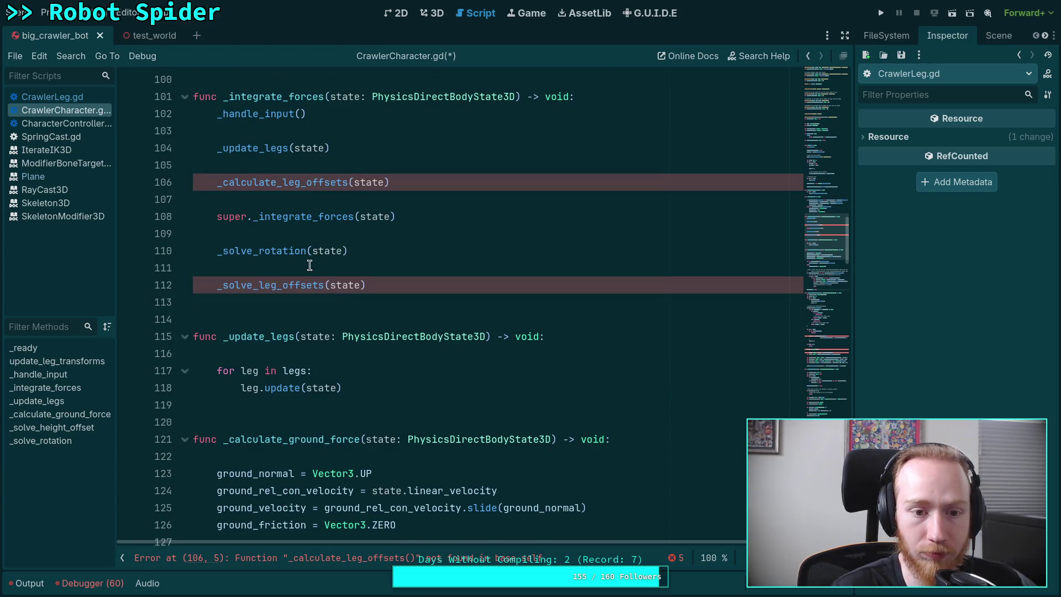
double_click(274, 284)
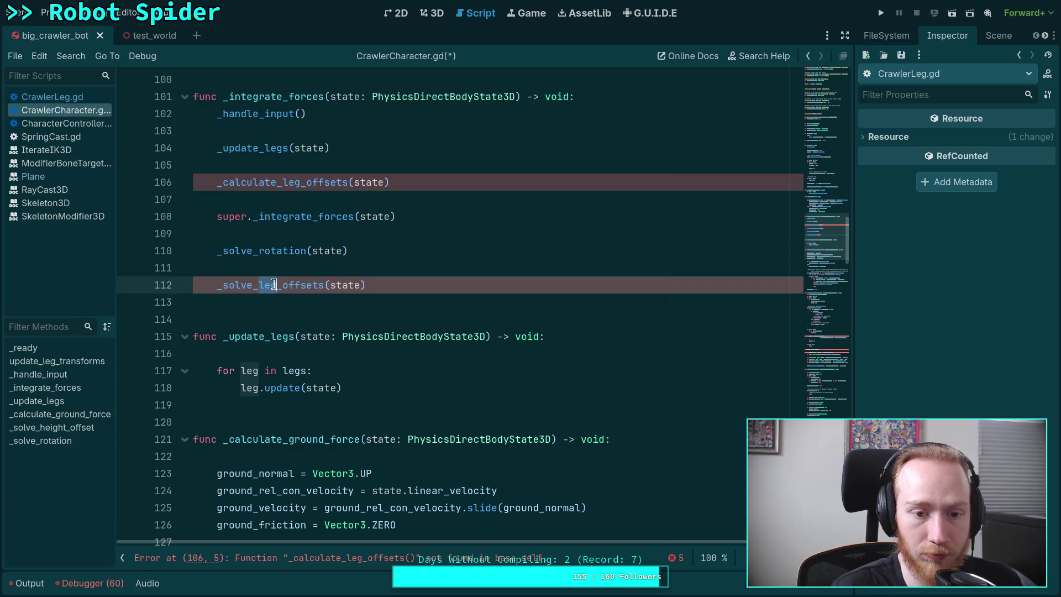
type("heig")
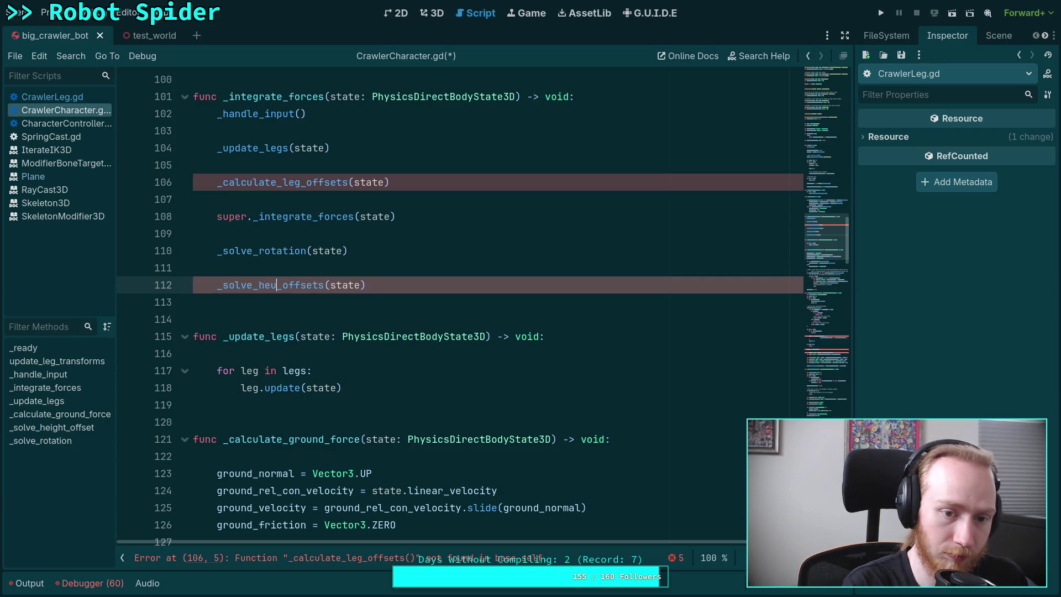
type("ht")
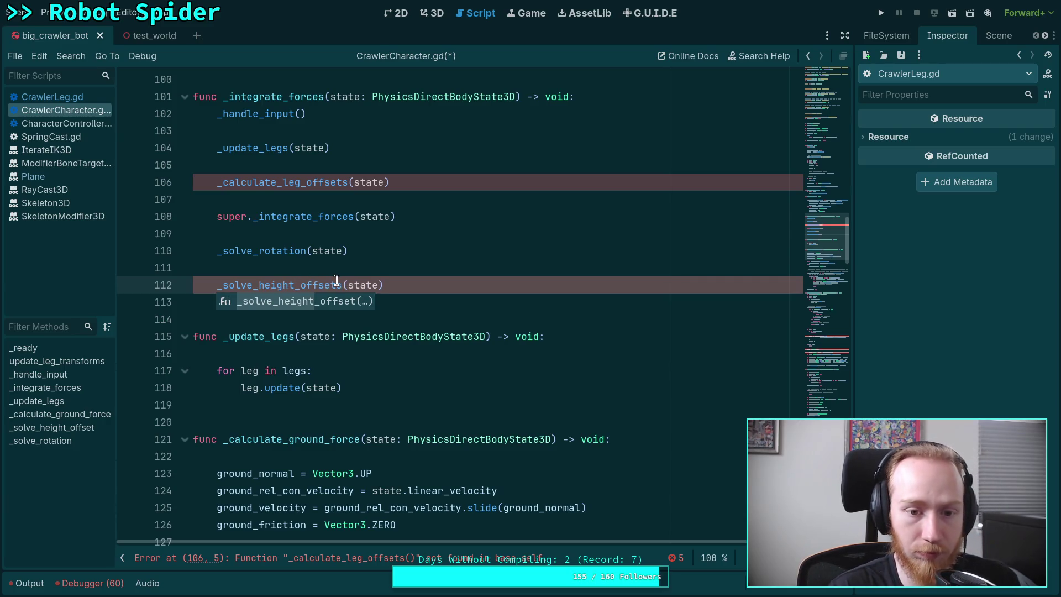
left_click(339, 276)
key("BackSpace")
Restore the calls on lines 106 and 112 to _calculate_leg_offsets and _solve_leg_offsets.
left_click_drag(281, 178, 302, 177)
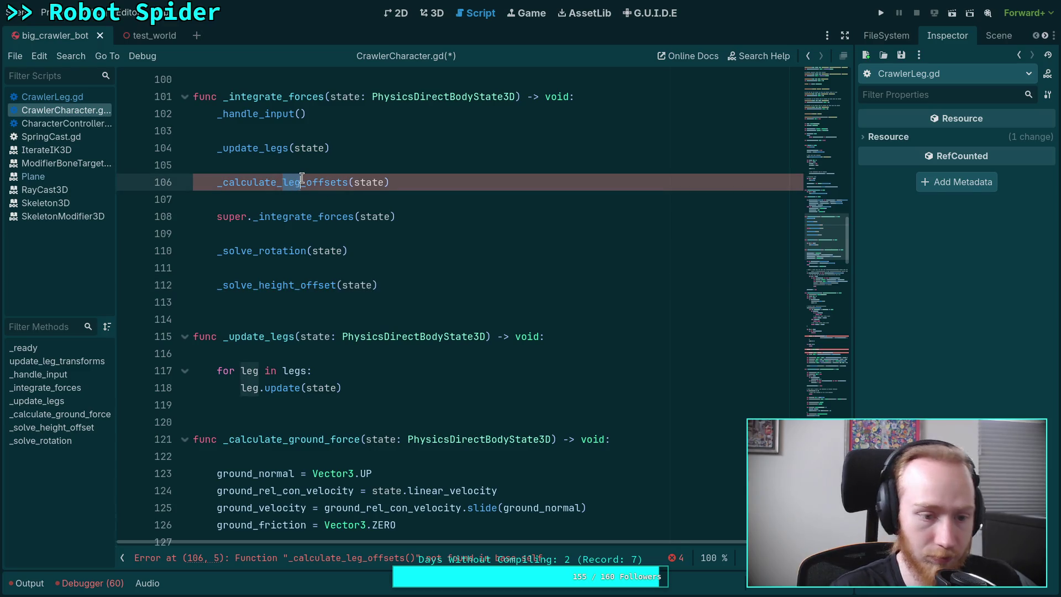
type("height")
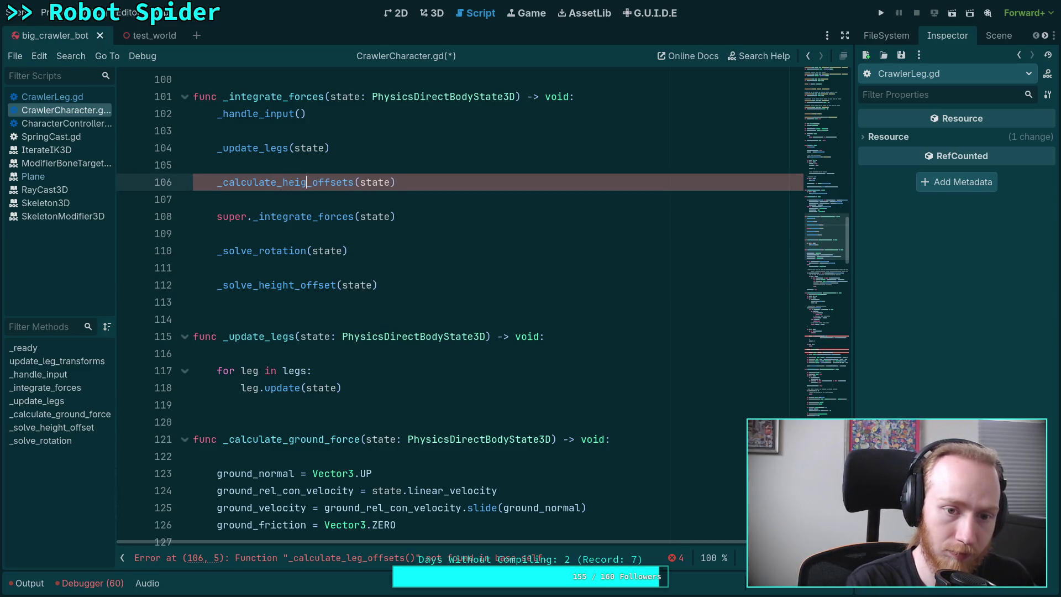
left_click(325, 182)
key("Delete")
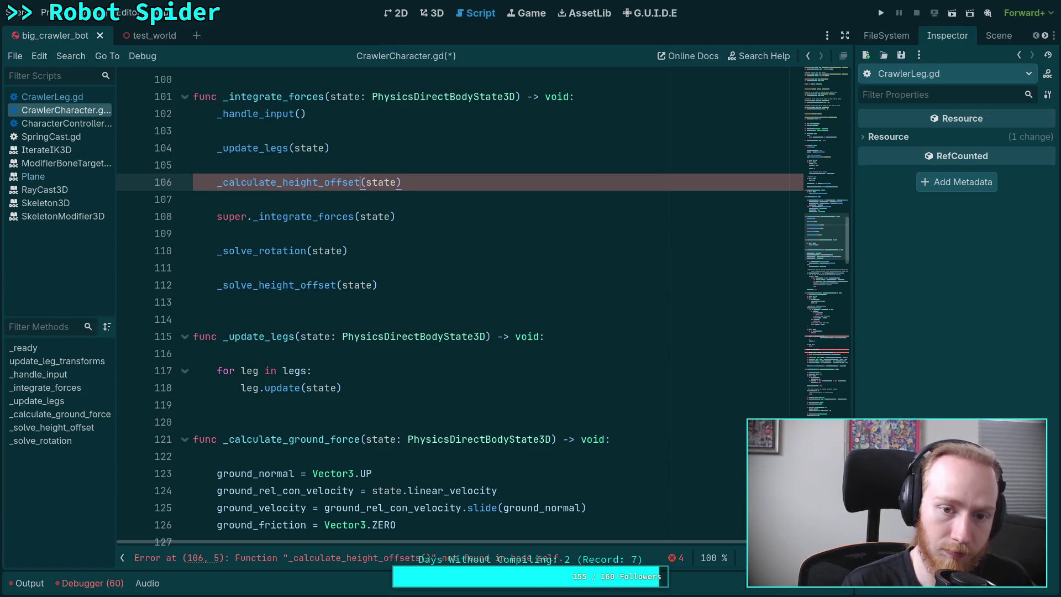
mouse_move(281, 181)
left_mouse_down()
mouse_move(355, 182)
mouse_move(320, 180)
left_mouse_up()
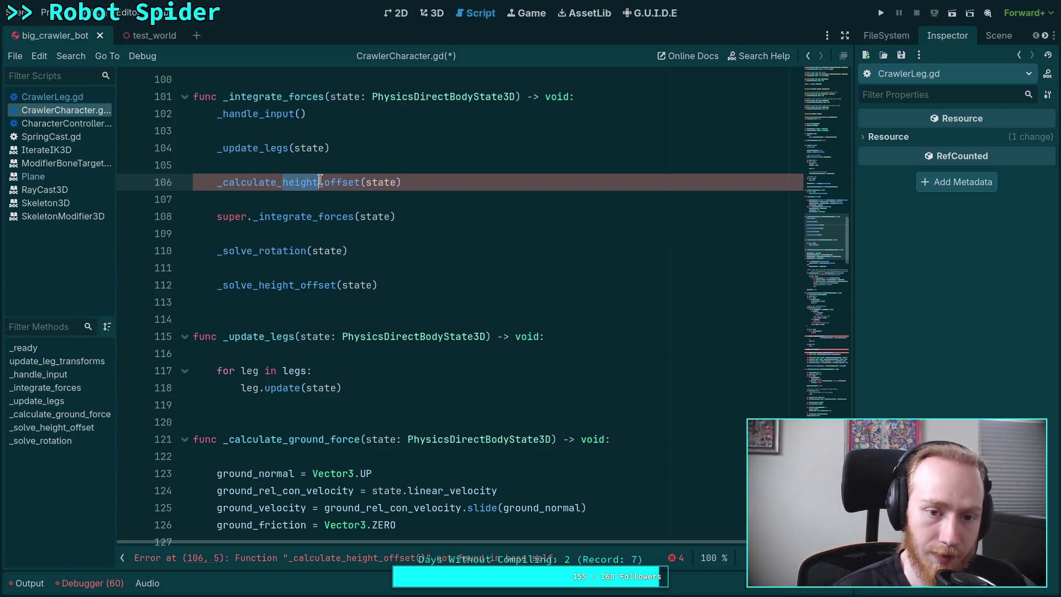
type("leg_off")
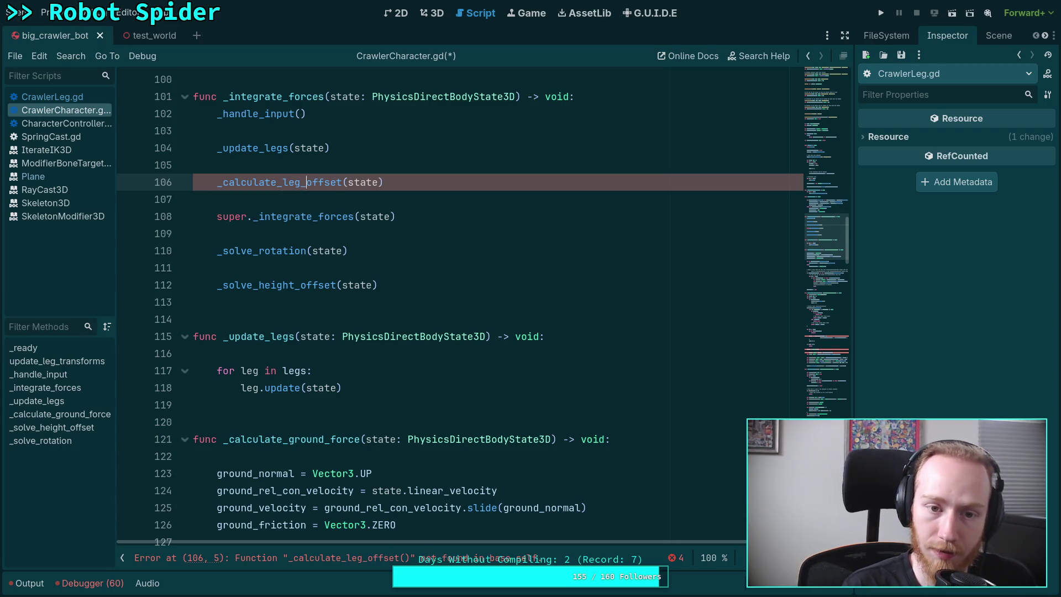
type("s")
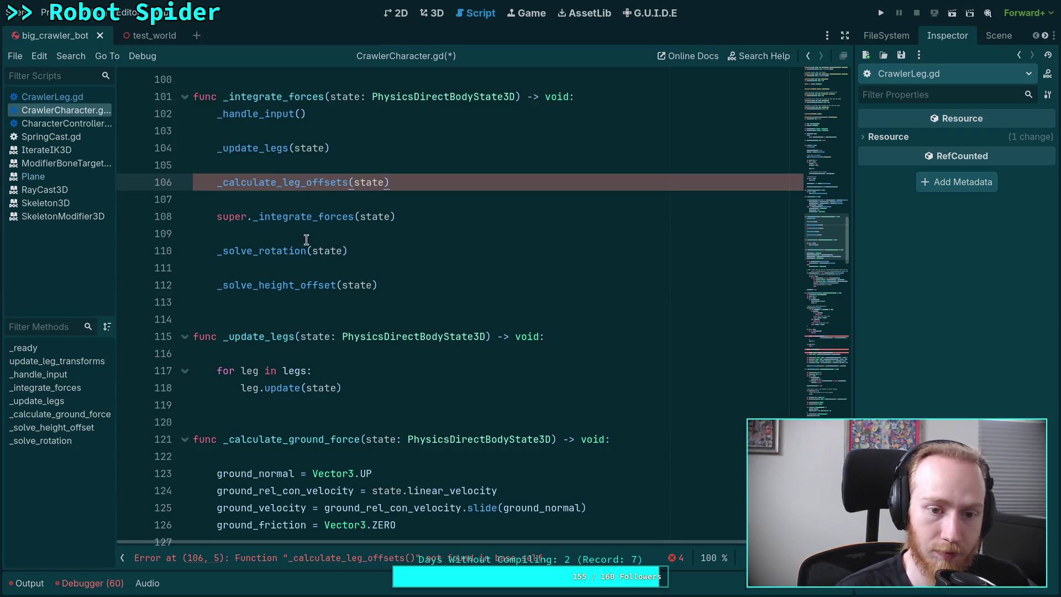
left_click_drag(260, 284, 296, 285)
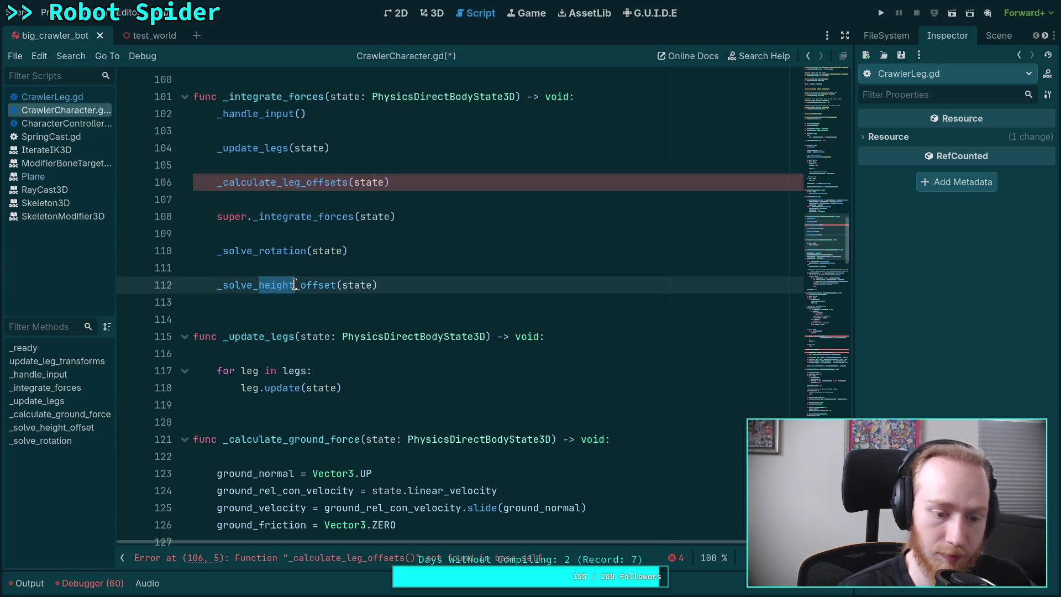
type("leg_offs")
Save CrawlerCharacter.gd.
key("ctrl+s")
left_click(303, 308)
scroll(303, 307, "down", 1)
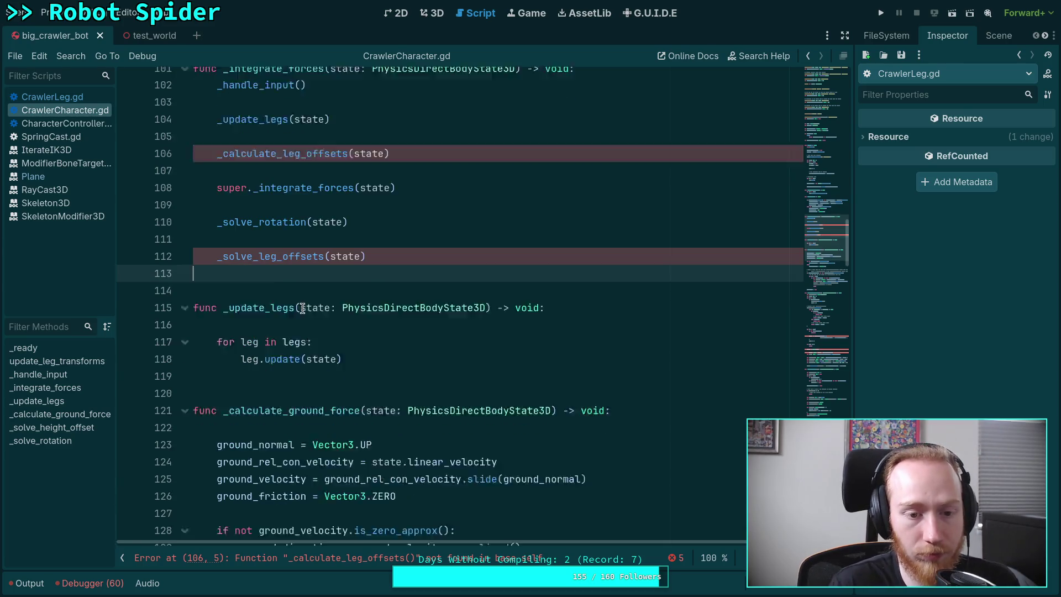
scroll(303, 307, "down", 6)
scroll(340, 313, "up", 5)
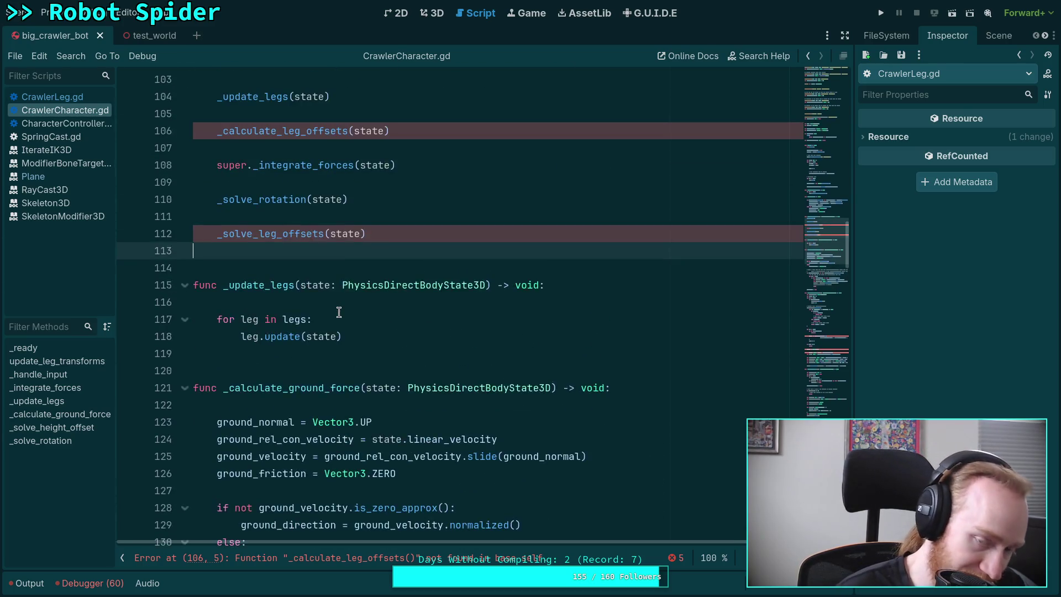
scroll(339, 312, "up", 2)
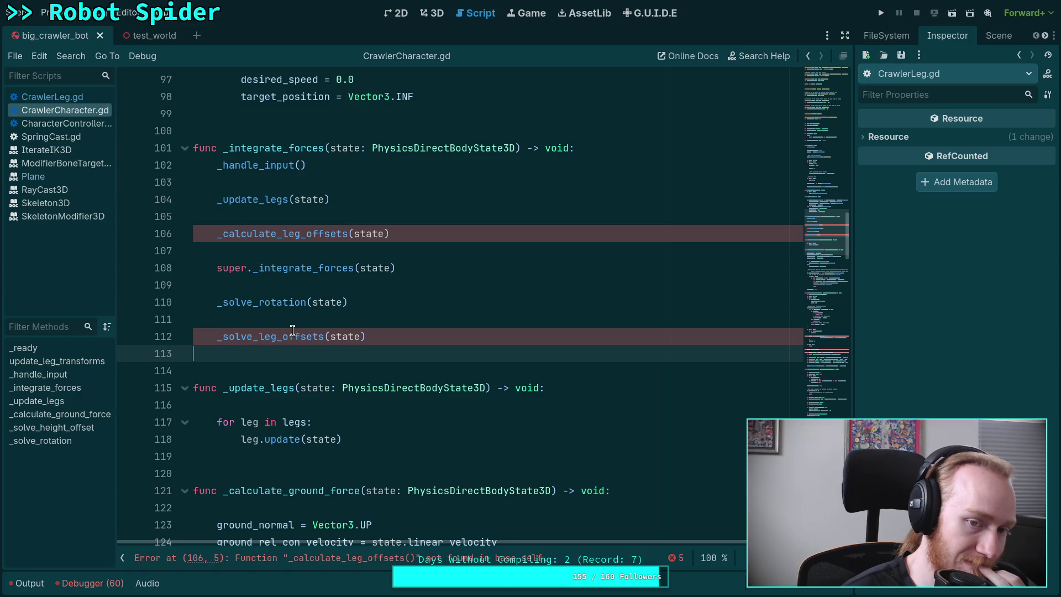
scroll(292, 331, "up", 2)
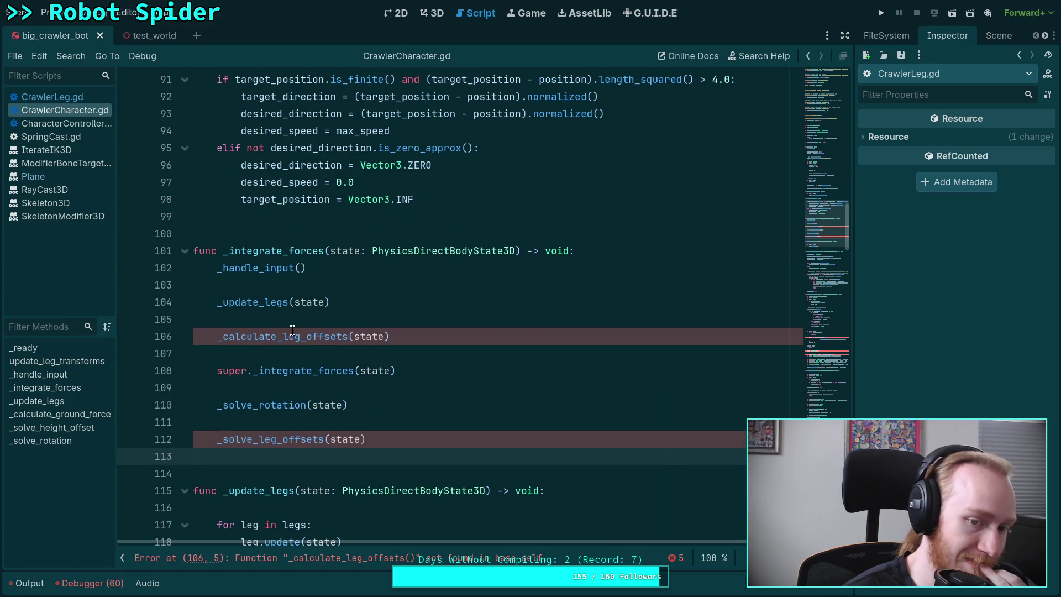
scroll(292, 330, "up", 1)
scroll(293, 331, "up", 18)
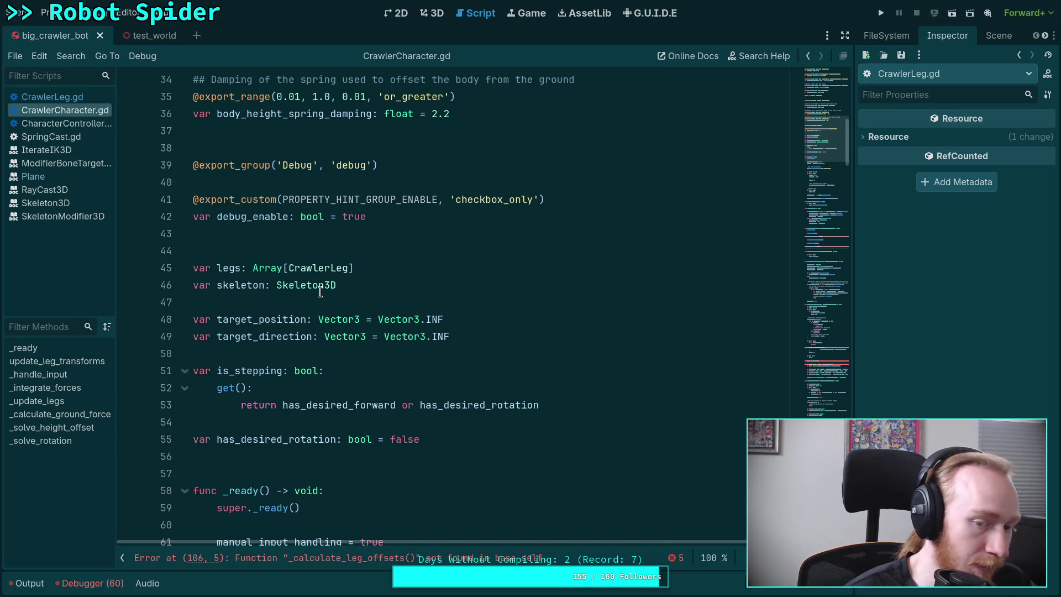
mouse_move(320, 291)
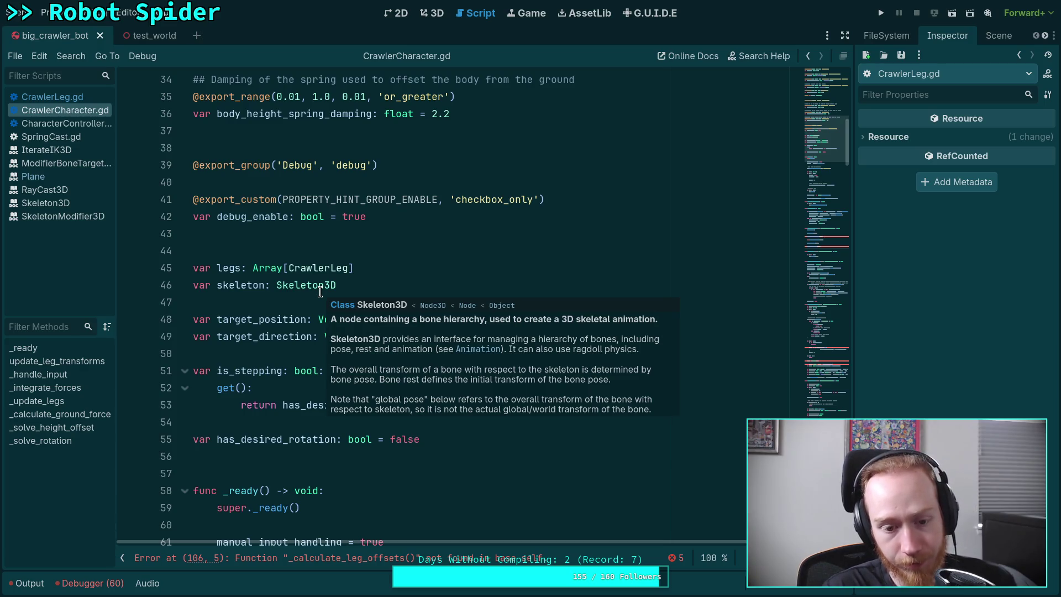
left_click(383, 272)
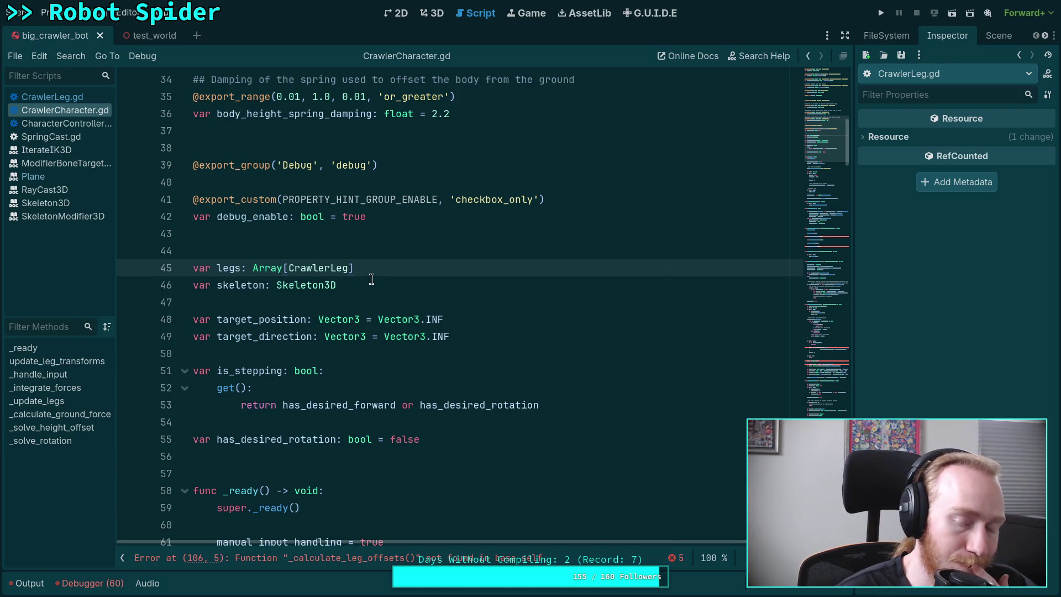
Open CrawlerLeg.gd and insert an empty line after the ground_offset declaration on line 132.
left_click(67, 100)
scroll(393, 231, "up", 6)
scroll(393, 231, "up", 20)
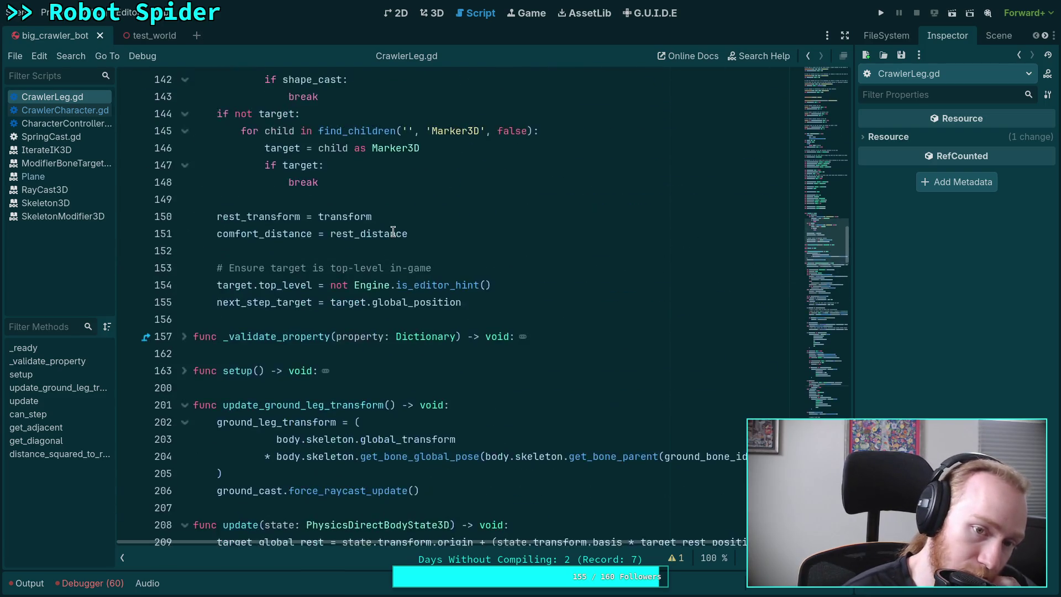
scroll(393, 231, "up", 6)
scroll(393, 231, "up", 8)
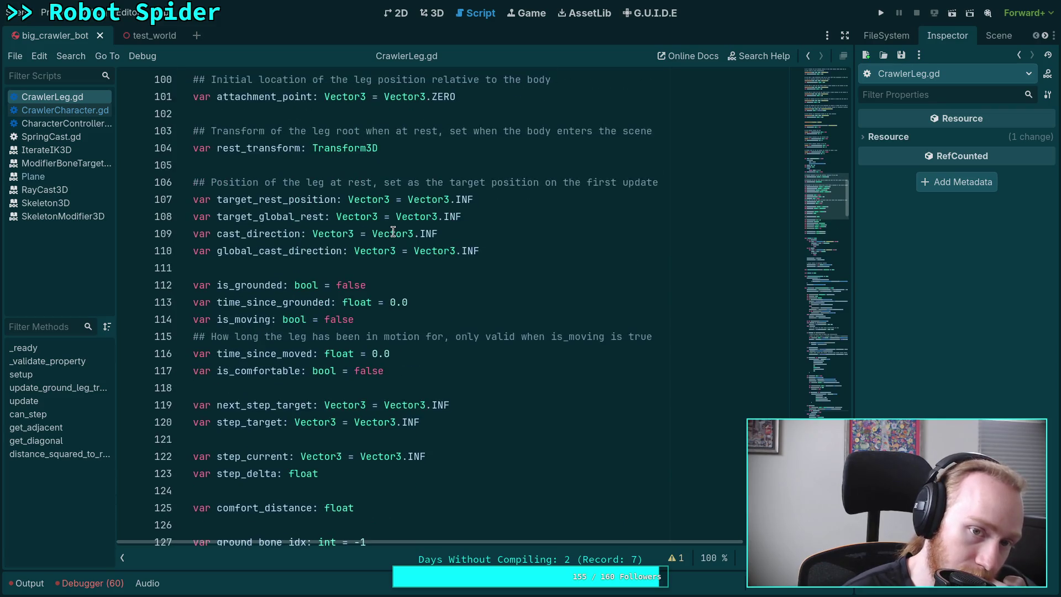
scroll(393, 230, "up", 10)
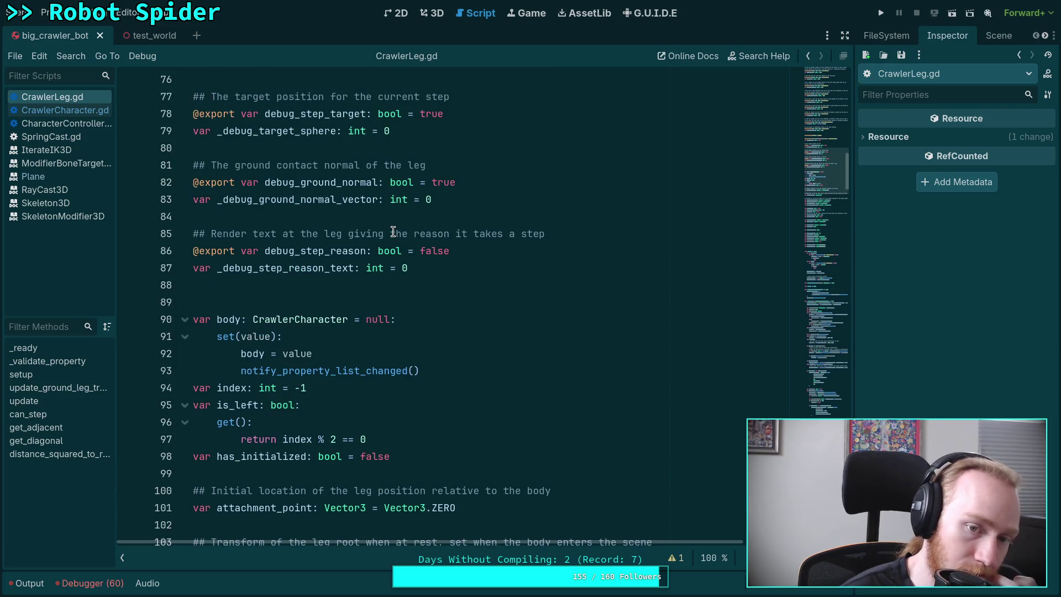
scroll(393, 231, "up", 3)
scroll(392, 231, "down", 12)
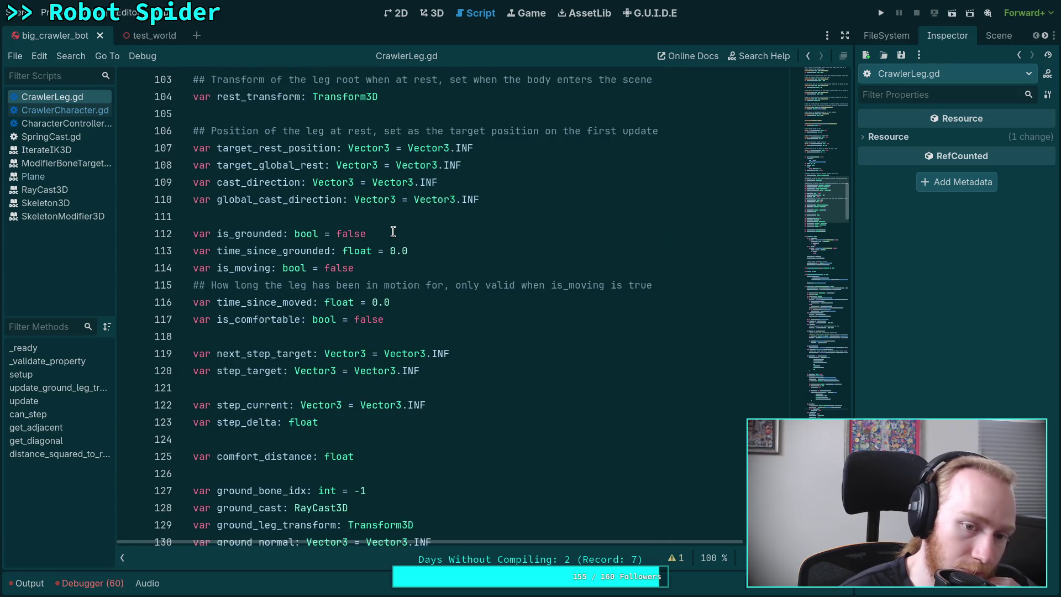
scroll(392, 231, "down", 1)
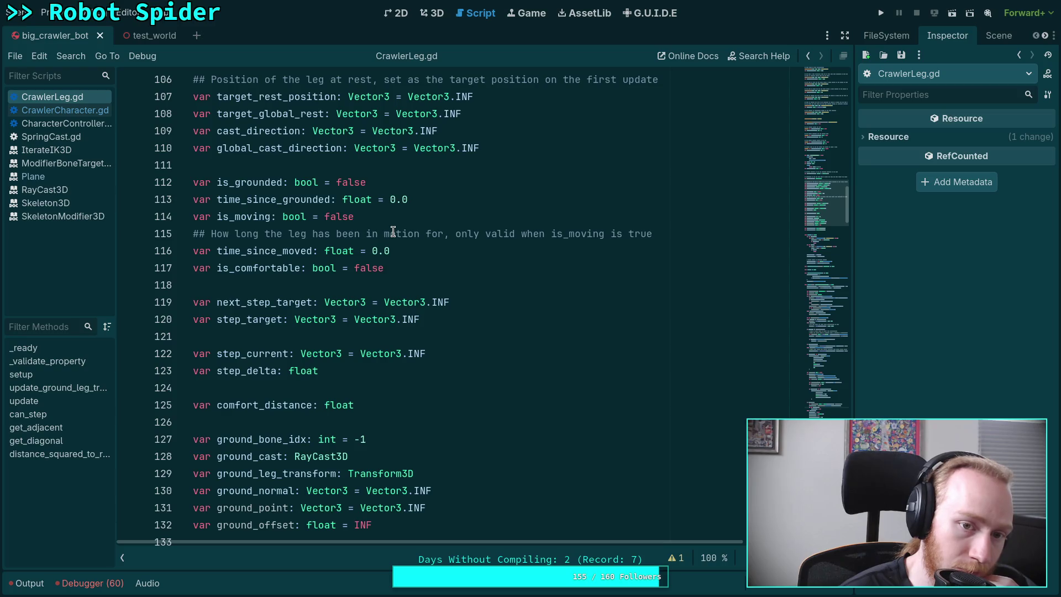
scroll(392, 232, "up", 1)
scroll(393, 231, "down", 4)
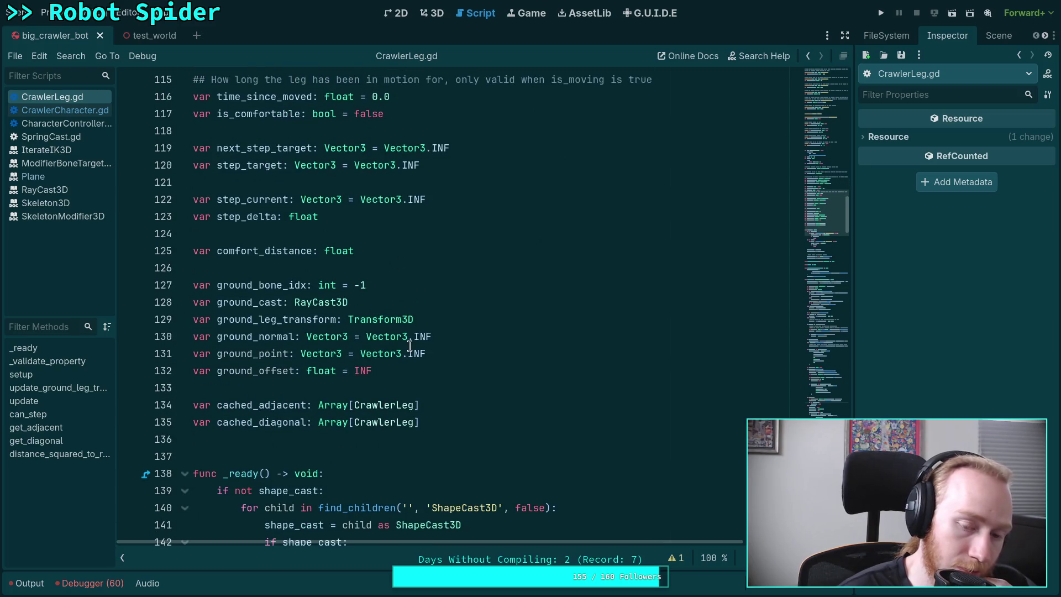
left_click(462, 371)
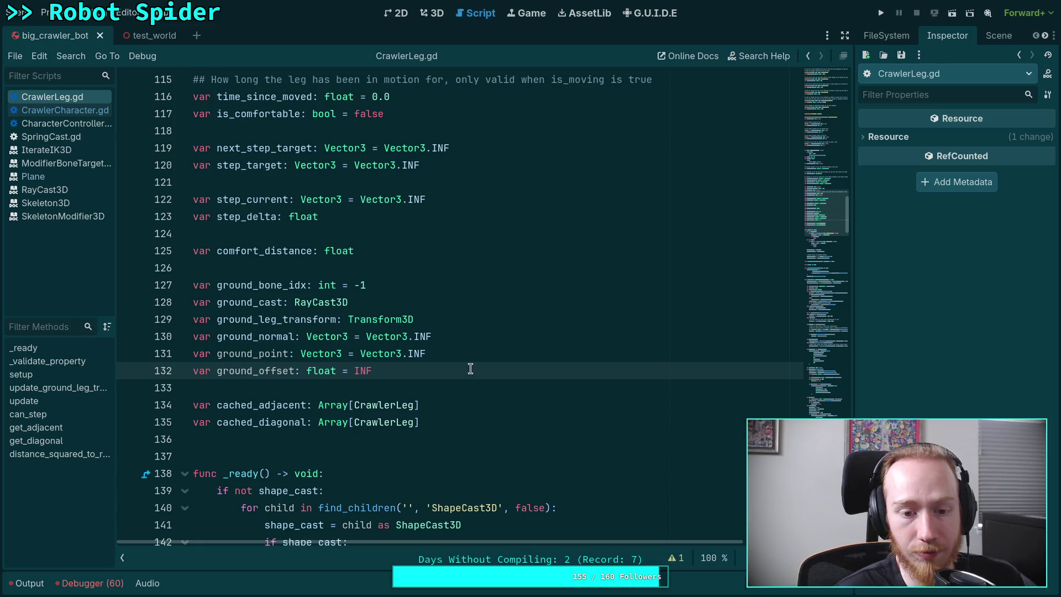
key("Return")
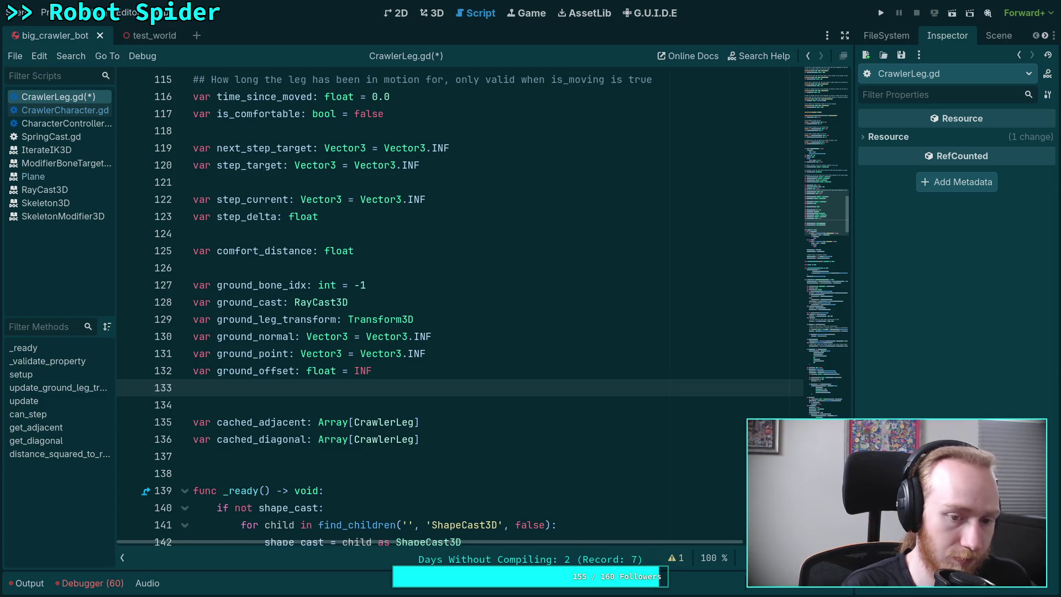
Add 'var ground_velocity: Vector3 = Vector3.INF' and move it just above ground_offset.
type("var ground_velocity")
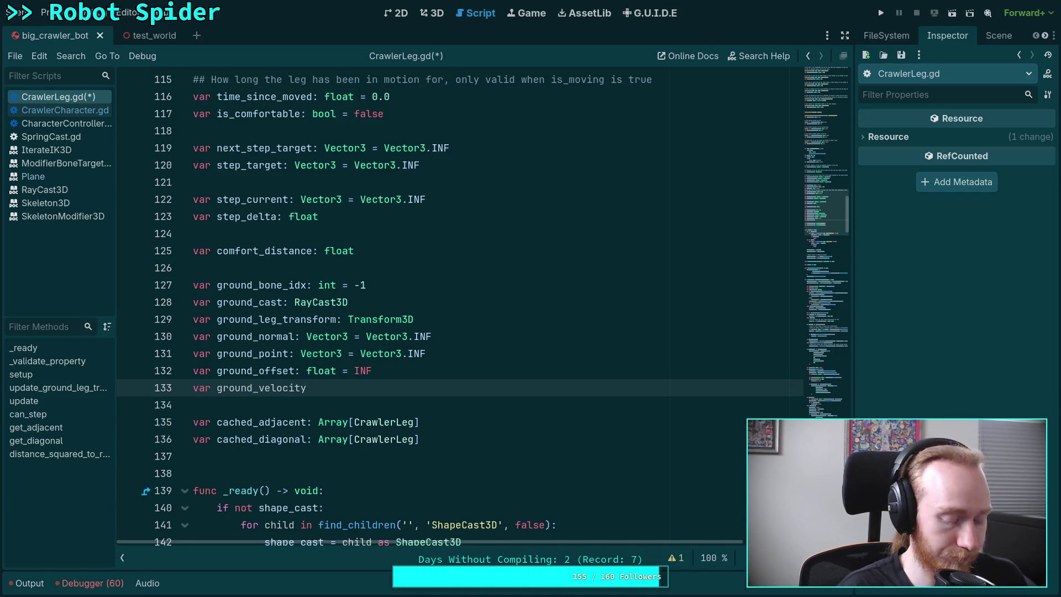
type("Vec")
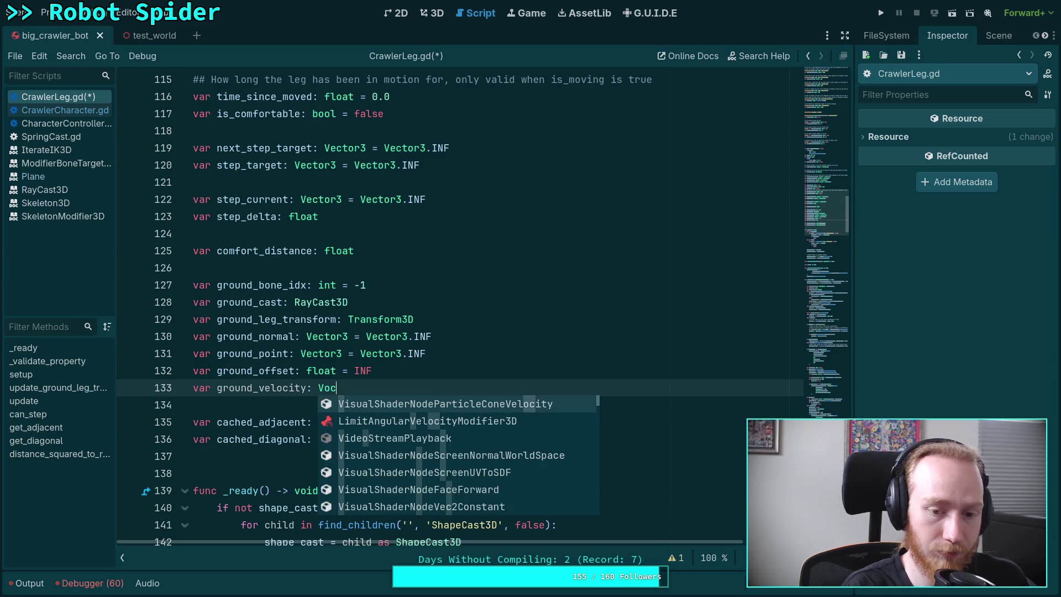
type("tor3")
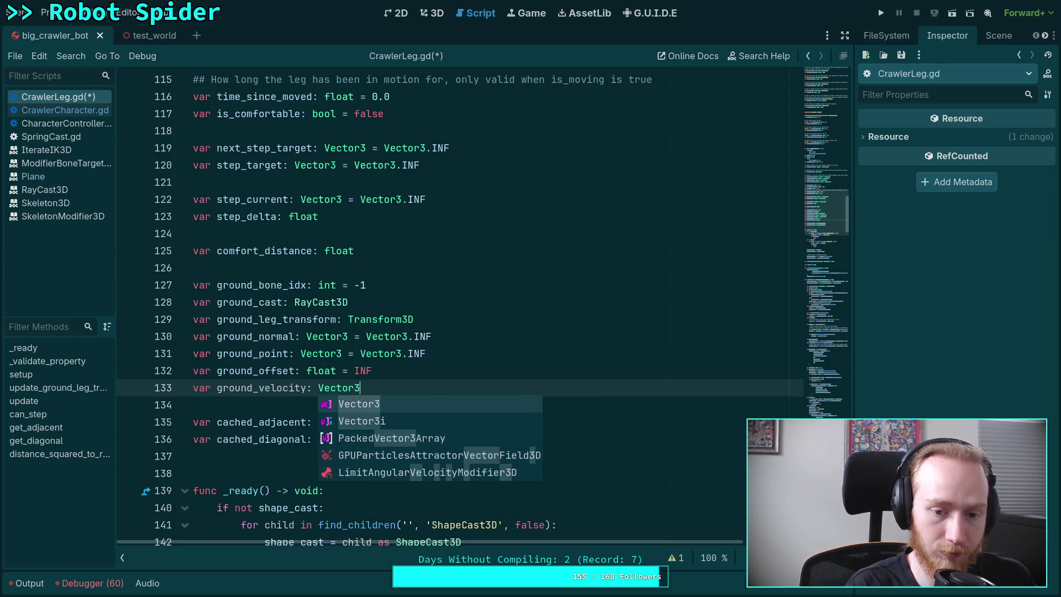
type(" = Vector3.INF")
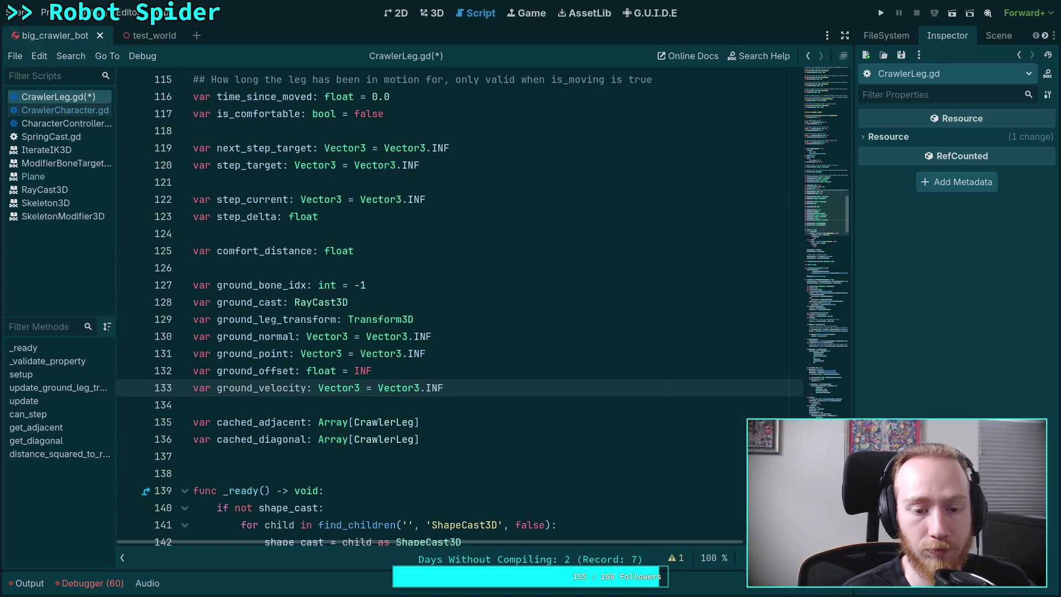
key("alt+Up")
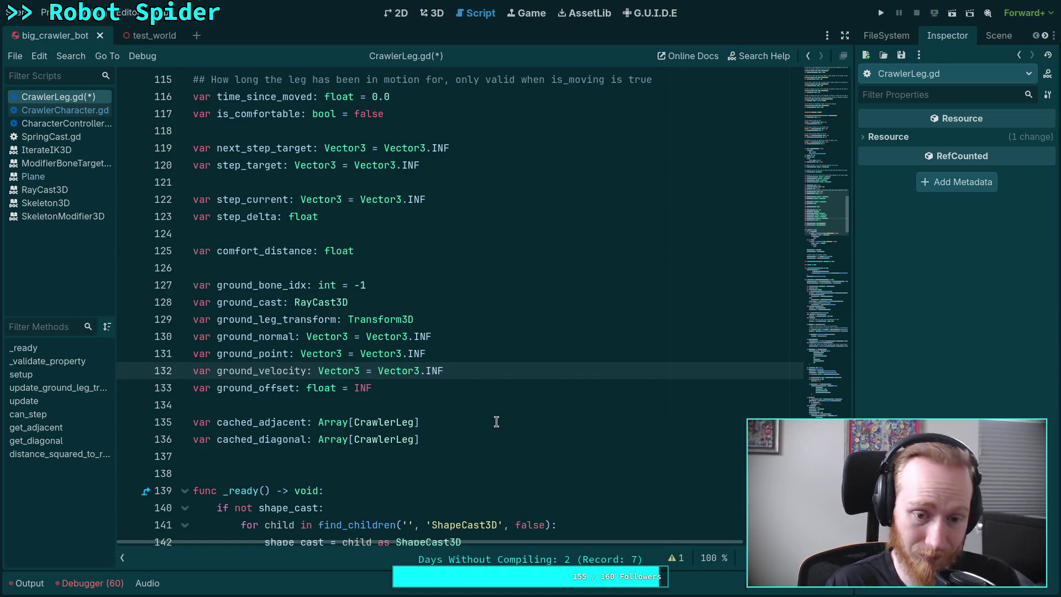
scroll(496, 422, "down", 6)
scroll(498, 417, "down", 20)
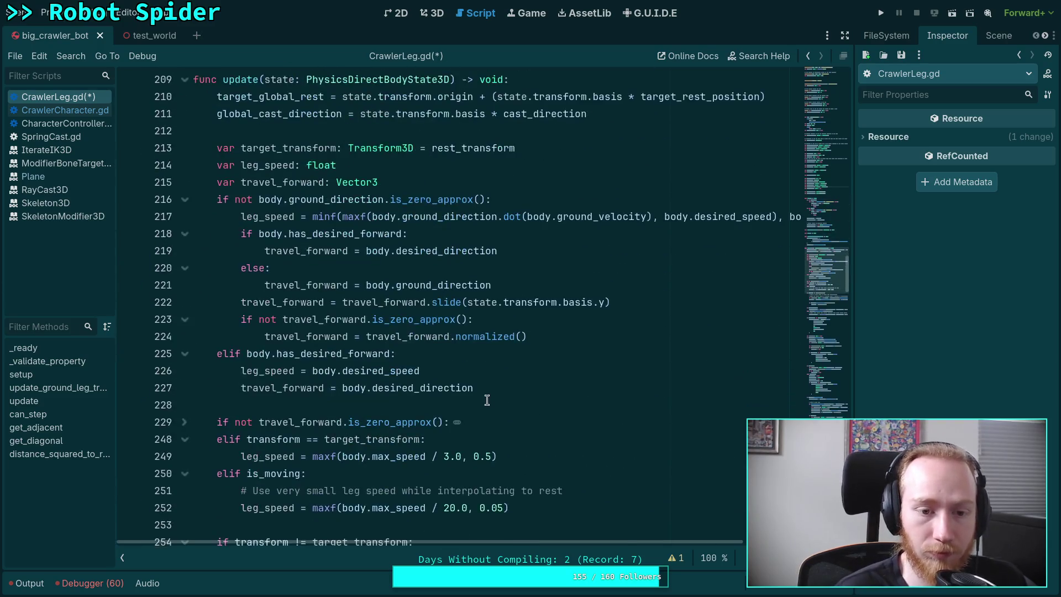
scroll(482, 400, "down", 6)
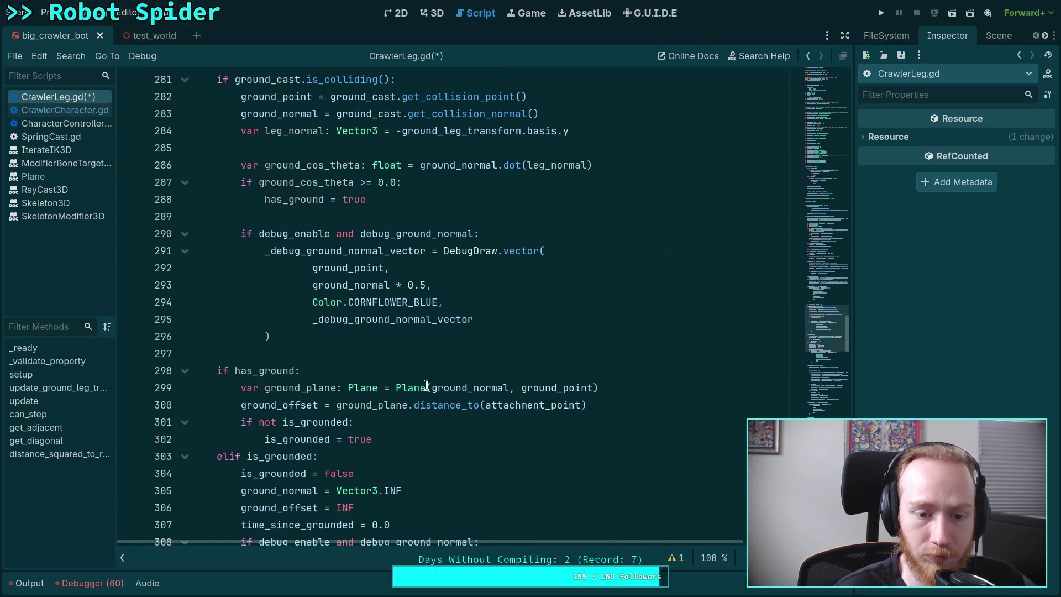
Add a ground_velocity = Vector3.Z line after the ground_normal reset in the ungrounded branch.
scroll(426, 386, "down", 3)
left_click(490, 335)
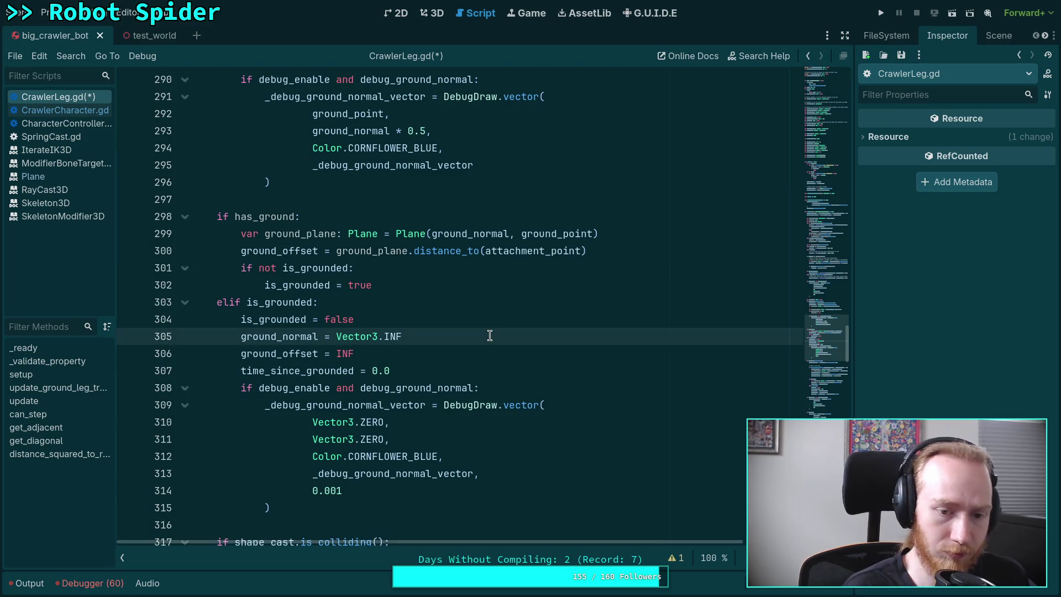
scroll(527, 344, "up", 14)
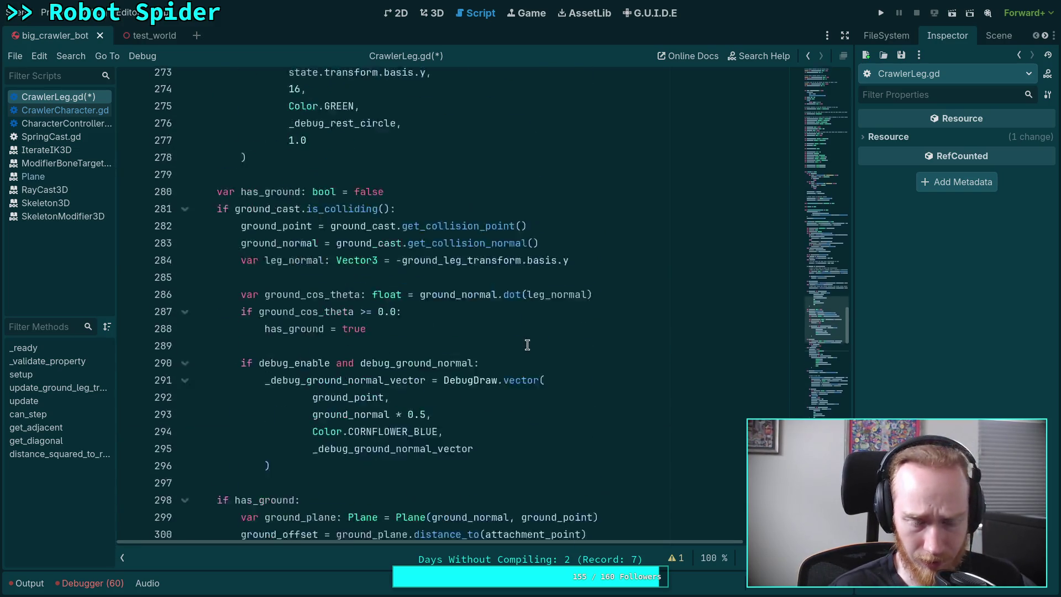
scroll(527, 344, "down", 4)
scroll(527, 344, "down", 9)
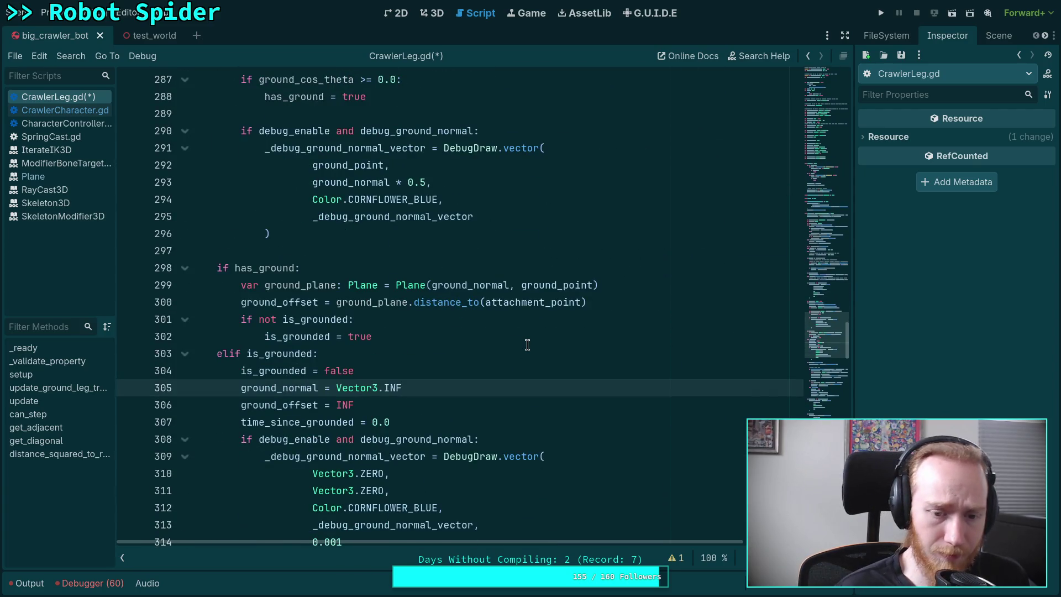
key("Return")
type("ground_vel")
key("Return")
type("= Vector3.Z")
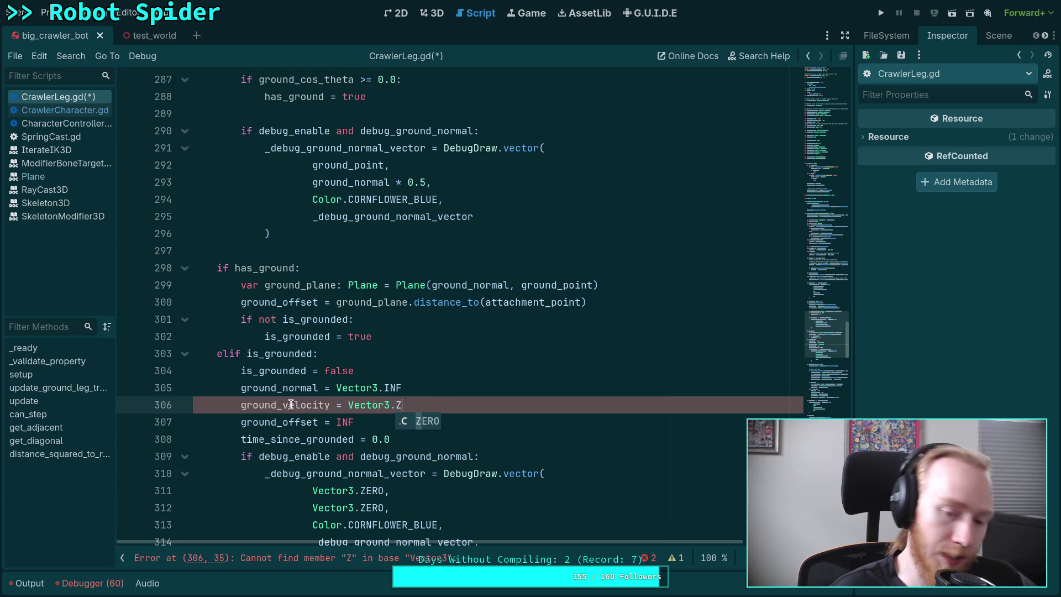
Correct the typo on line 306 so ground_velocity resets to Vector3.ZERO.
left_click(269, 406)
double_click(268, 406)
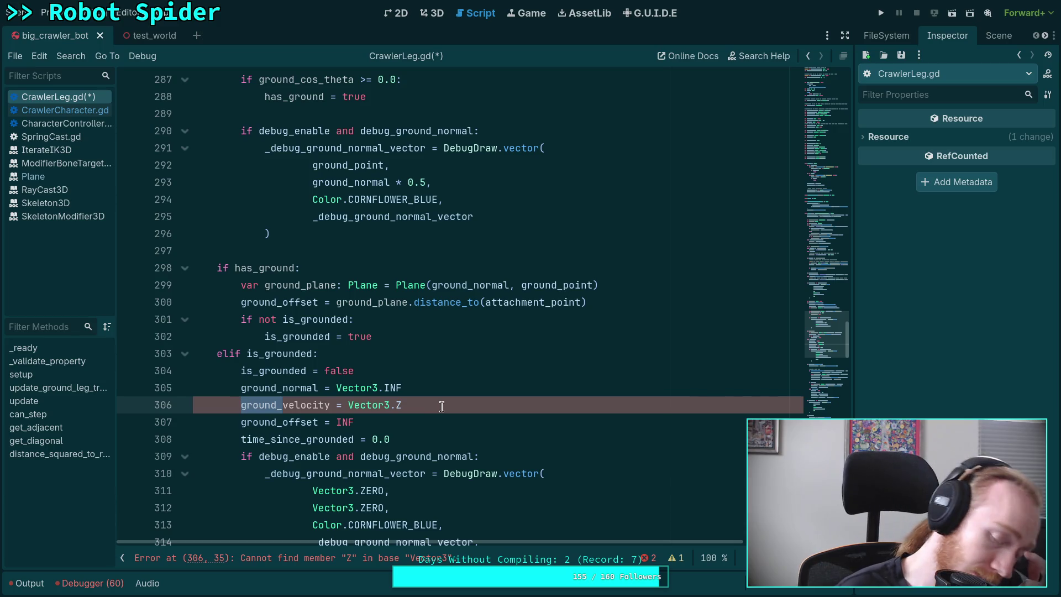
left_click(442, 406)
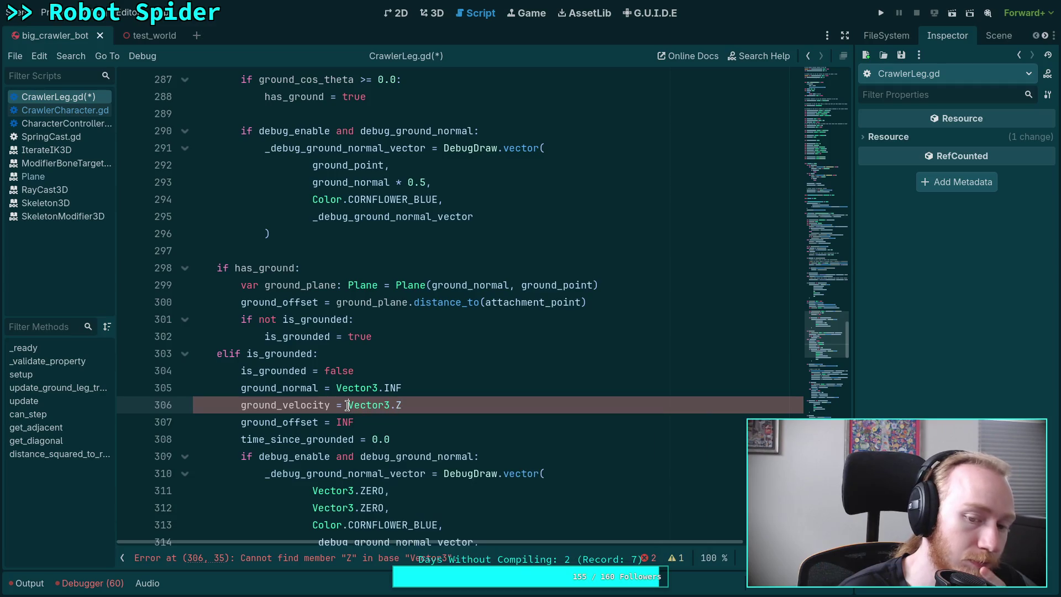
double_click(294, 404)
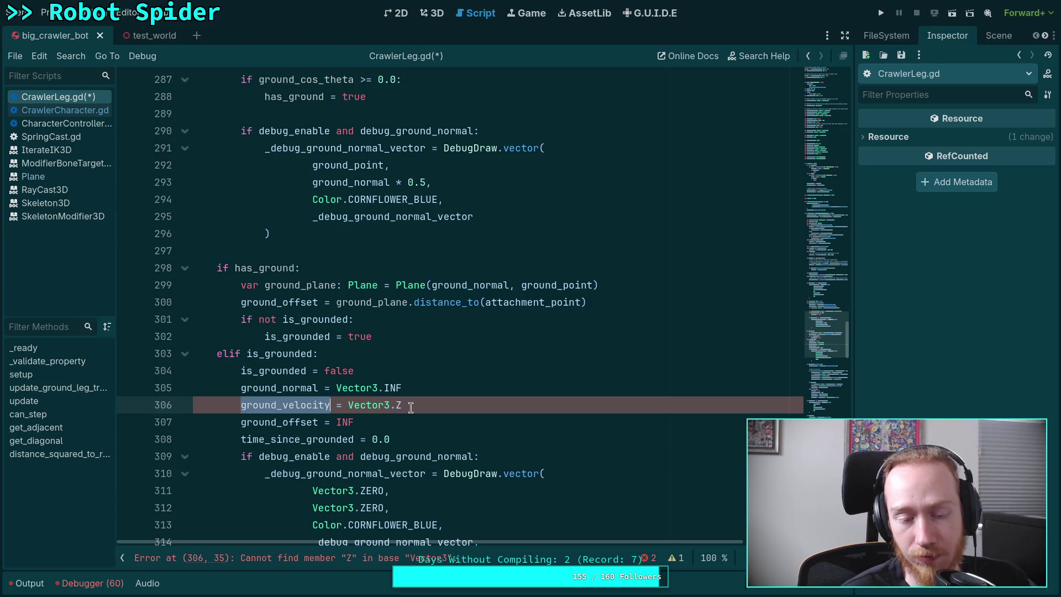
mouse_move(411, 405)
left_mouse_down()
mouse_move(341, 404)
mouse_move(352, 398)
left_mouse_up()
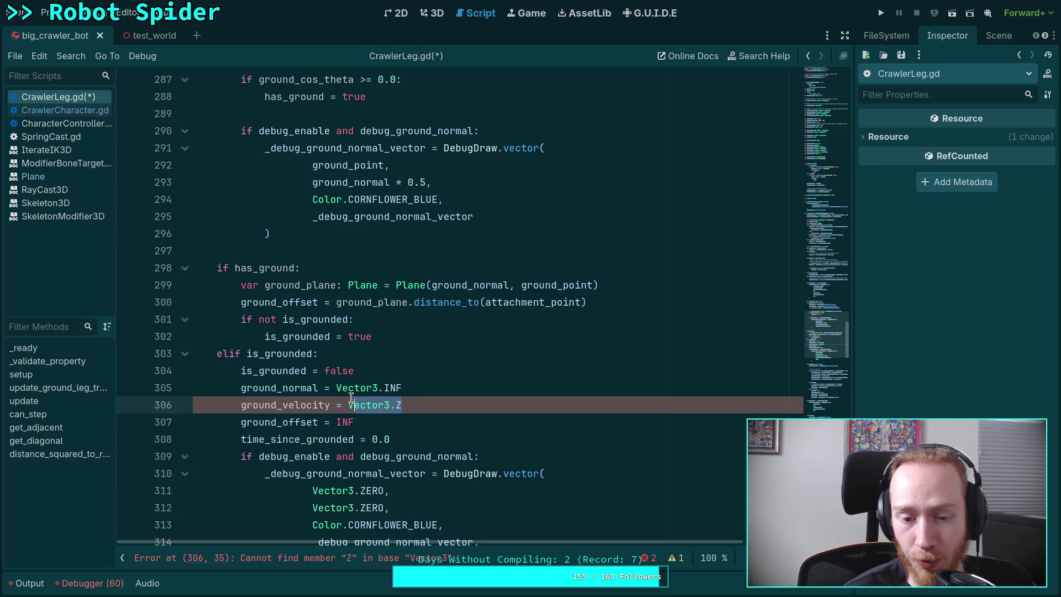
left_click(409, 405)
type("ERO")
scroll(814, 345, "up", 1)
mouse_move(813, 346)
left_mouse_down()
mouse_move(834, 171)
mouse_move(833, 203)
left_mouse_up()
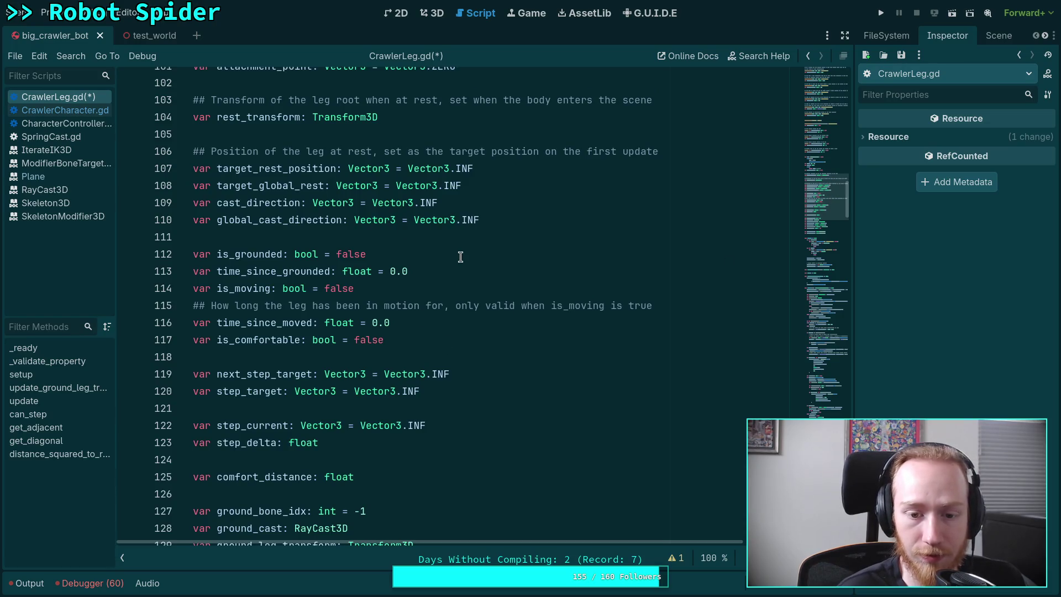
Change the ground_velocity default from Vector3.INF to Vector3.ZERO.
scroll(462, 253, "down", 4)
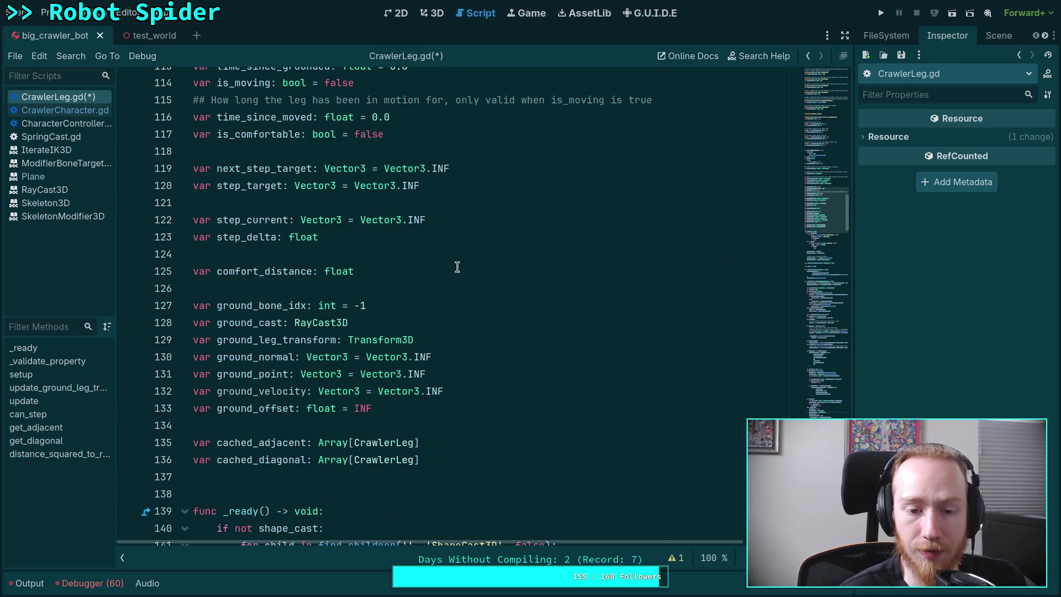
double_click(434, 391)
type("ZERO")
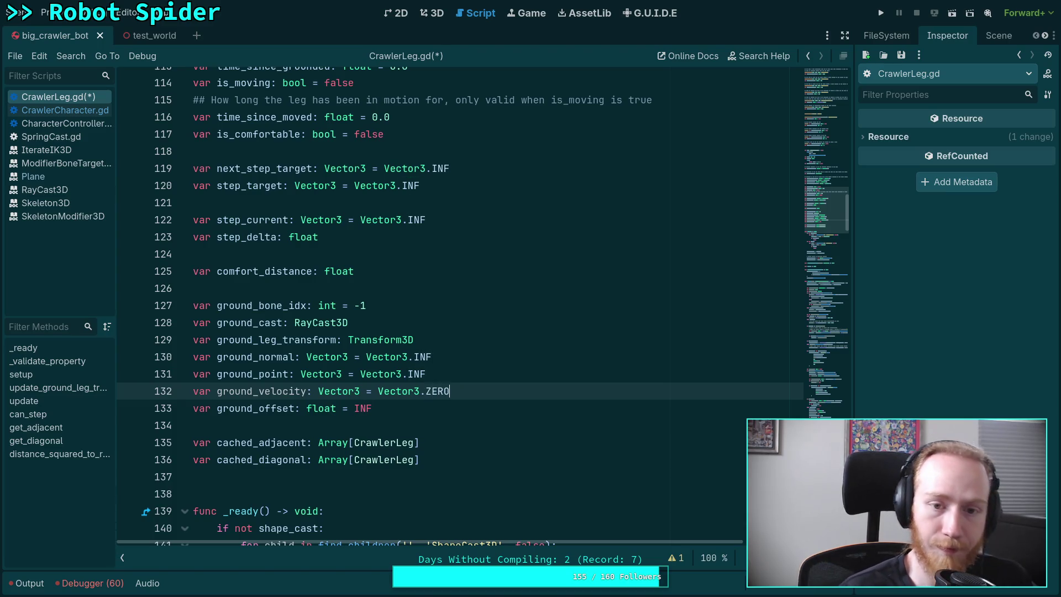
Select the ground-normal debug drawing block near the is_grounded = true line.
scroll(522, 303, "down", 12)
scroll(522, 303, "down", 20)
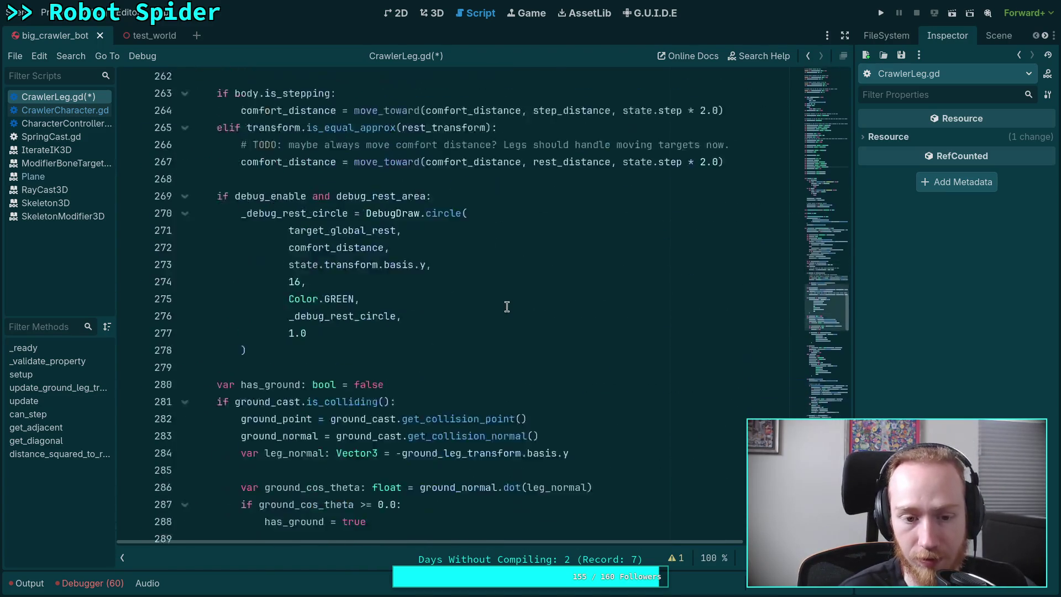
scroll(507, 307, "down", 2)
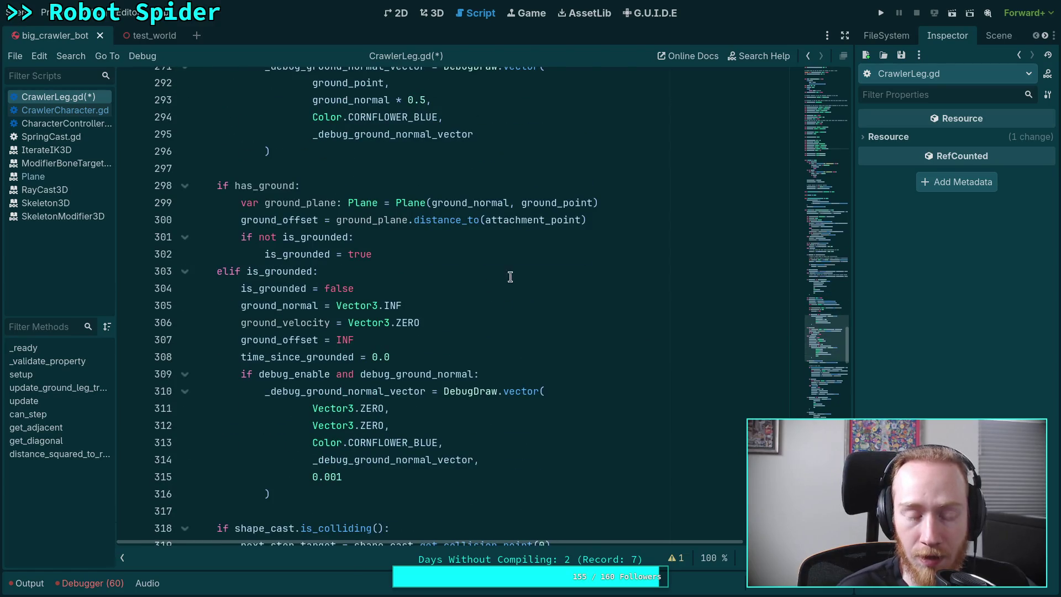
left_click(528, 249)
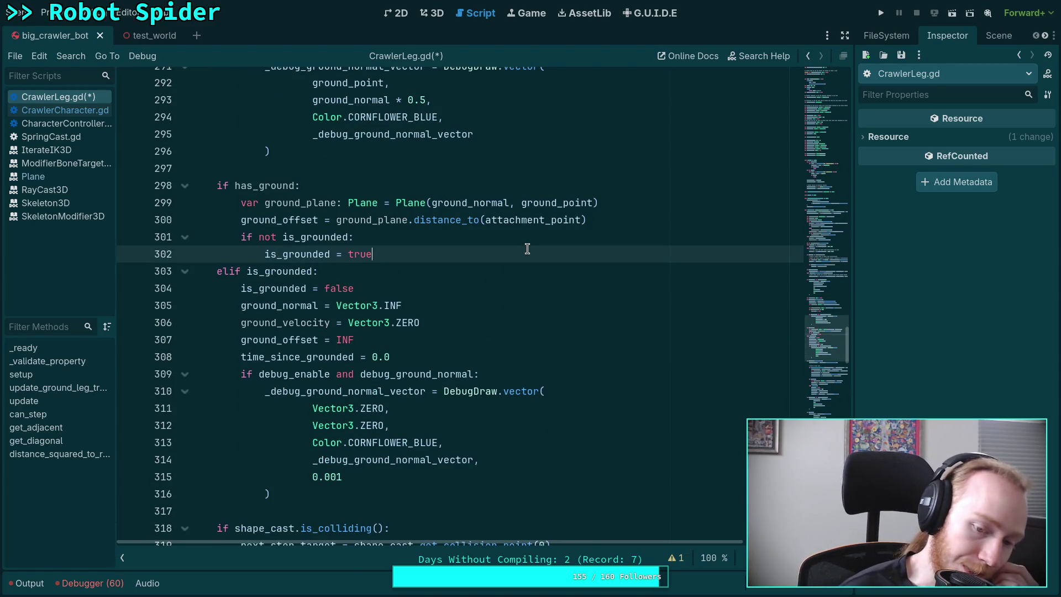
scroll(528, 248, "up", 3)
scroll(447, 340, "up", 2)
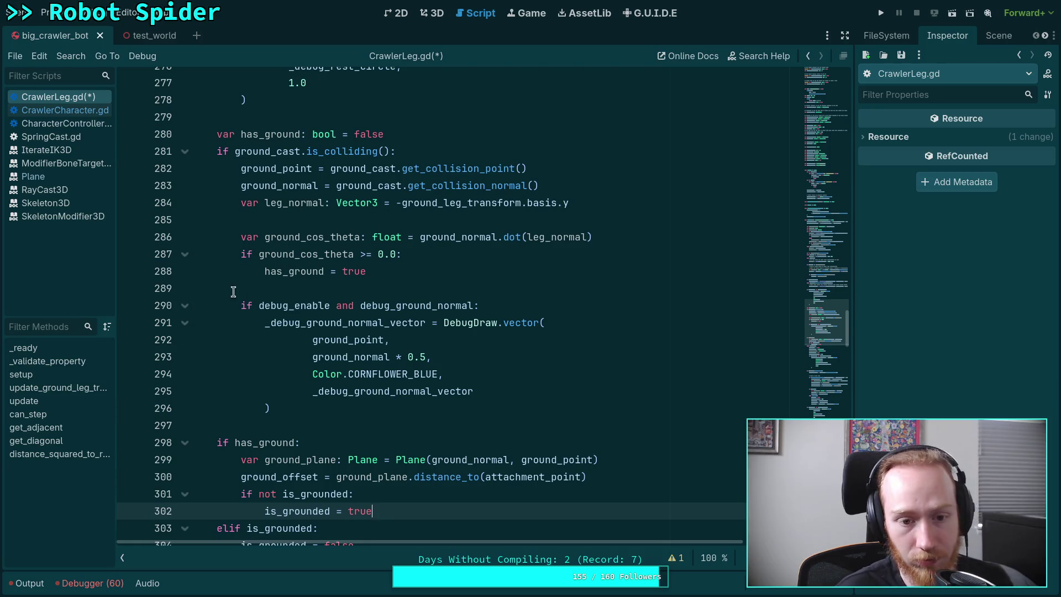
left_click_drag(241, 305, 280, 405)
key("ctrl+c")
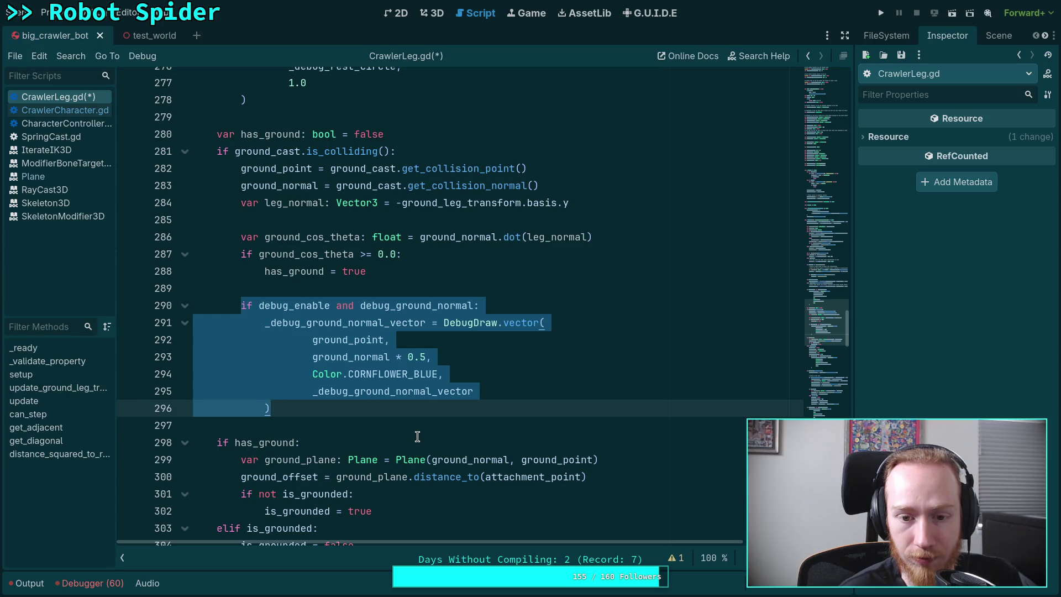
Move the ground-normal debug-draw block to follow is_grounded = true in the has_ground branch.
key("BackSpace")
key("BackSpace")
key("BackSpace")
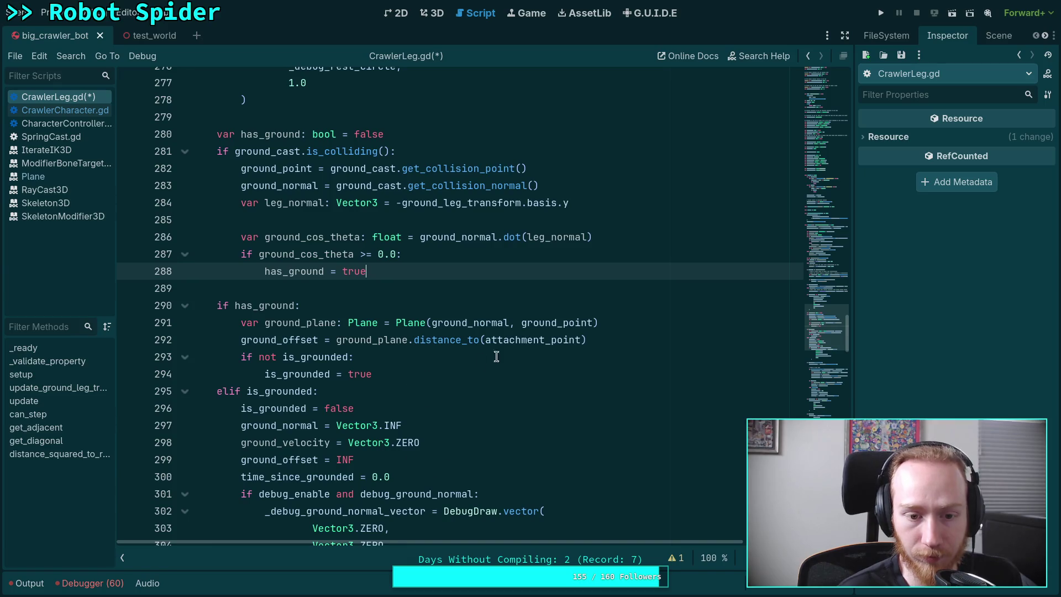
left_click(630, 339)
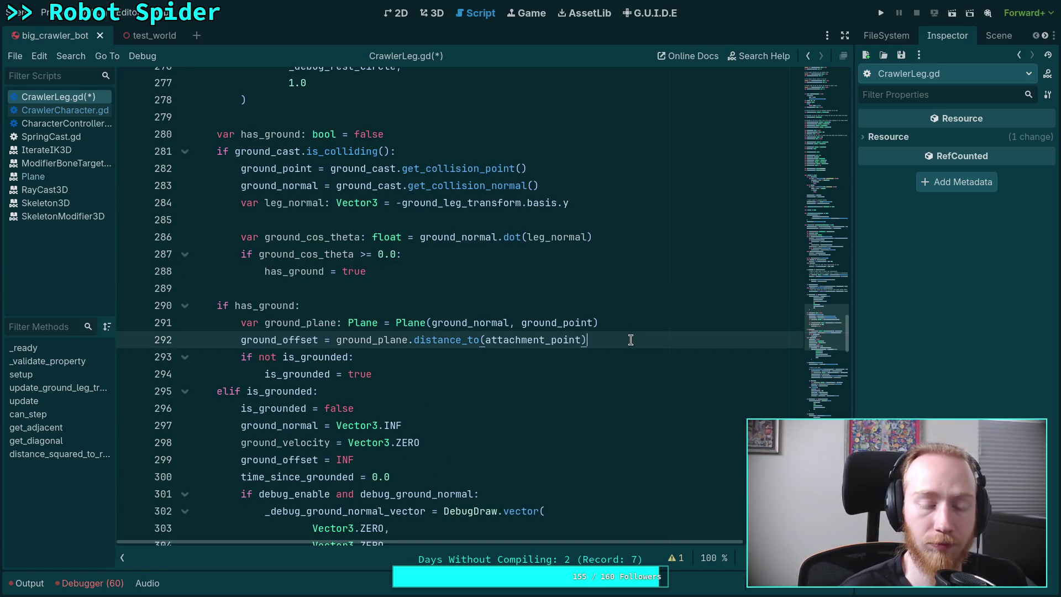
key("Down")
key("Down")
key("Return")
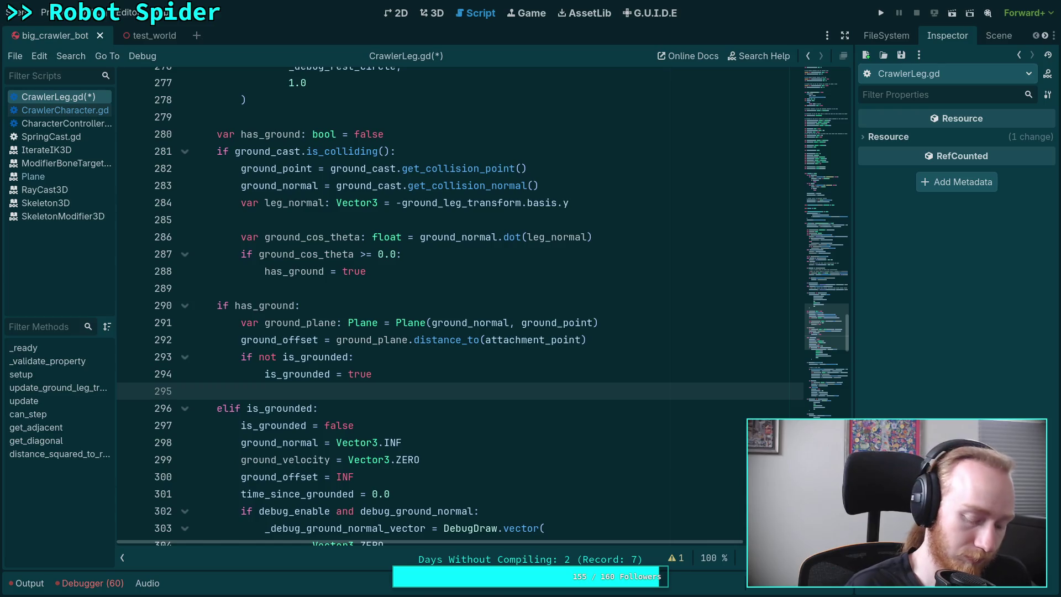
key("ctrl+v")
left_click(410, 368)
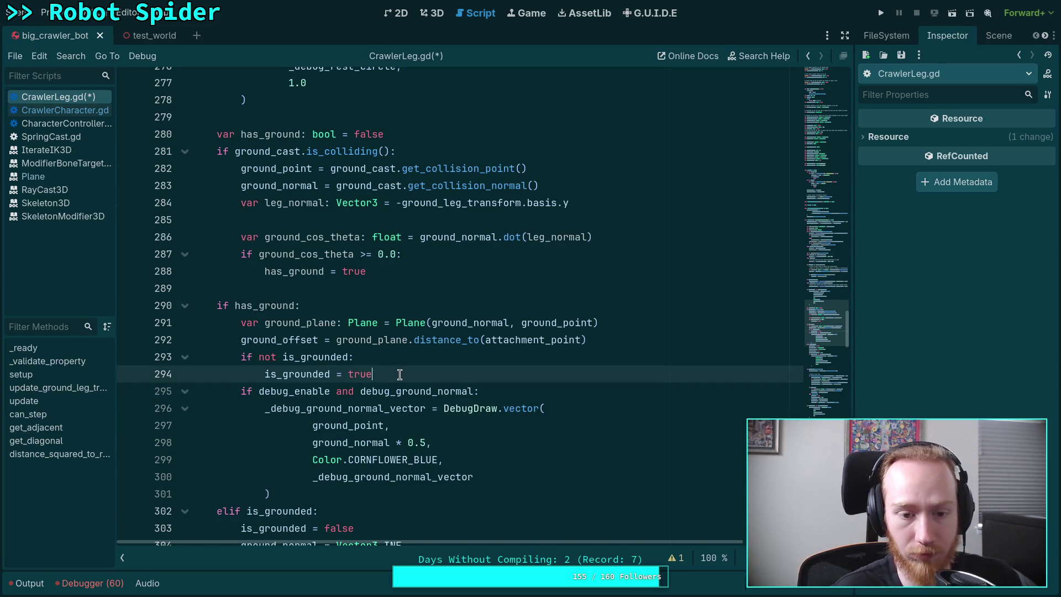
key("Down")
Move the is_grounded check above ground_plane and add blank lines after it and ground_offset.
left_click_drag(301, 375, 295, 357)
key("alt+Up")
key("alt+Up")
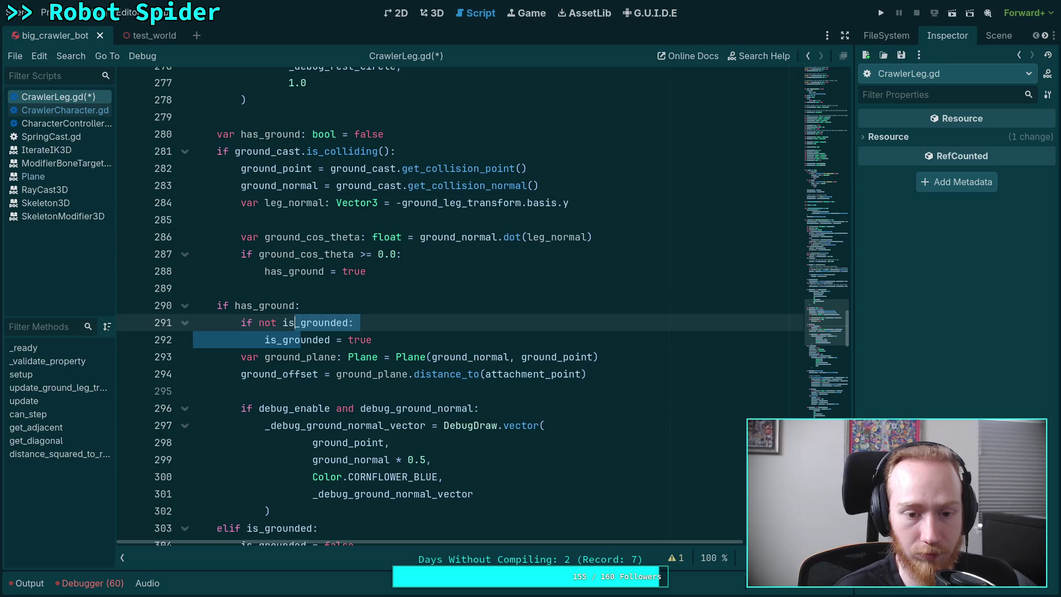
left_click(425, 343)
key("Return")
left_click(401, 402)
scroll(406, 398, "down", 2)
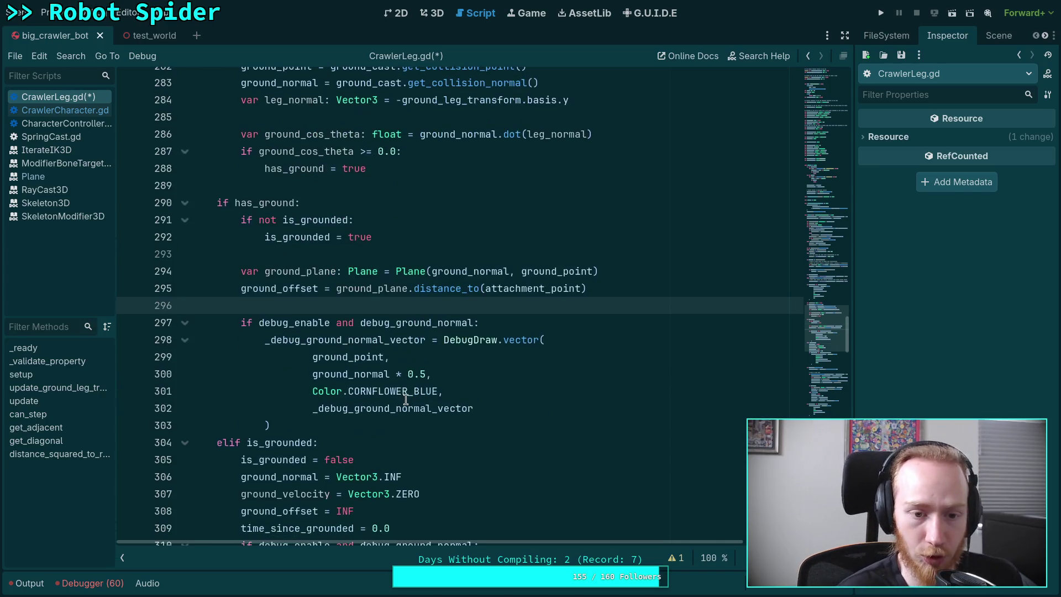
left_click(639, 293)
scroll(620, 367, "up", 2)
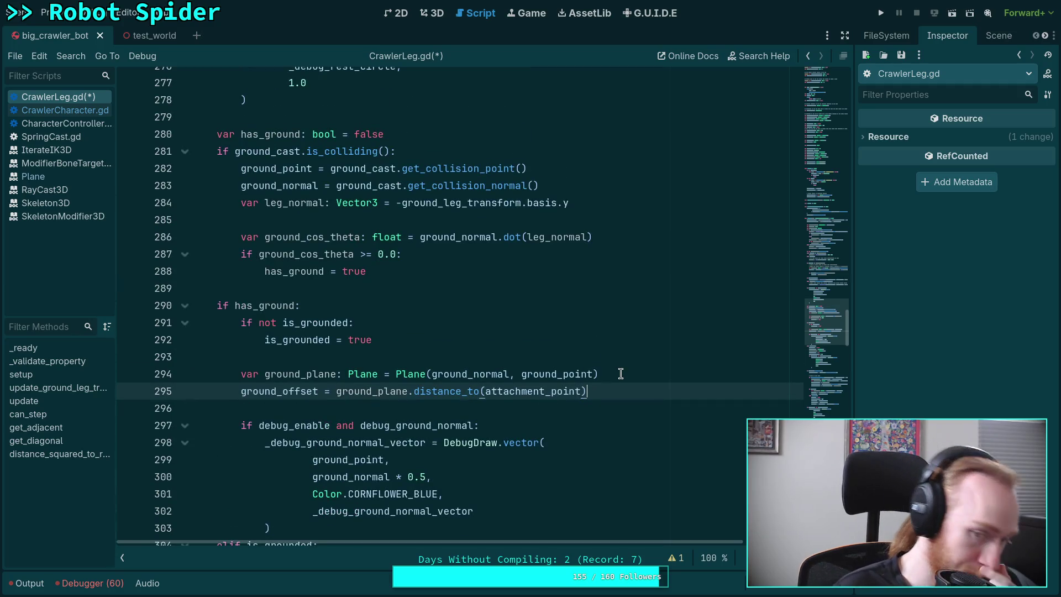
key("Return")
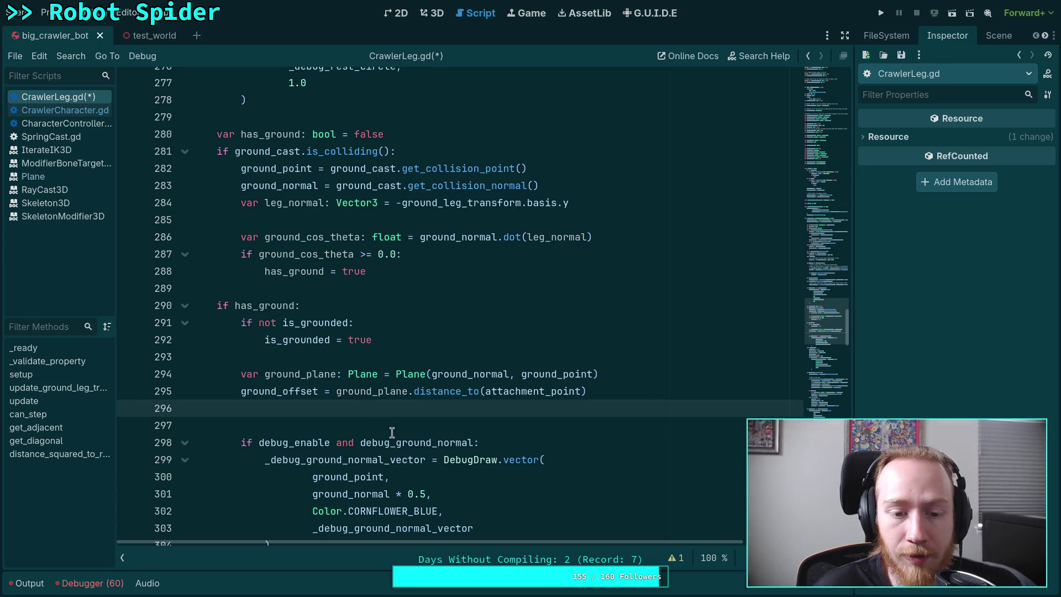
scroll(570, 422, "down", 1)
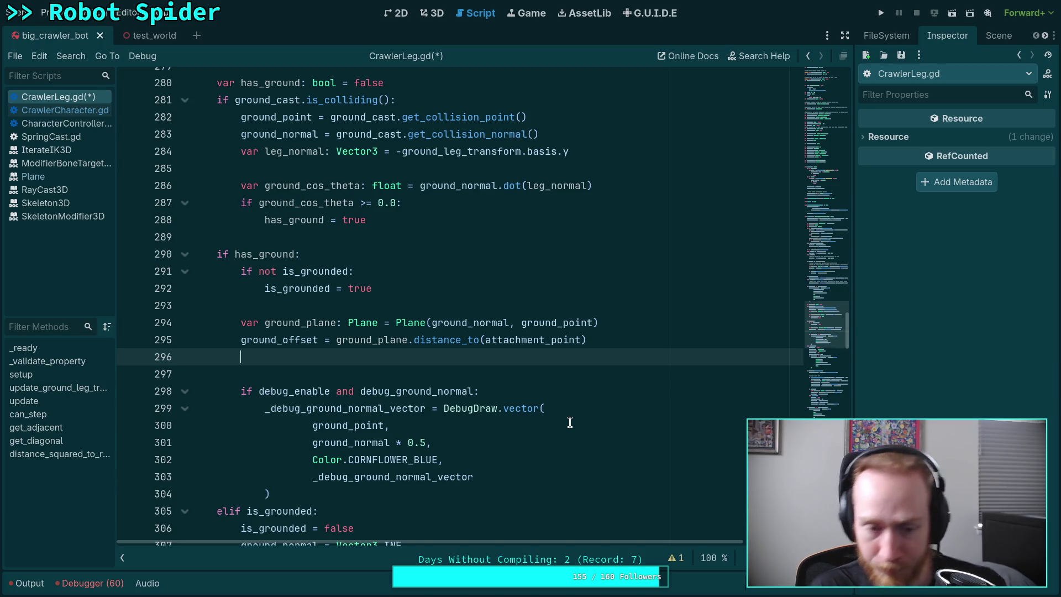
scroll(517, 378, "up", 3)
scroll(516, 352, "down", 1)
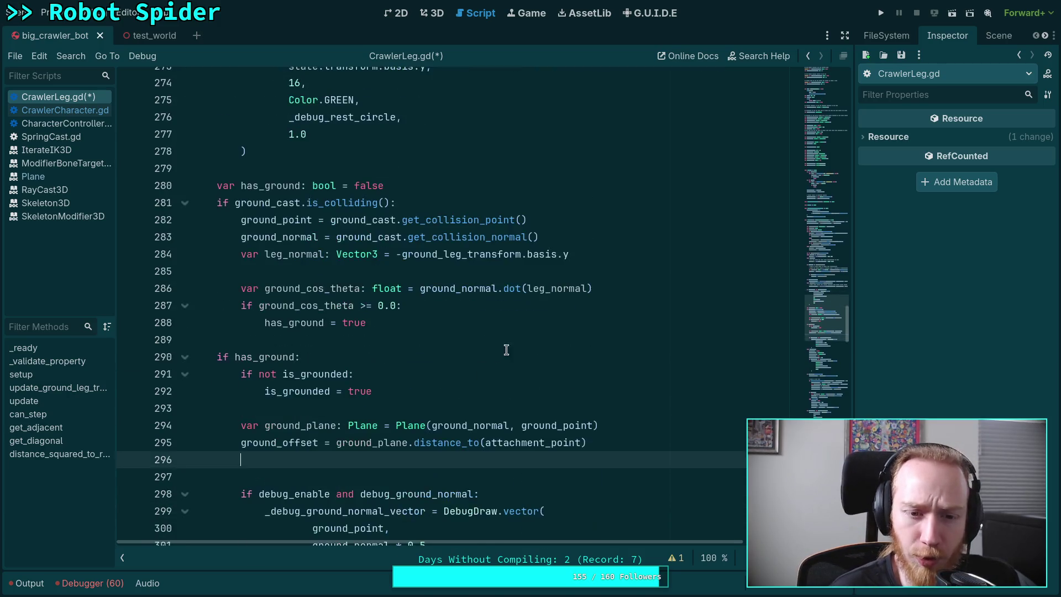
mouse_move(309, 200)
left_click(600, 237)
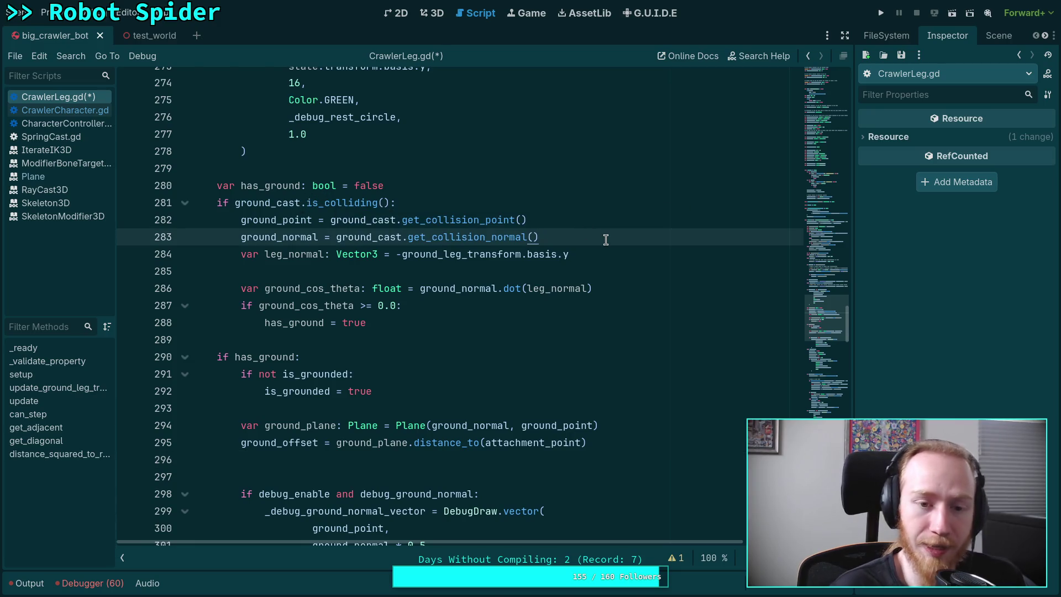
key("Return")
type("ground_cast.")
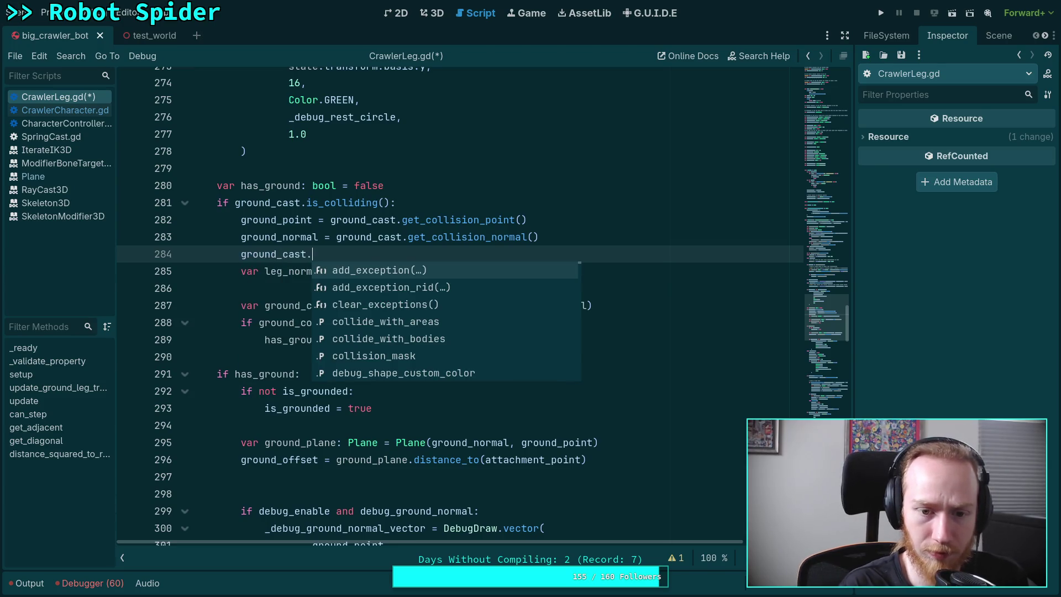
type("vel")
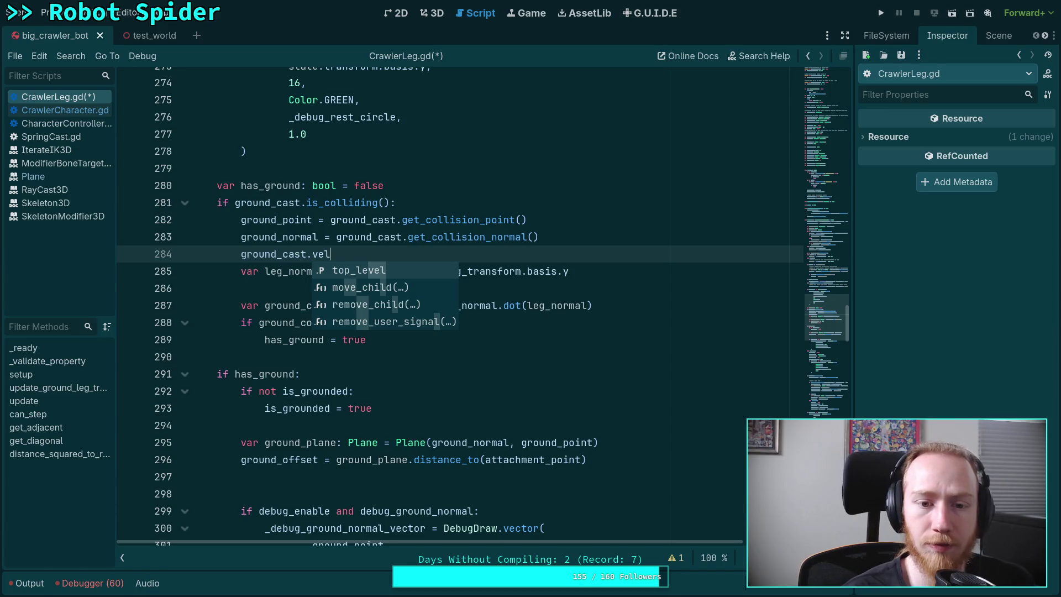
key("BackSpace")
key("BackSpace")
key("BackSpace")
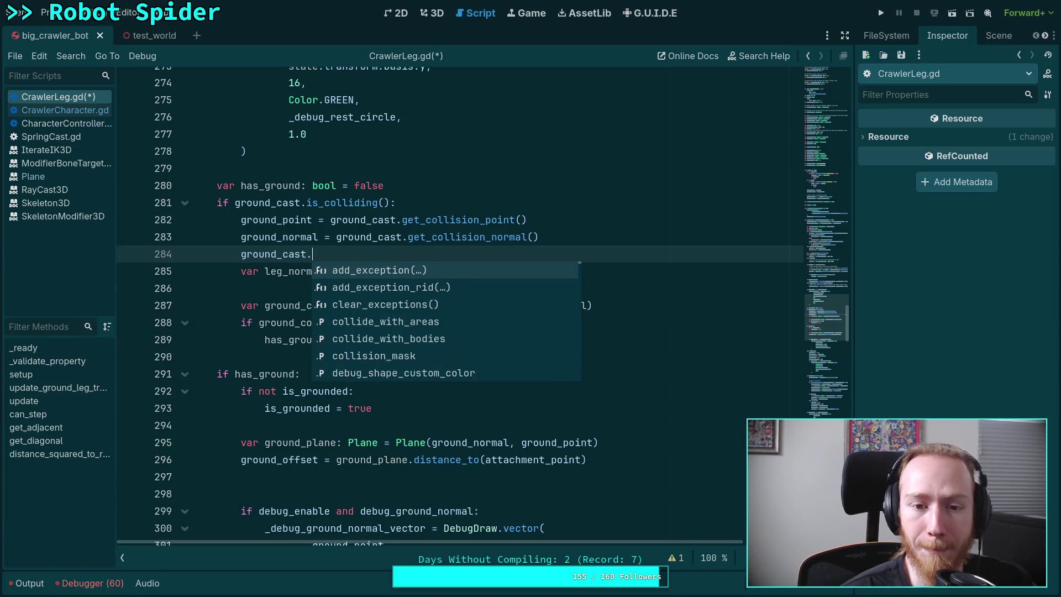
left_click_drag(594, 248, 616, 241)
key("BackSpace")
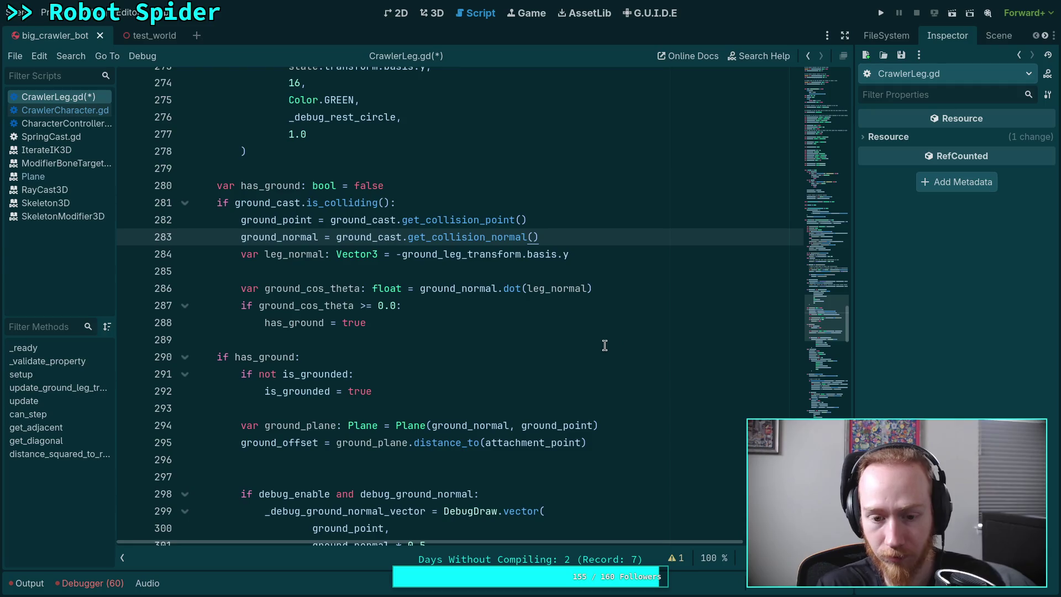
scroll(587, 471, "down", 1)
left_click(563, 414)
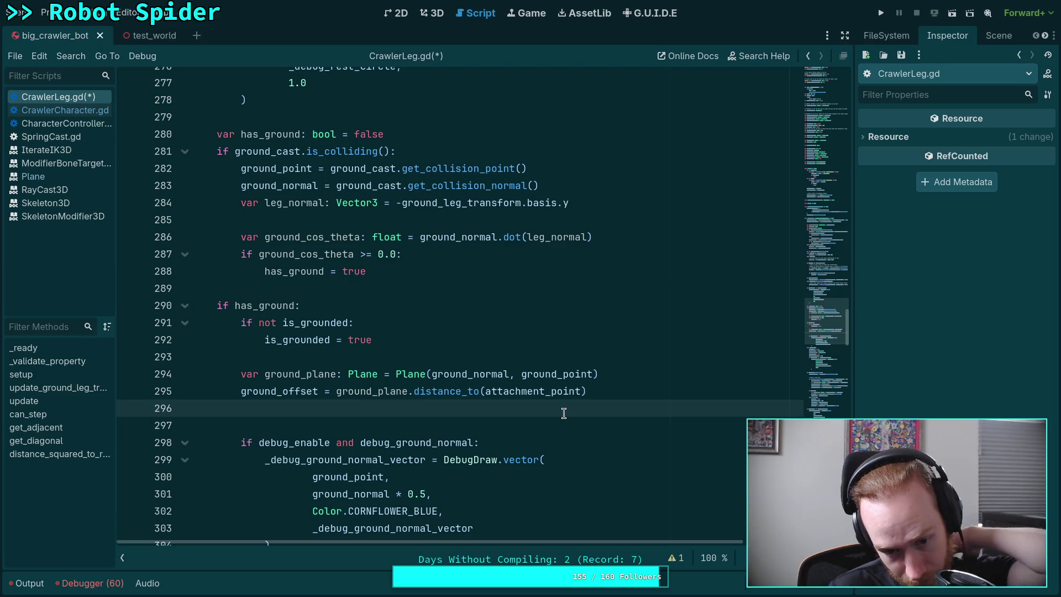
Declare var ground_body: RID = ground_cast.get_collider_rid() with a blank line above it.
type("var ")
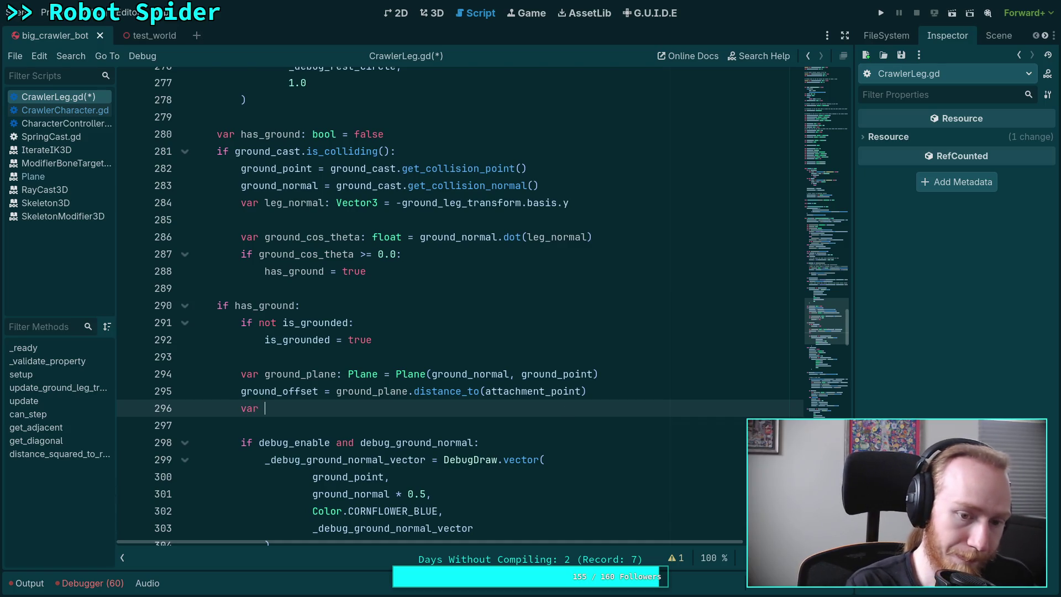
type("ground_bo")
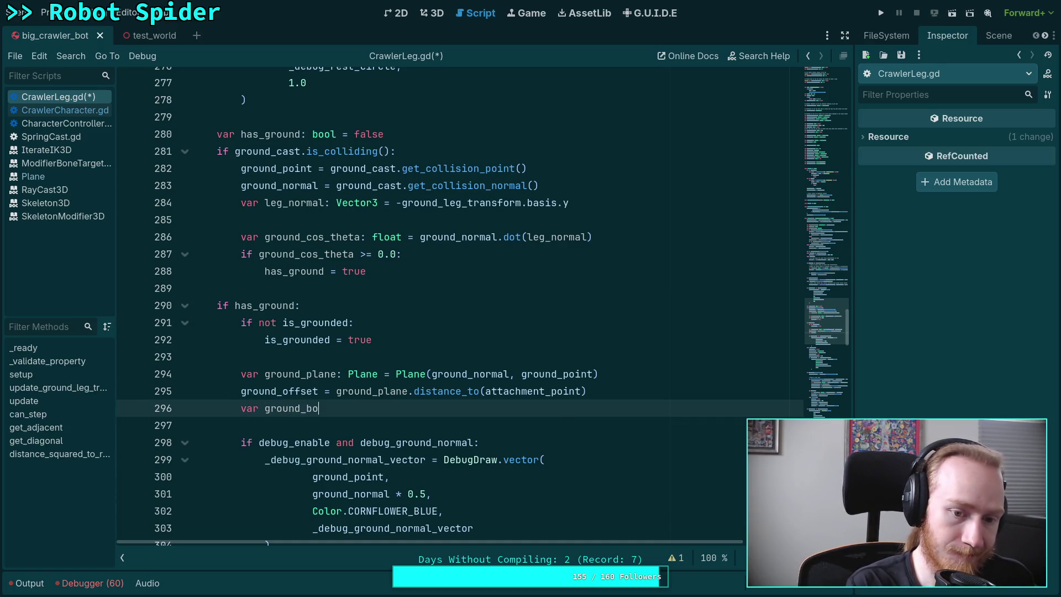
type("dy: RID = grou")
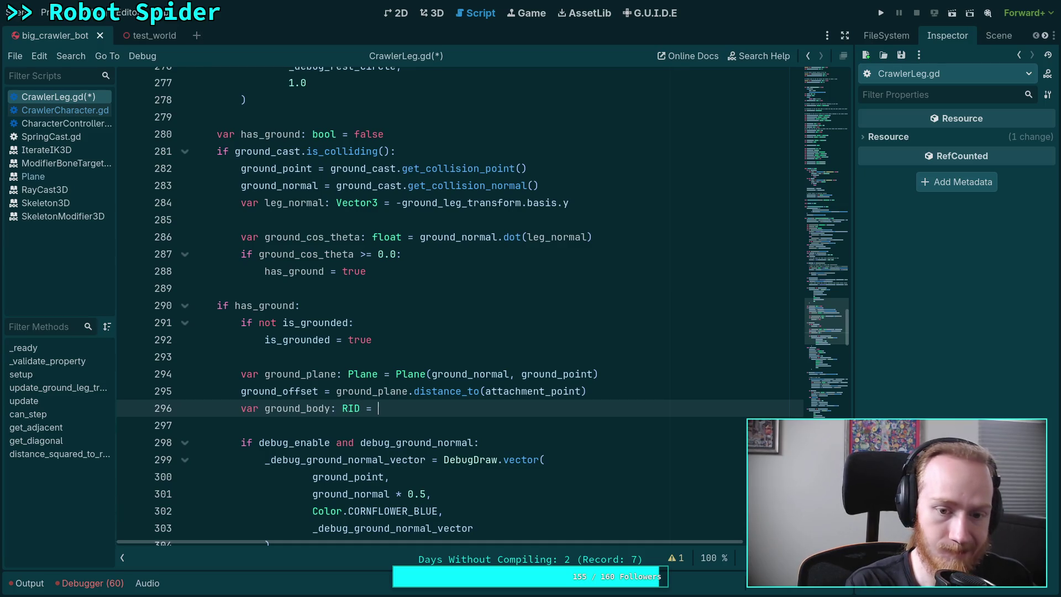
key("Down")
key("Down")
key("Down")
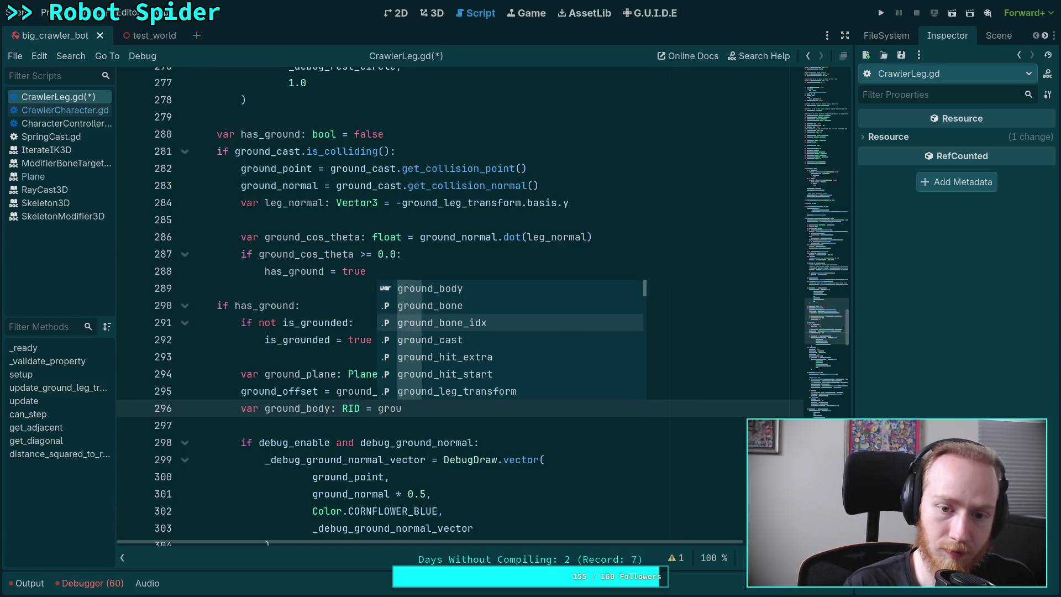
key("Return")
type(".ri")
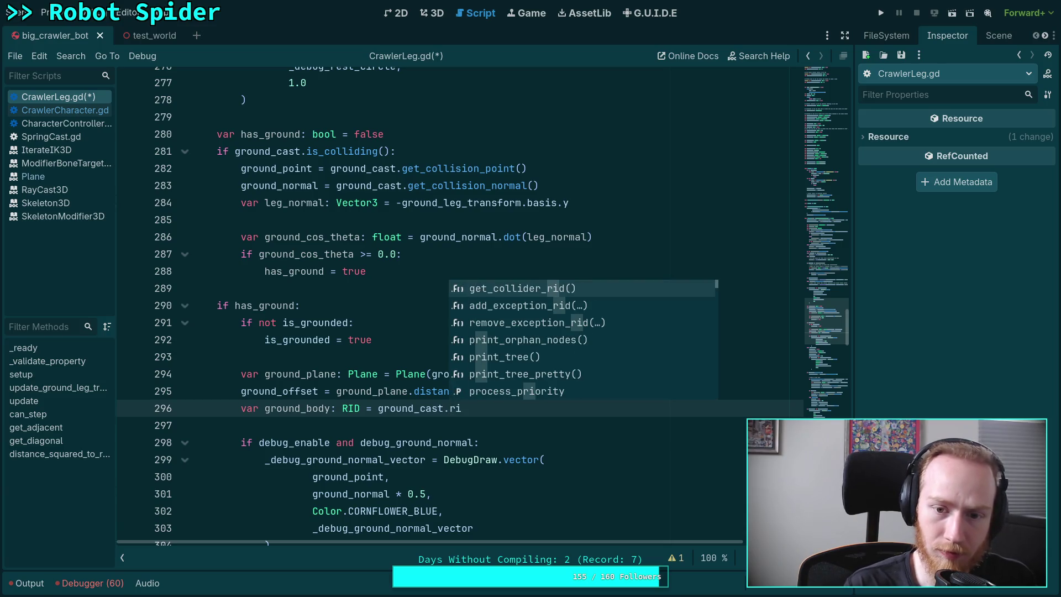
key("Return")
scroll(589, 389, "down", 1)
left_click(603, 340)
key("Return")
left_click(663, 379)
key("Return")
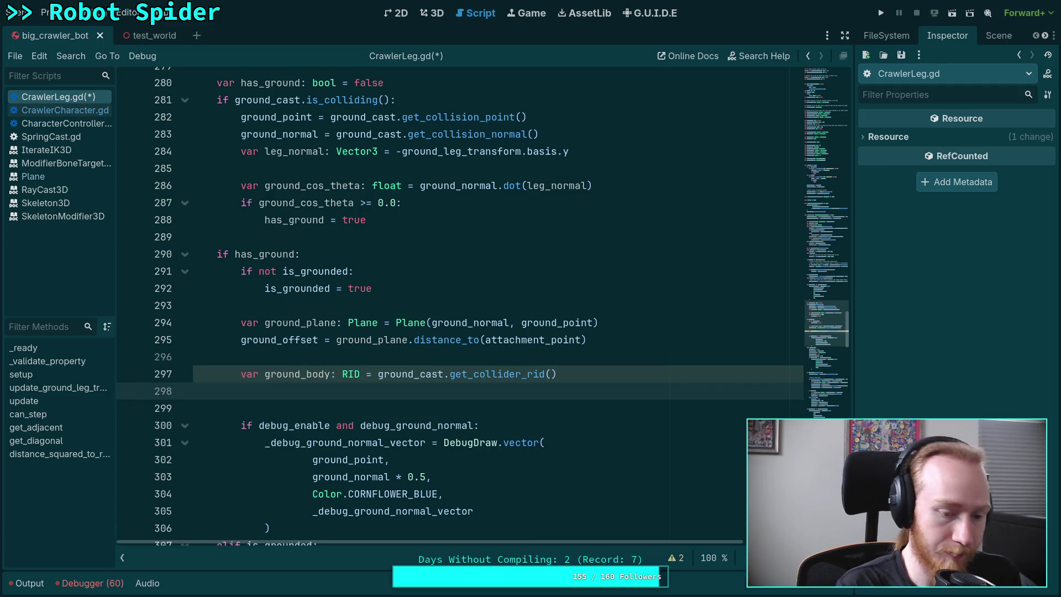
Start a ground_state variable, trying state.get_space_state() before backing it out.
type("var ground_state: Ph")
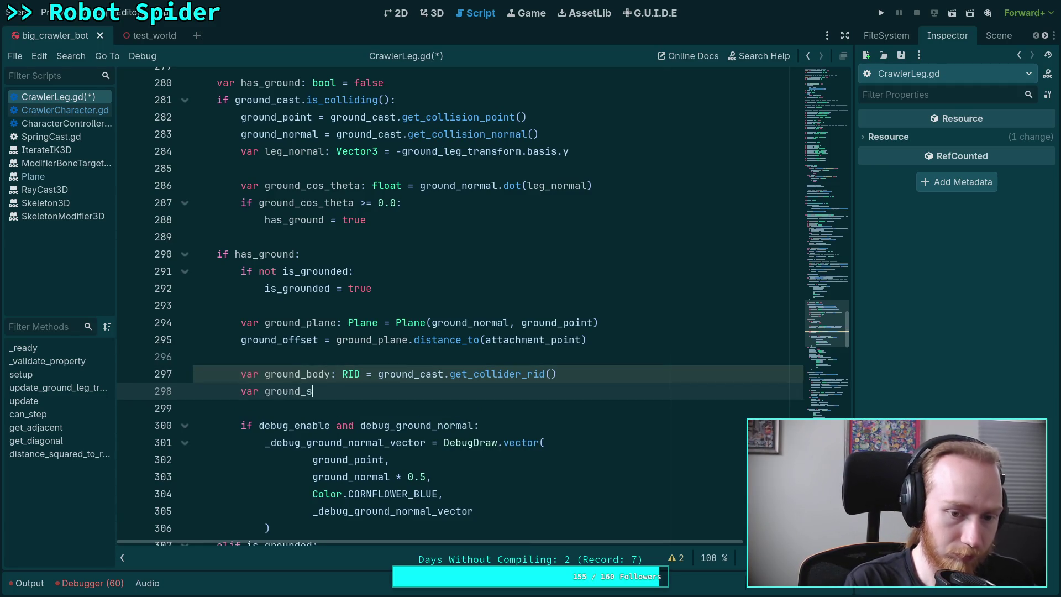
type("ys")
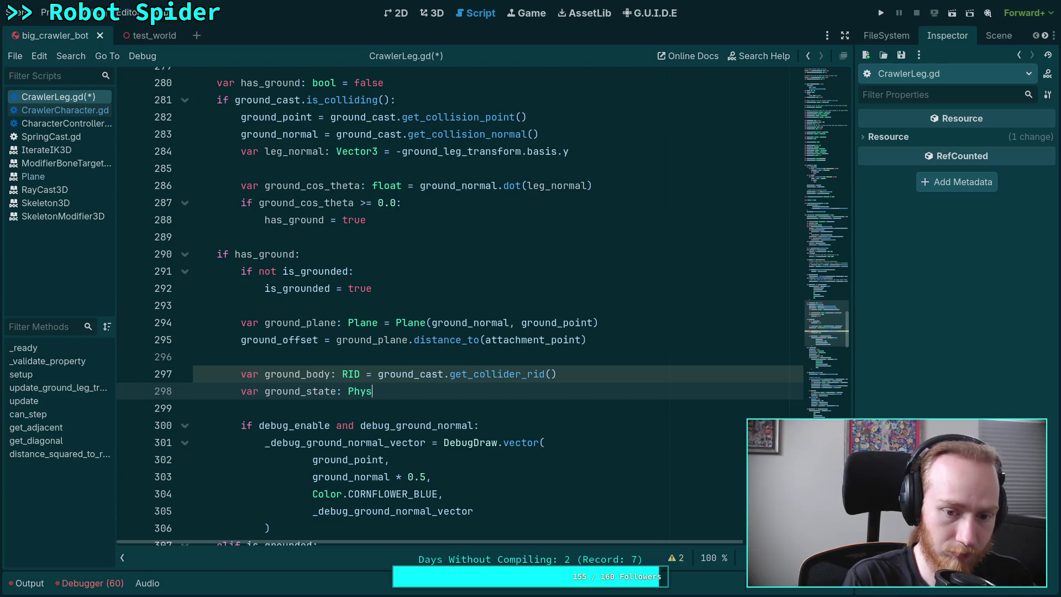
key("BackSpace")
key("BackSpace")
key("BackSpace")
key("BackSpace")
key("BackSpace")
key("BackSpace")
type(" := ")
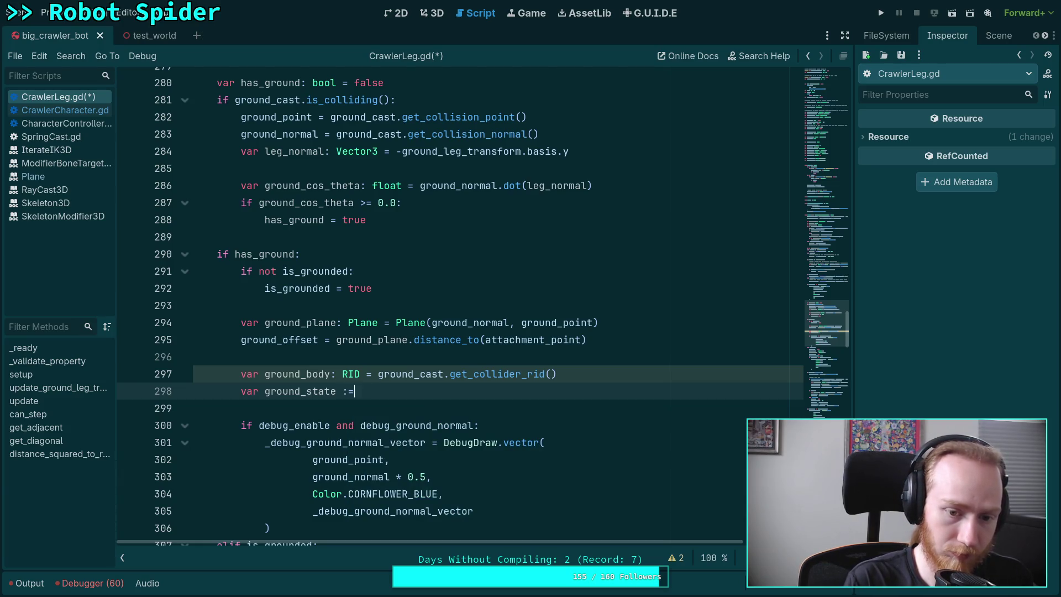
type("state.sca")
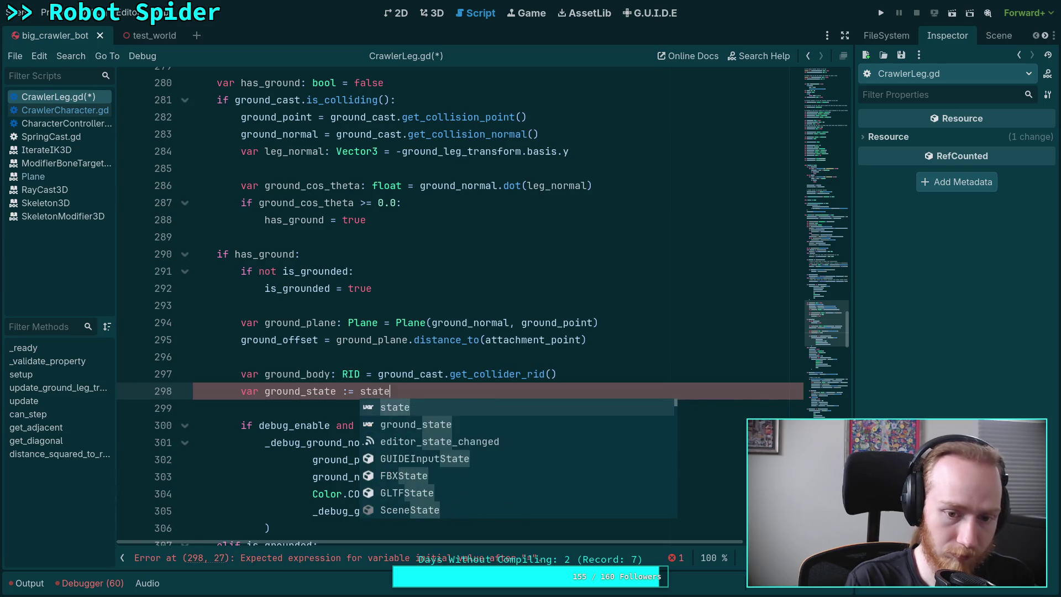
key("BackSpace")
key("BackSpace")
type("pa")
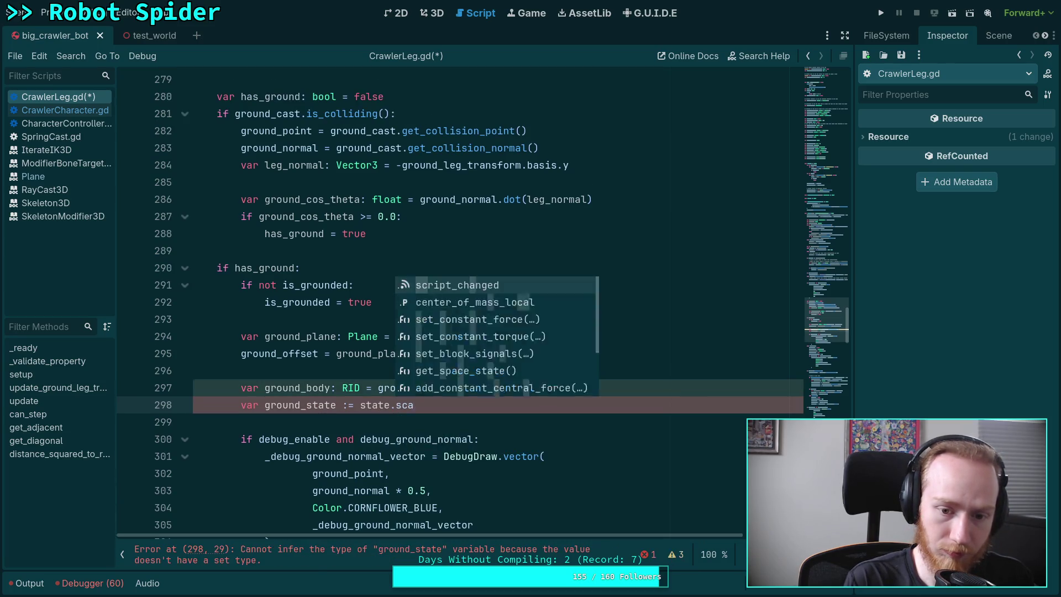
key("Return")
type(".di")
key("Escape")
key("BackSpace")
key("BackSpace")
type("get_")
type("b")
key("BackSpace")
key("BackSpace")
key("BackSpace")
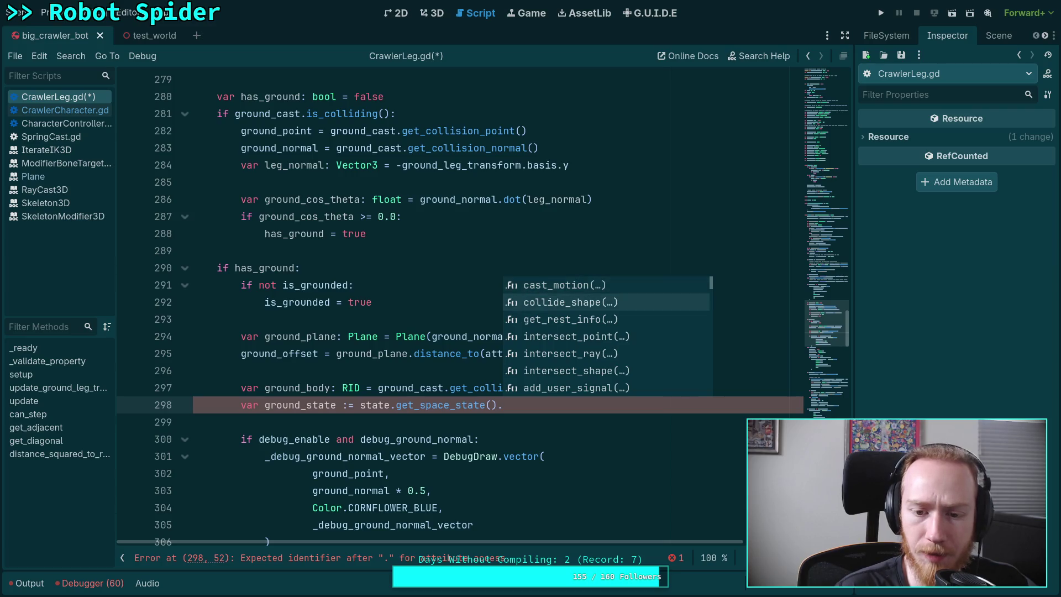
key("BackSpace")
key("BackSpace")
key("BackSpace")
key("BackSpace")
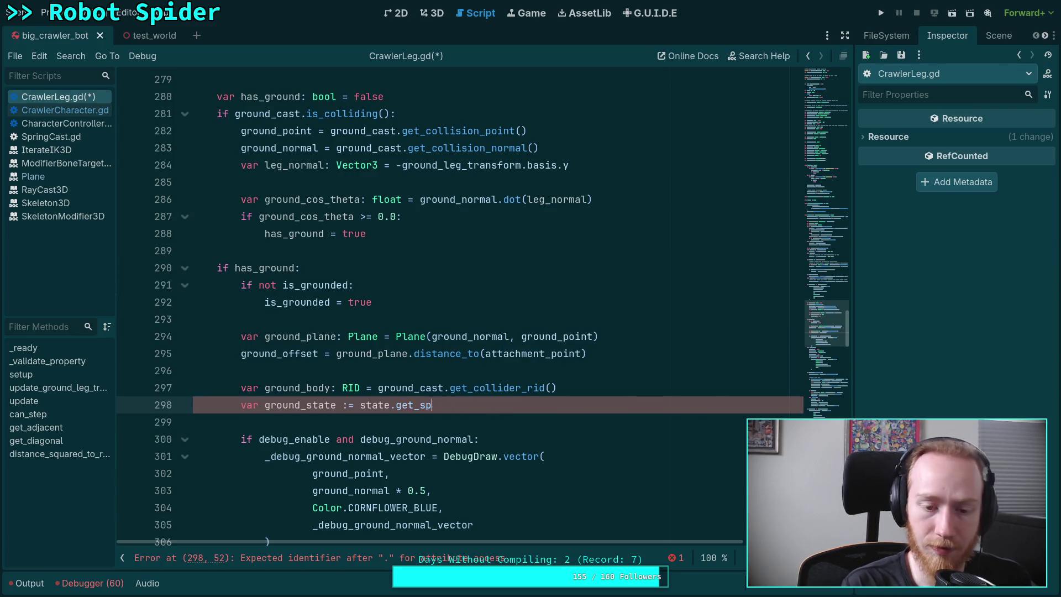
Set ground_state := PhysicsServer3D.body_get_direct_state(ground_body).
type("PhysicsSer")
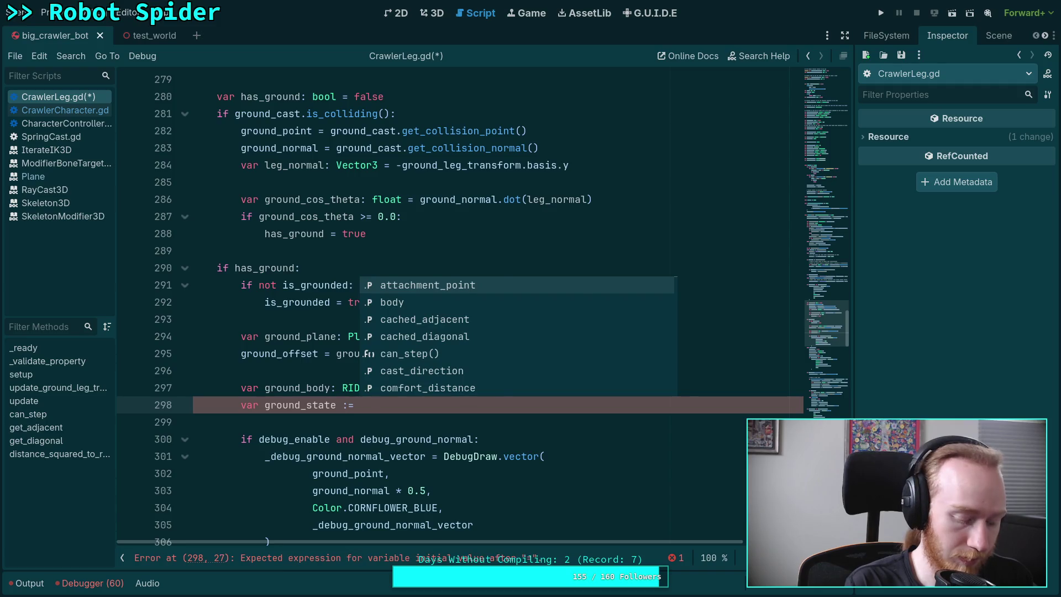
key("Down")
key("Down")
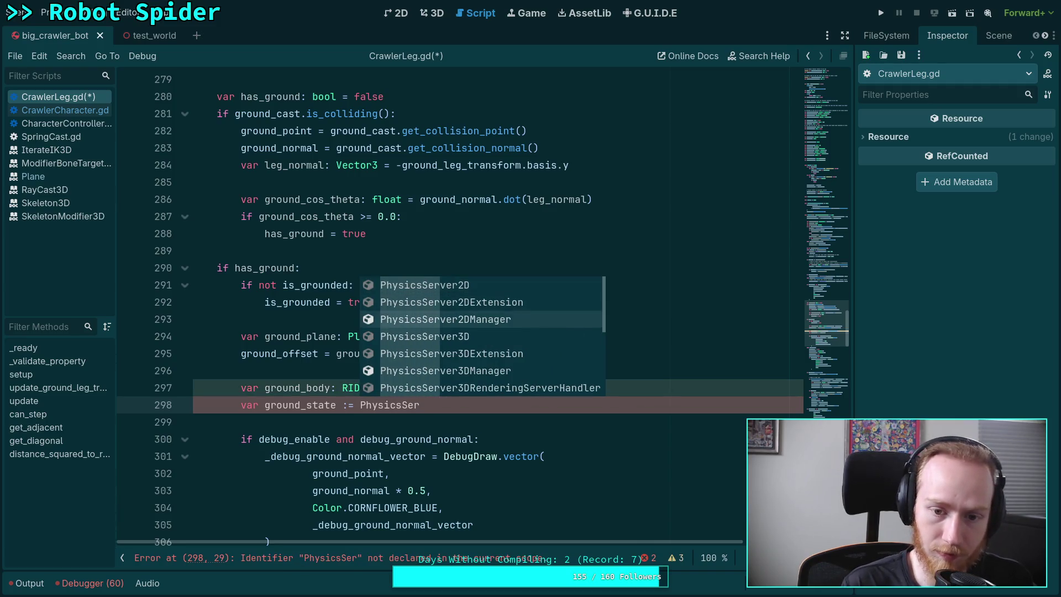
key("Return")
type(".")
type("direct")
key("Return")
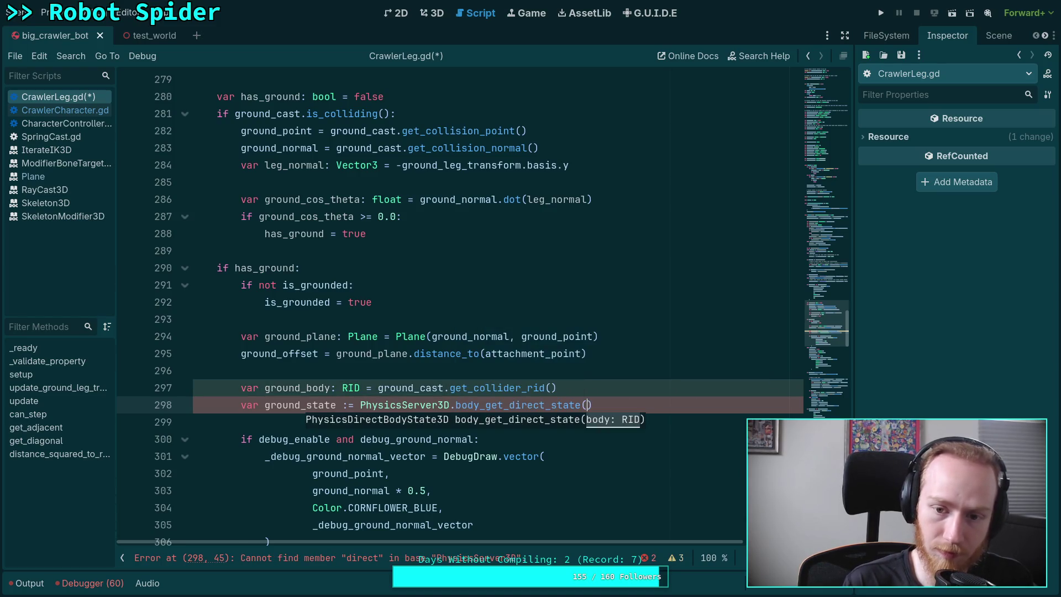
type("ground_body)")
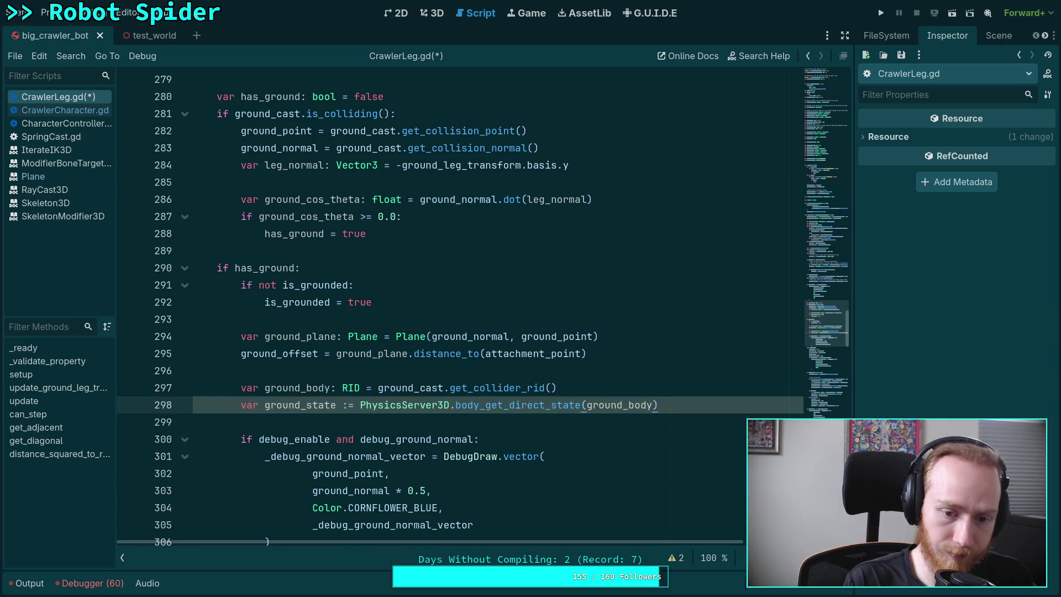
key("Return")
type("gr")
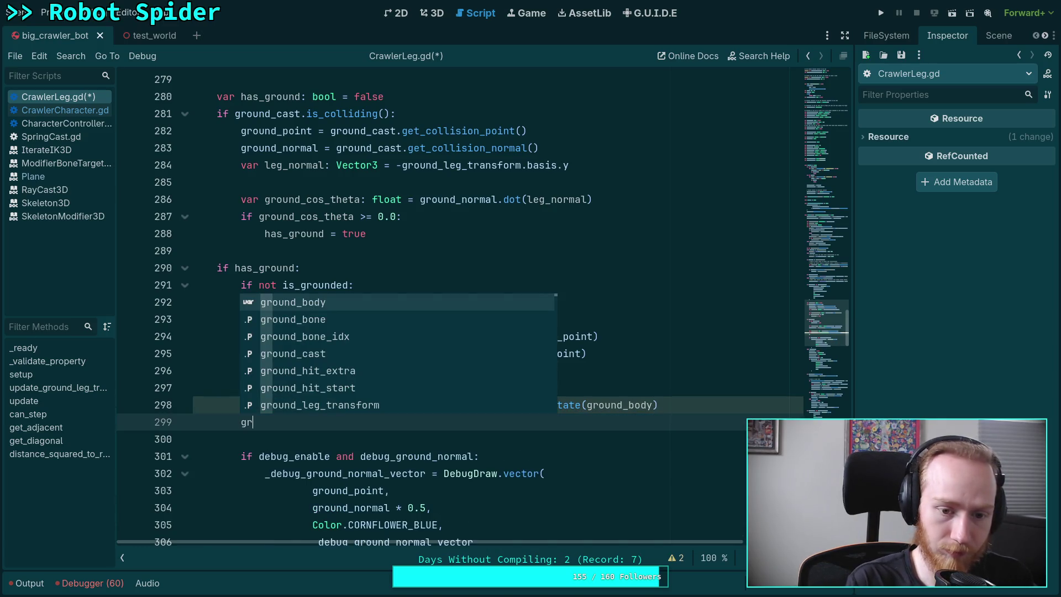
type("ound_velocity ")
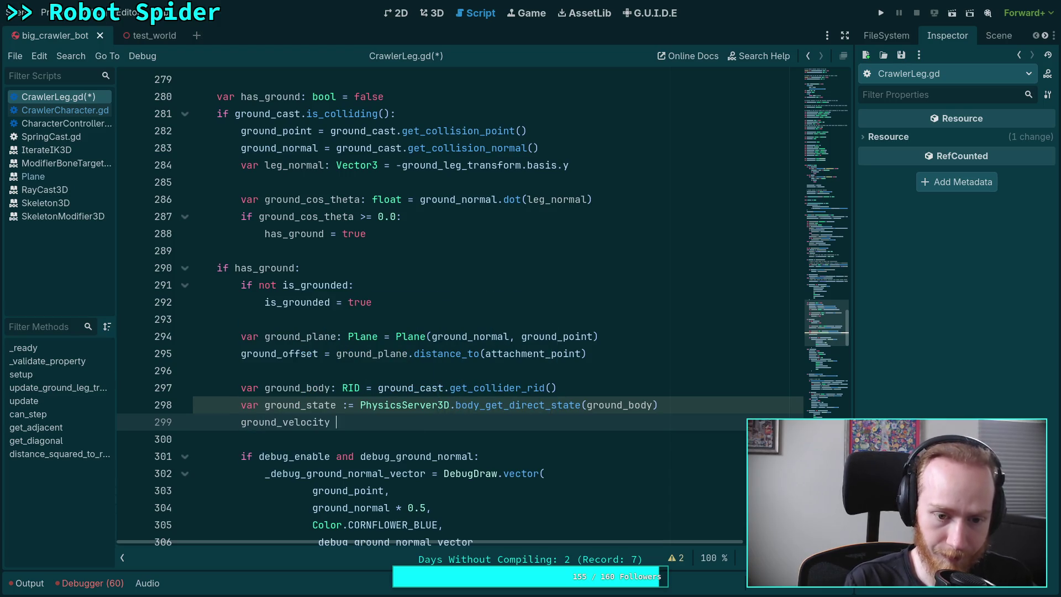
type("=")
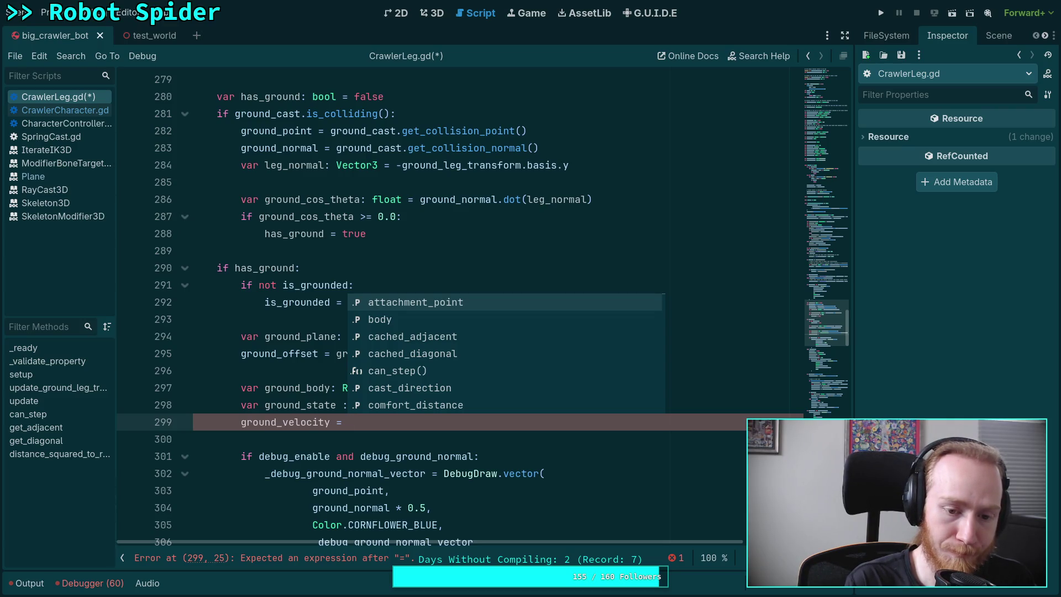
Write ground_velocity = ground_state.get_velocity_at_local_position(), then switch to CharacterController.gd.
type("ground_state.")
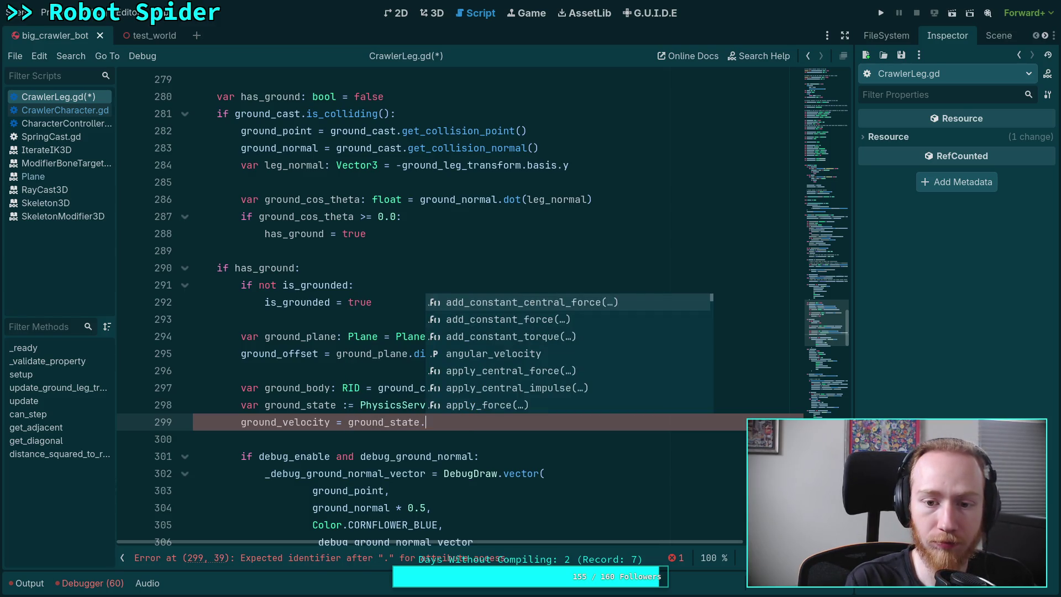
type("vel")
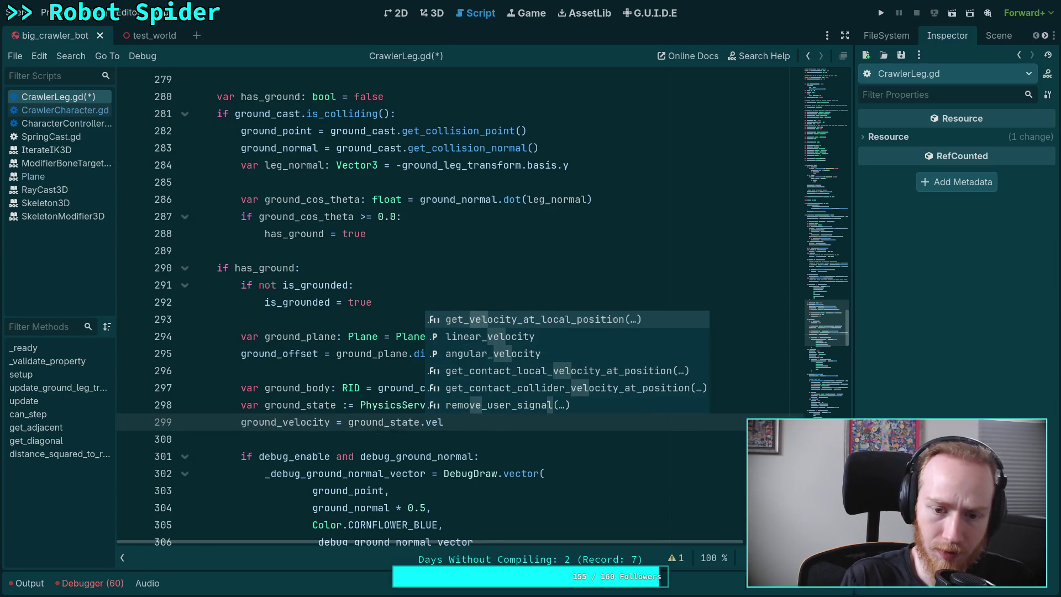
key("Return")
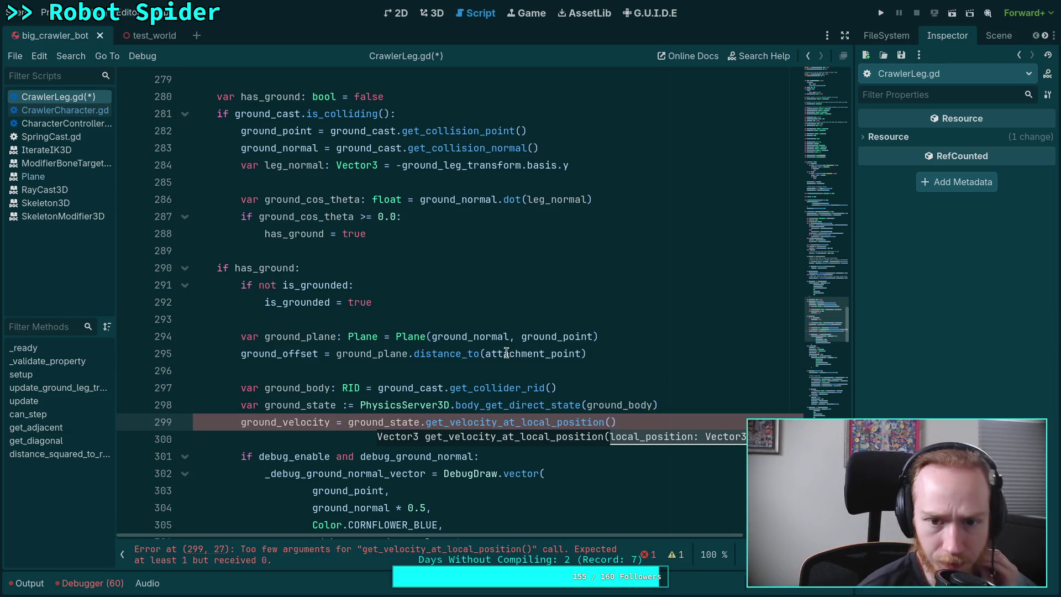
left_click(85, 124)
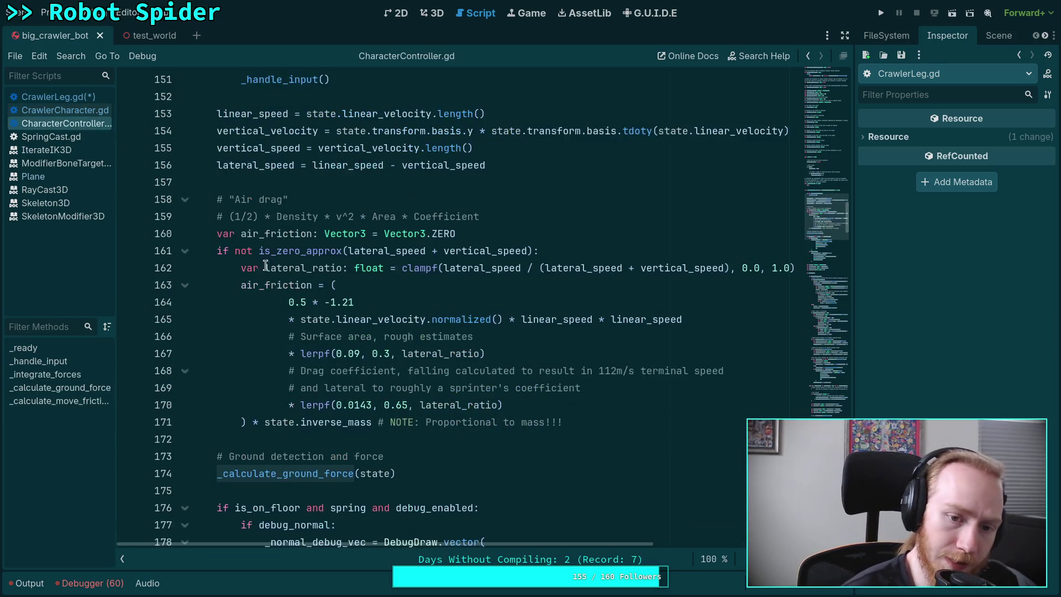
Trace ground_contact_velocity and hit_position in CharacterController.gd's _calculate_ground_force, then return to CrawlerLeg.gd.
scroll(635, 354, "down", 20)
scroll(486, 307, "down", 9)
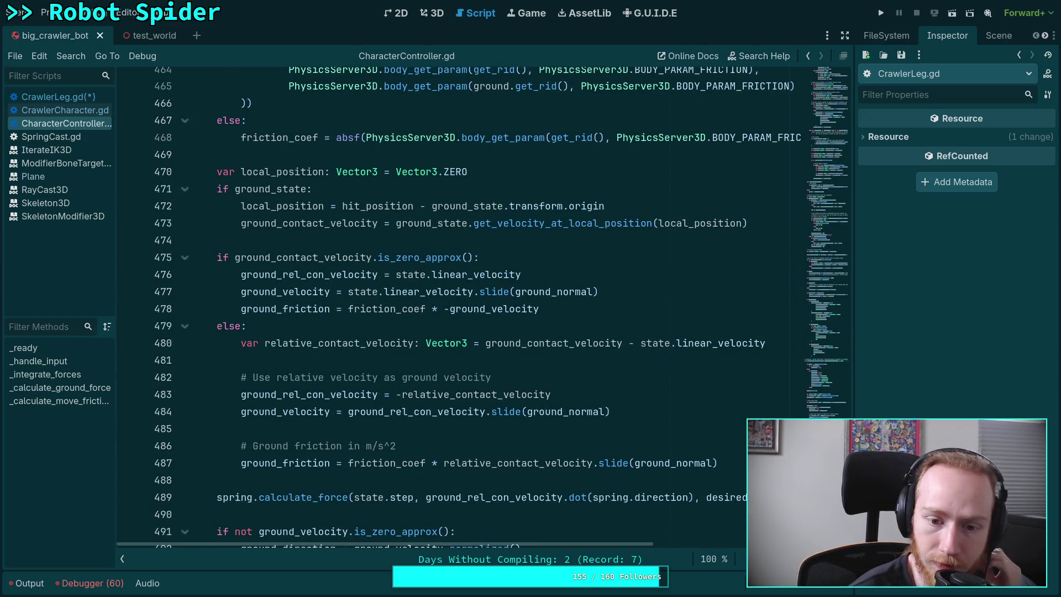
scroll(609, 418, "up", 1)
double_click(577, 395)
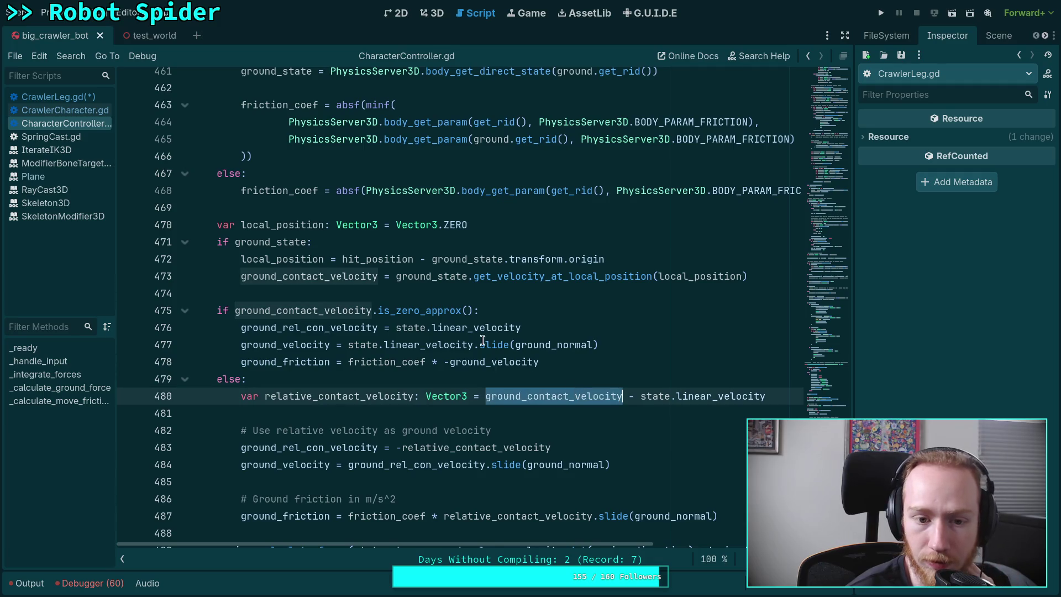
double_click(364, 262)
scroll(487, 327, "up", 1)
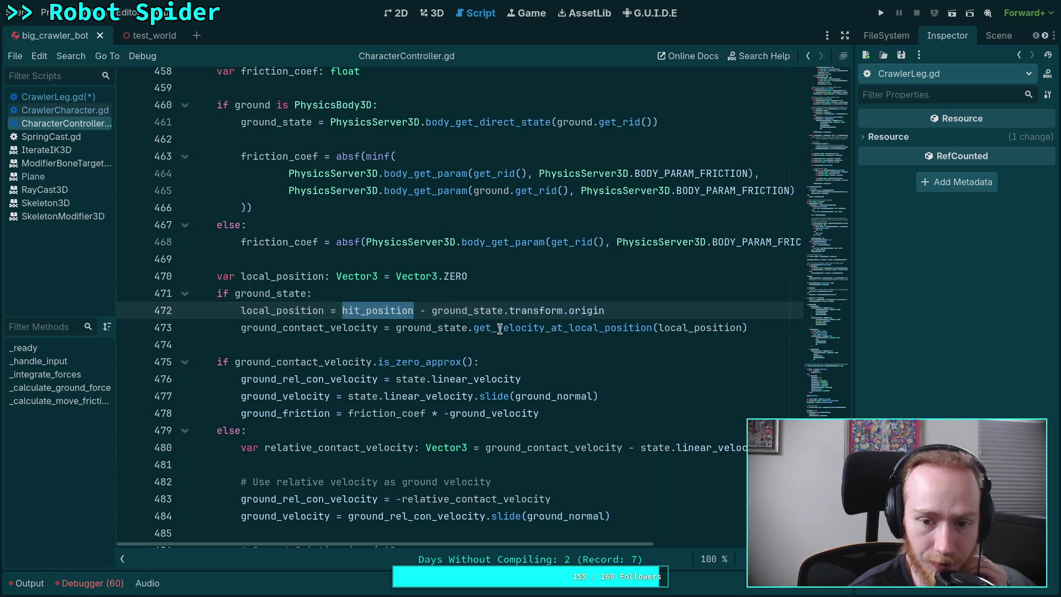
mouse_move(500, 328)
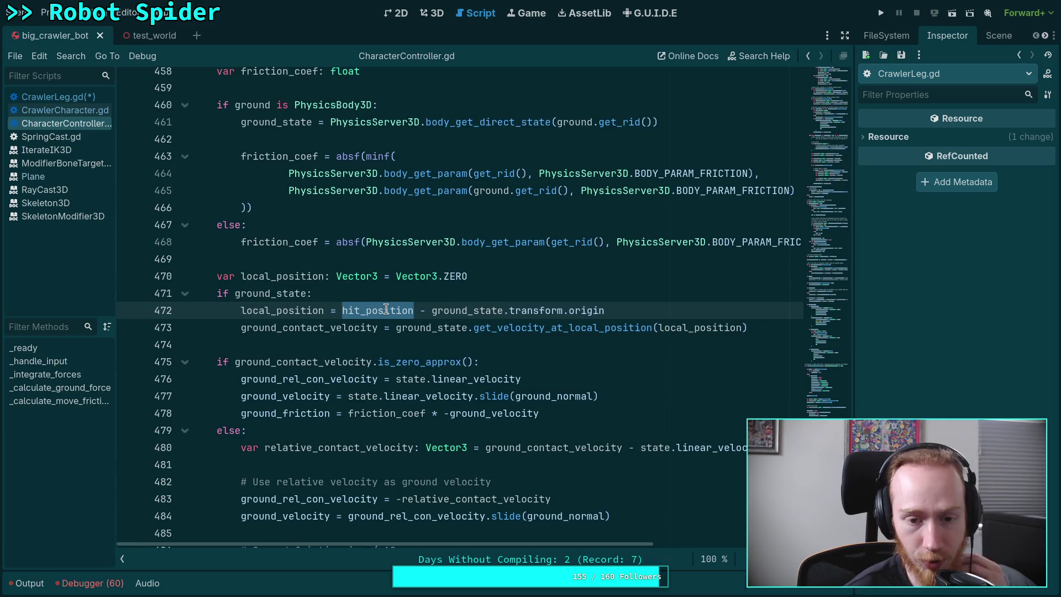
mouse_move(386, 310)
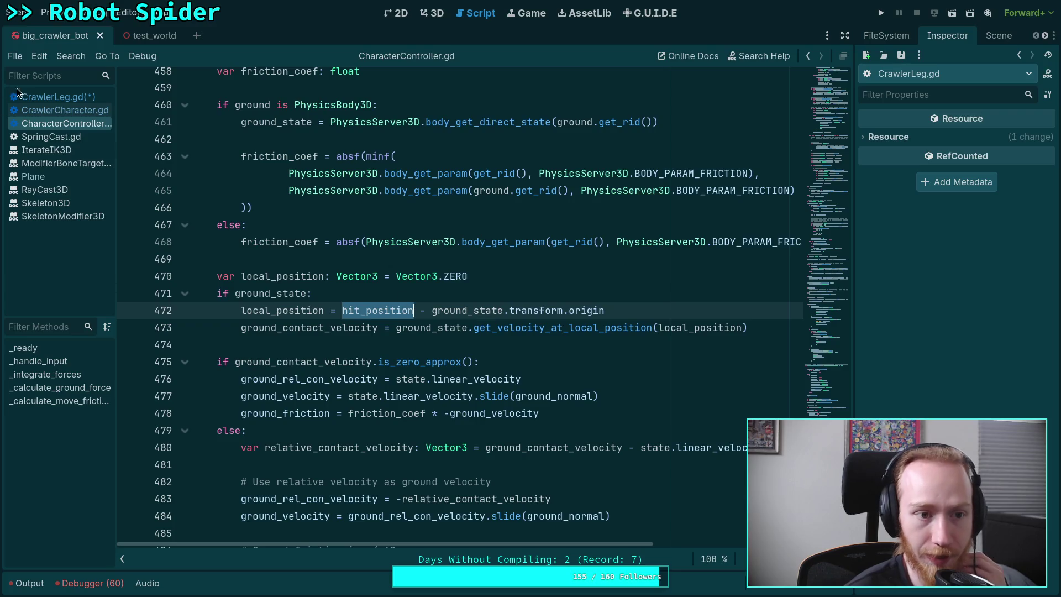
left_click(66, 99)
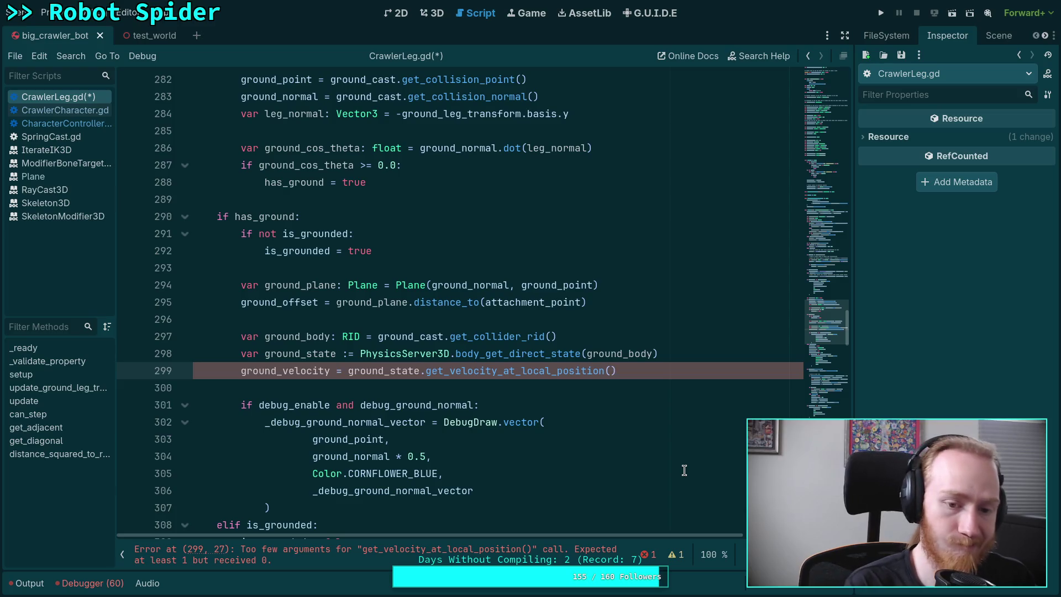
Add '- ground_state.transform.origin' inside the get_velocity_at_local_position call.
type("- gr")
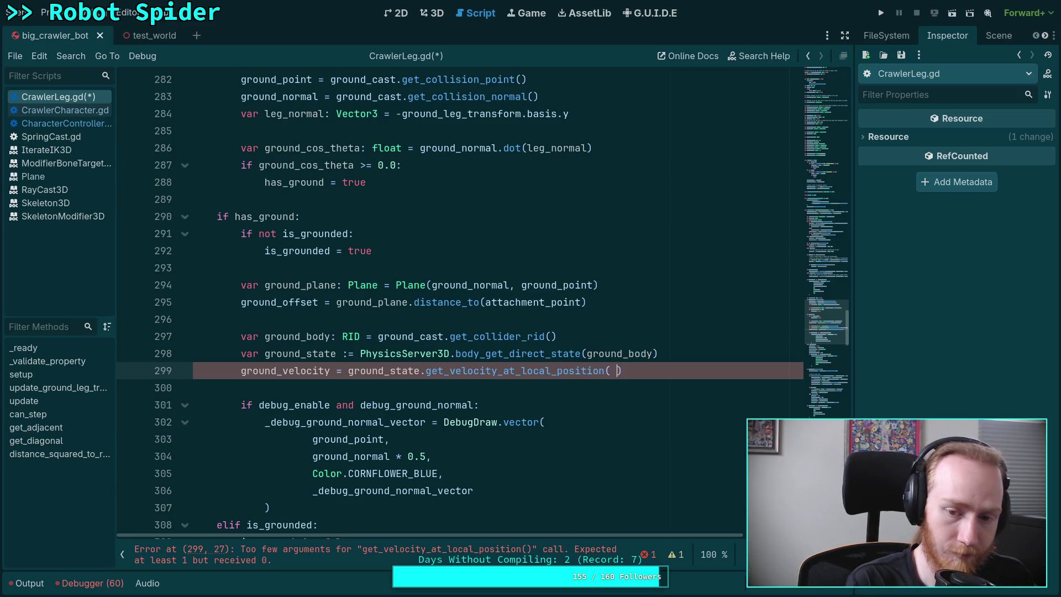
type("ound_ta")
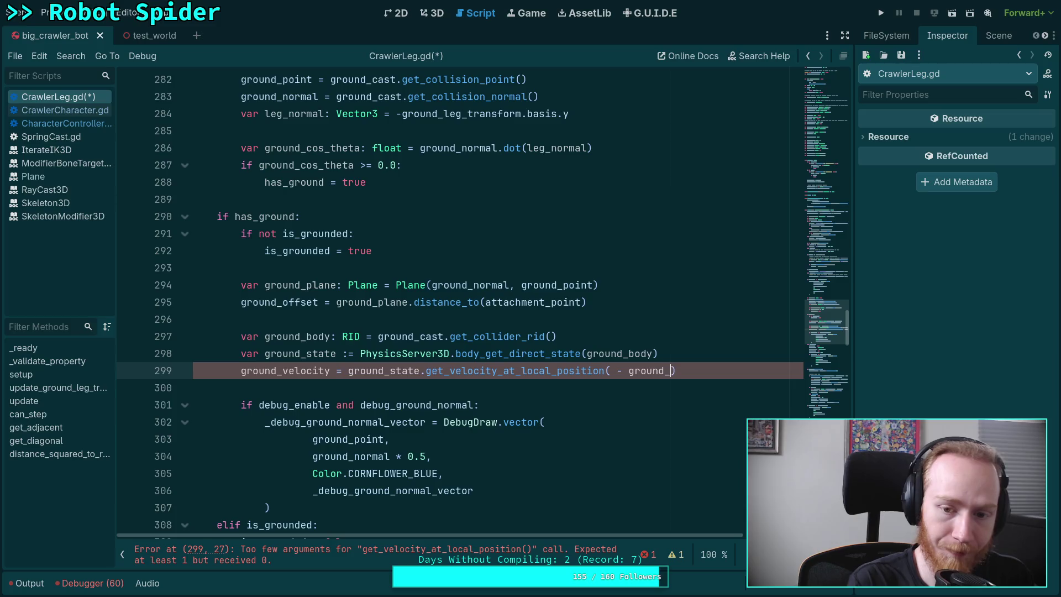
key("BackSpace")
key("BackSpace")
type("state.tran")
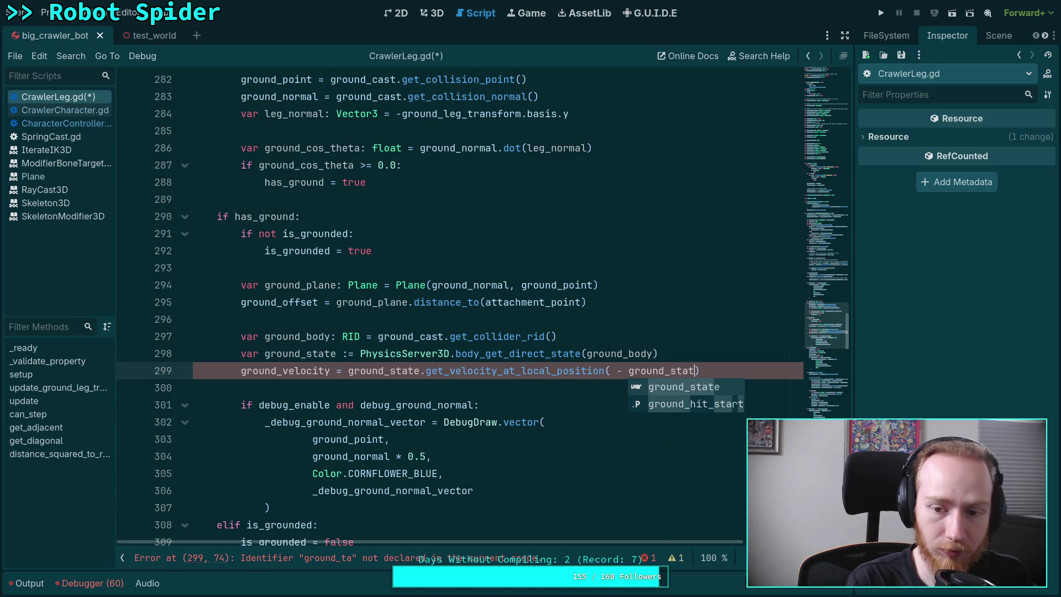
type("s")
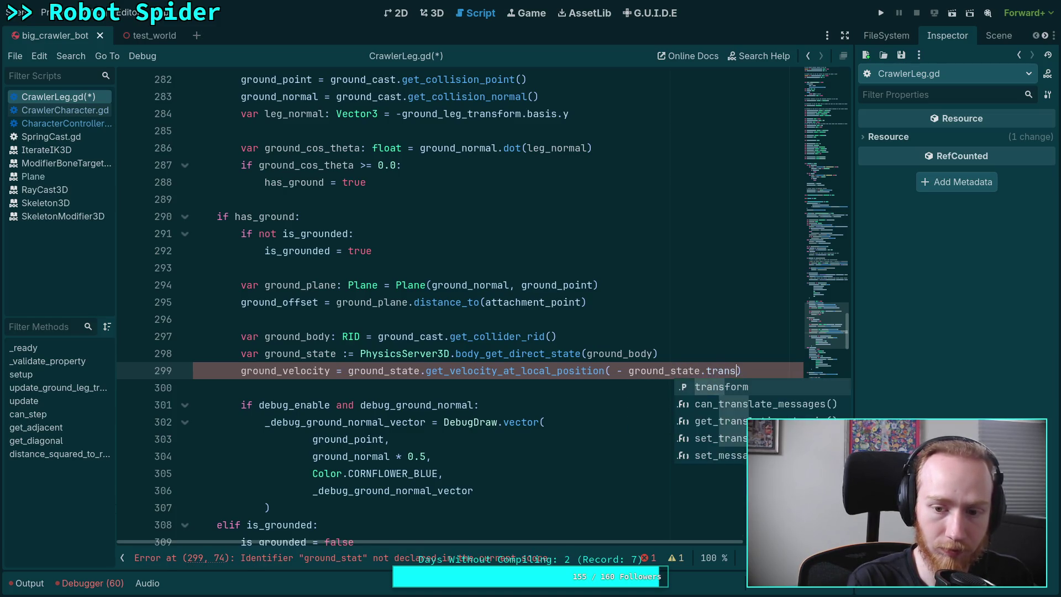
key("Return")
type(".or")
key("Return")
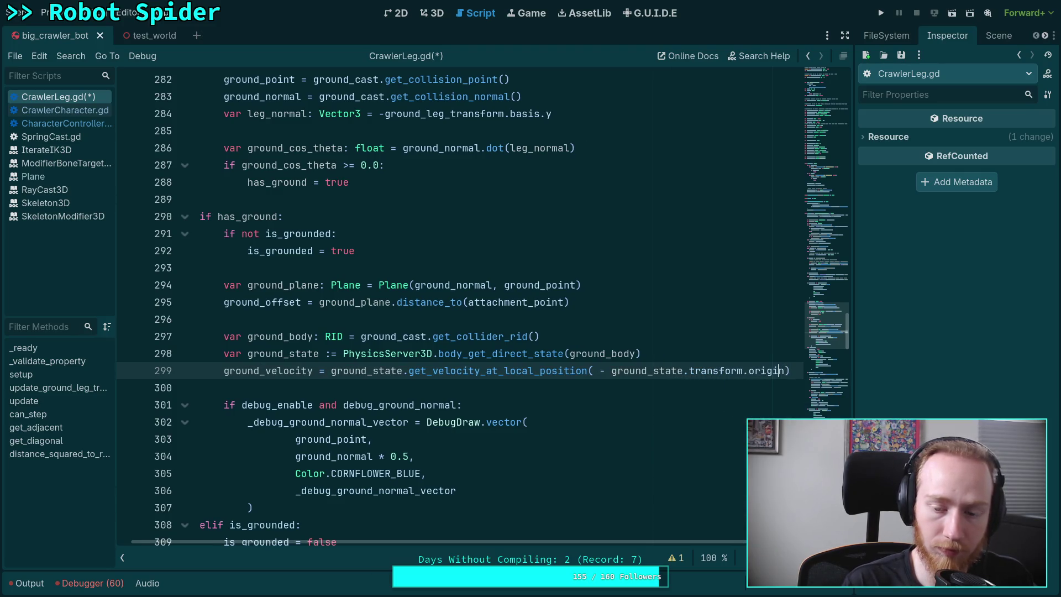
Split the call so the origin subtraction and closing parenthesis sit on separate indented lines.
left_click(611, 370)
key("Return")
key("Tab")
key("BackSpace")
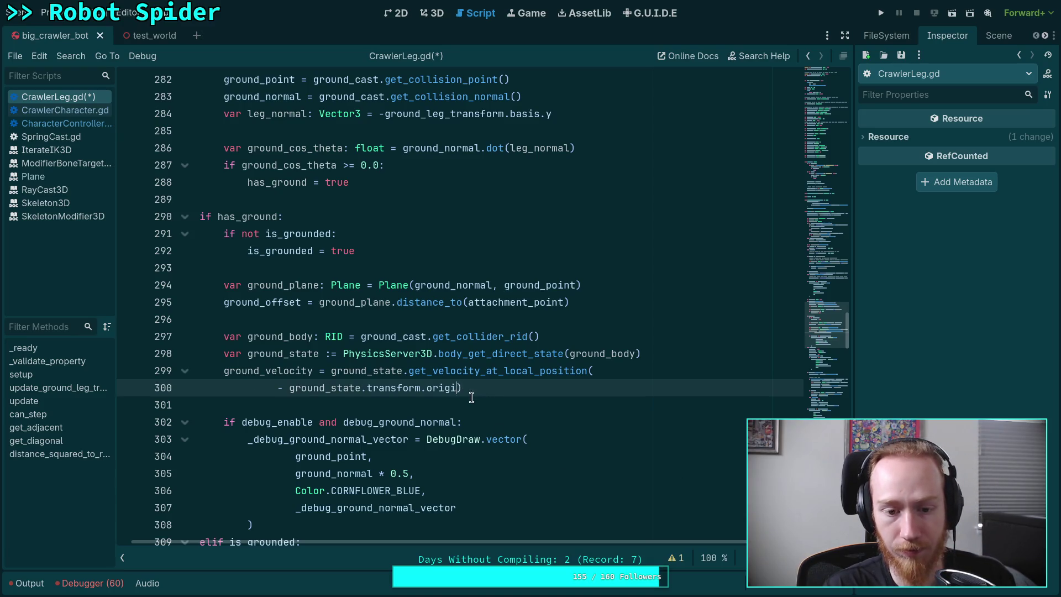
key("Return")
Insert an indented empty '()' term line above the origin subtraction and align both lines.
left_click(644, 374)
key("Return")
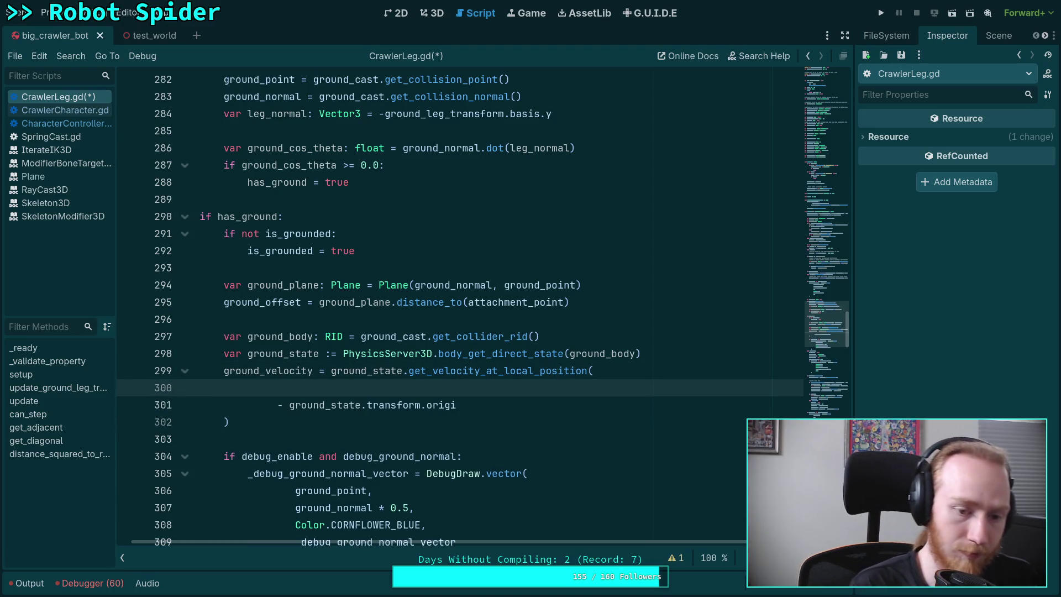
key("Tab")
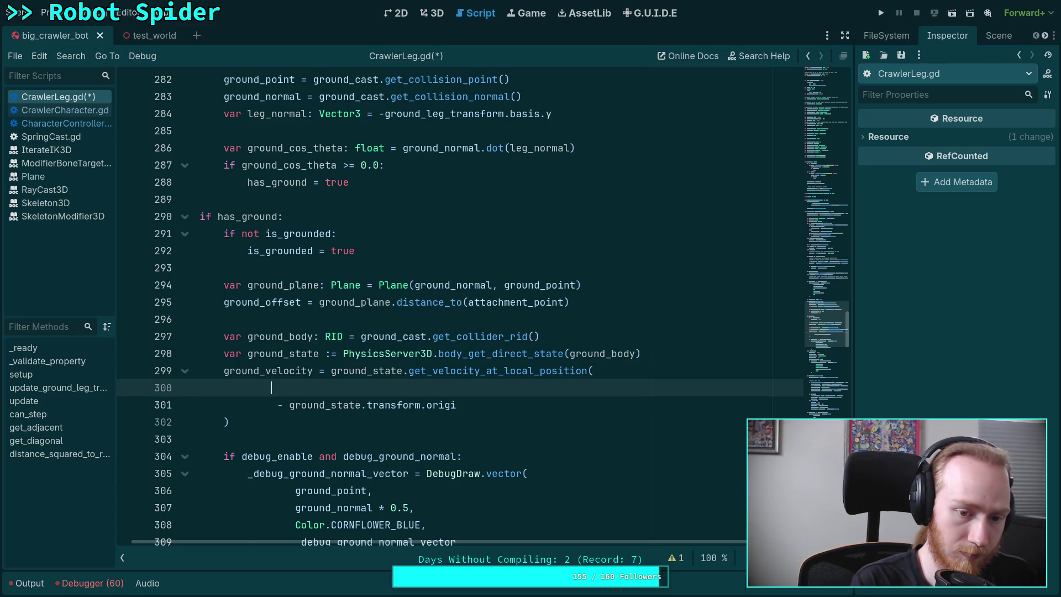
type("(")
key("Escape")
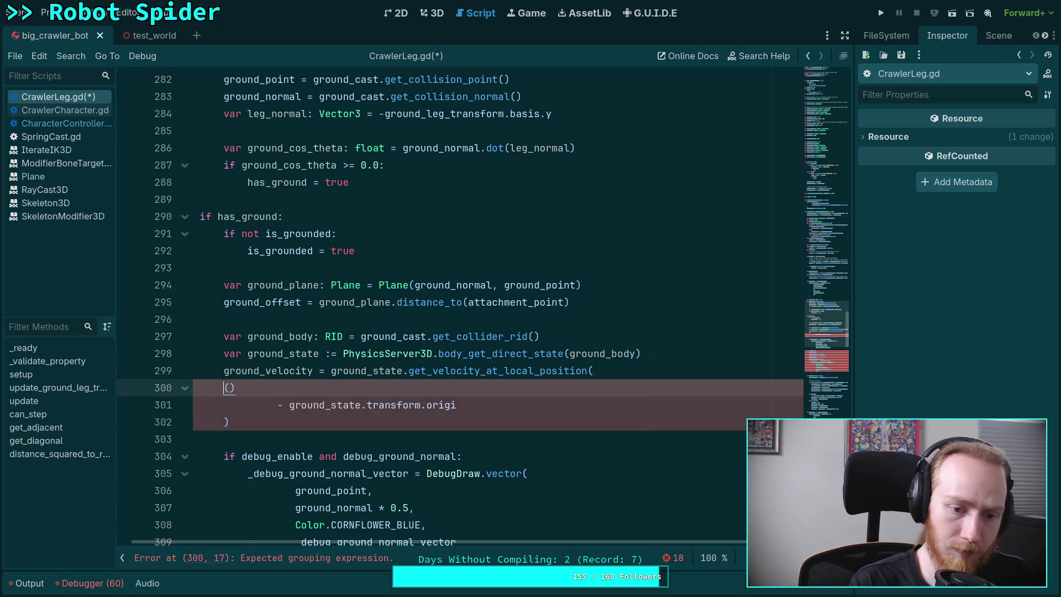
left_click(272, 405)
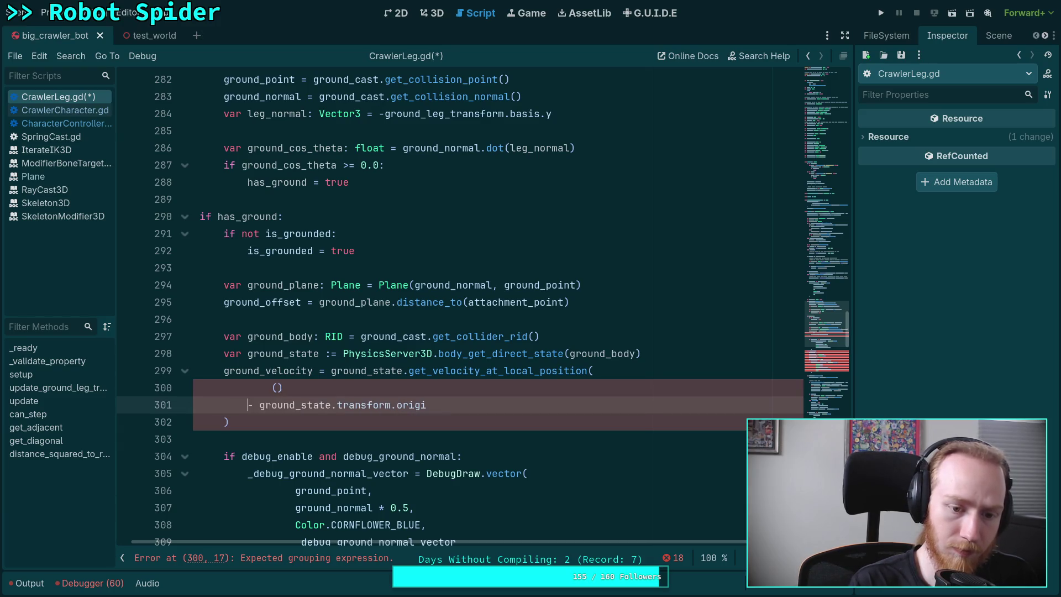
key("BackSpace")
left_click(277, 387)
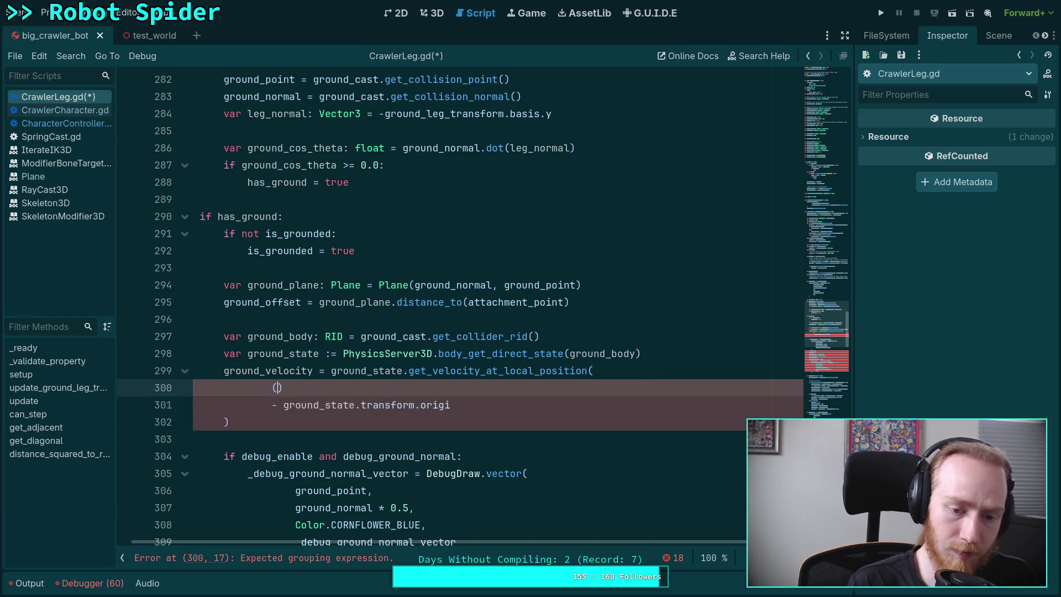
key("BackSpace")
type("(")
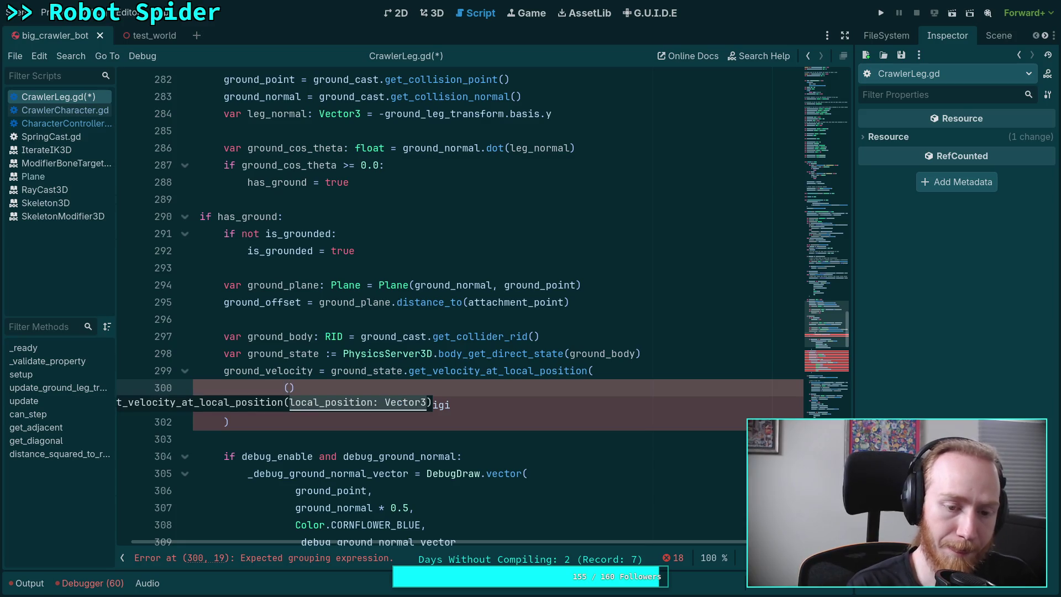
key("Escape")
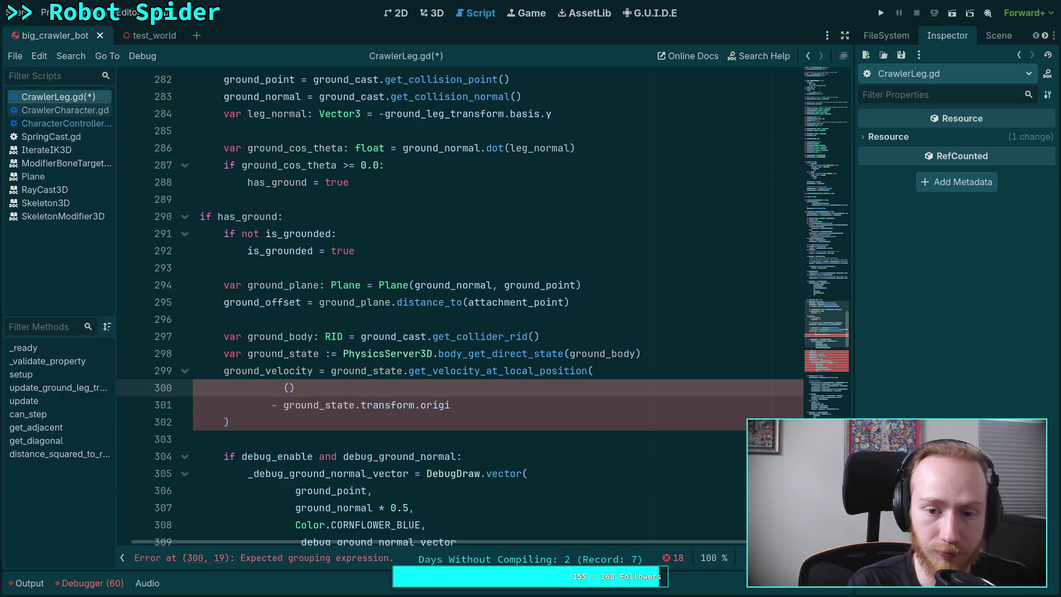
Fill the grouped term with attachment_point + ground_point and a divisor.
type("attach")
key("Return")
type("+ ground_")
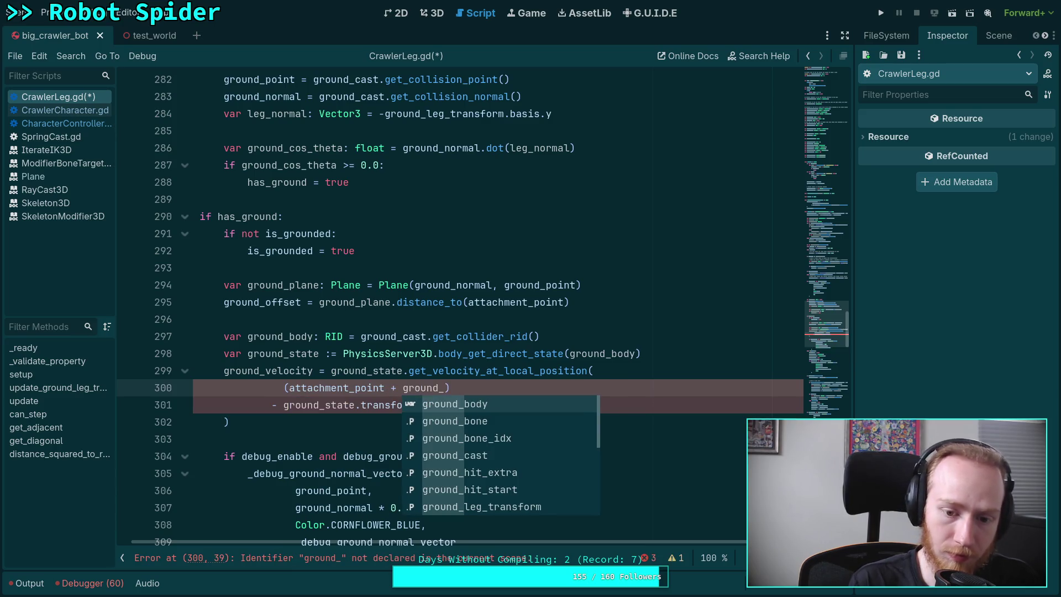
type("po")
key("Return")
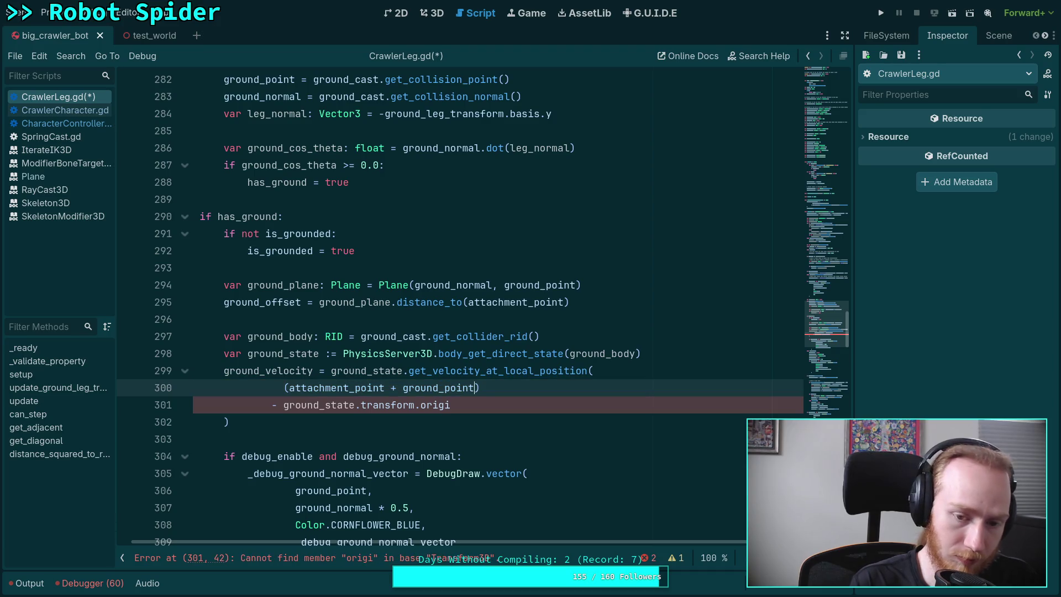
type("1.0")
type("0")
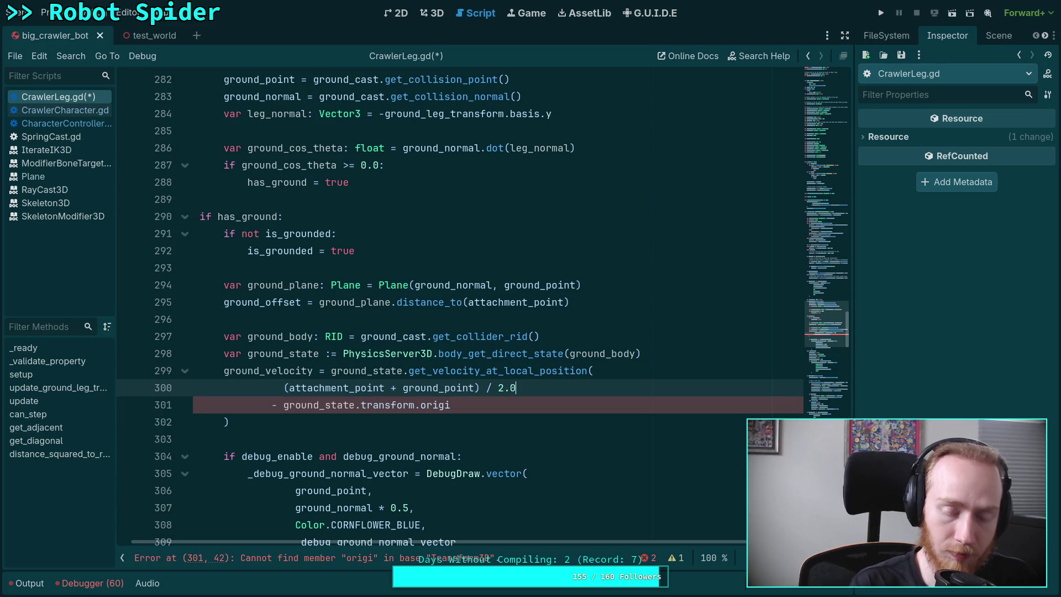
Wrap the midpoint sum in parentheses and complete 'origin' on the subtraction line.
left_click_drag(284, 388, 597, 384)
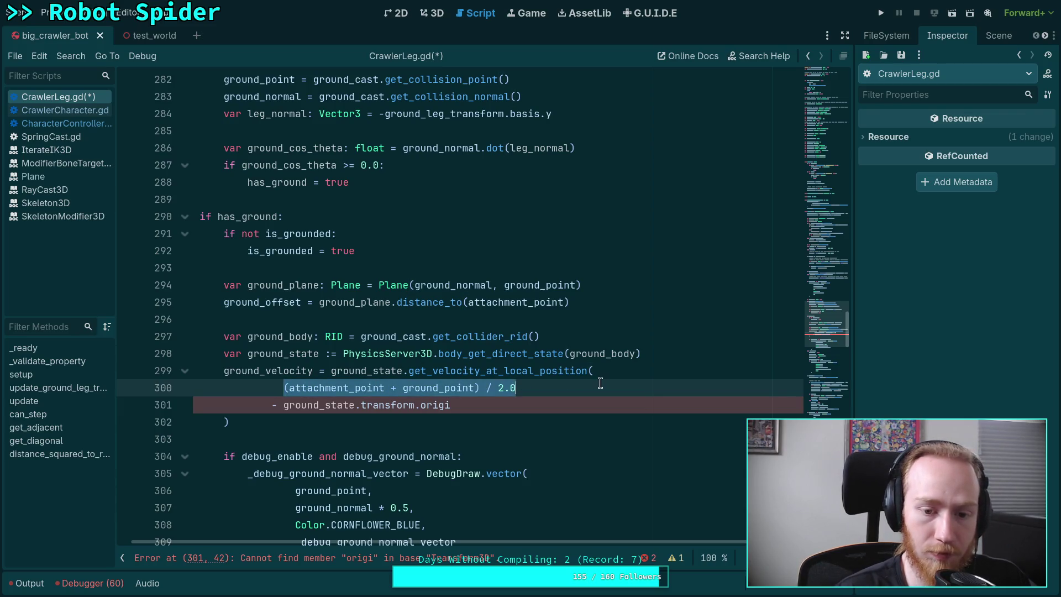
type("(")
left_click(564, 401)
type("n")
left_click(442, 419)
scroll(412, 435, "down", 1)
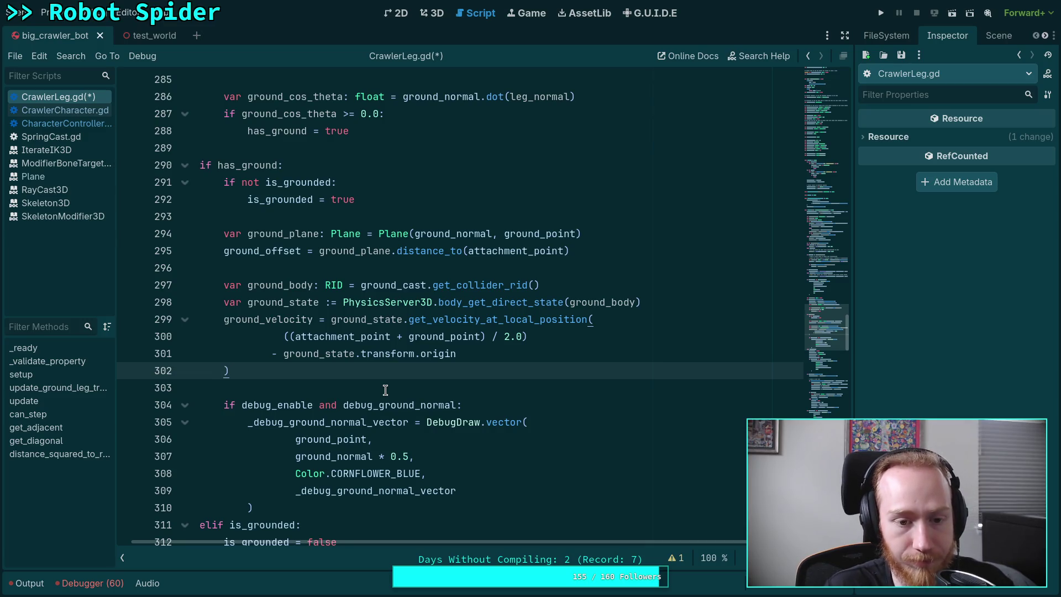
scroll(387, 392, "down", 2)
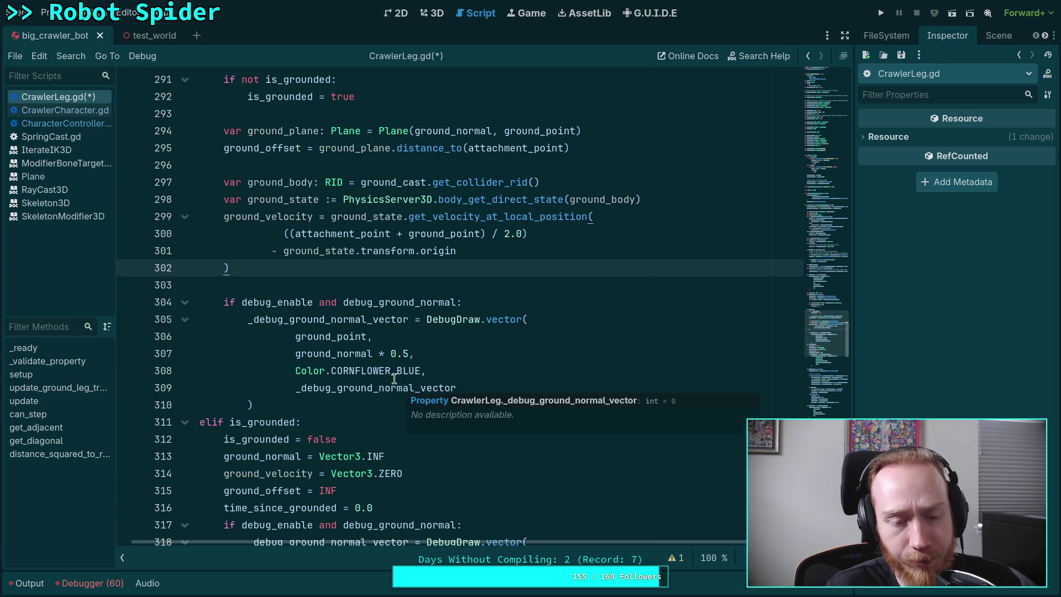
left_click(324, 217)
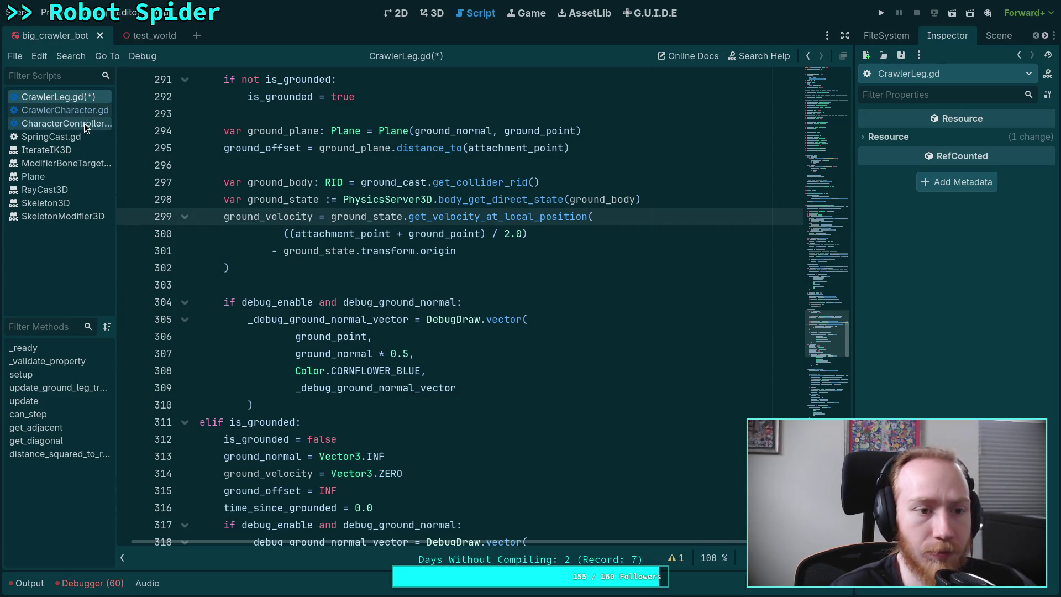
left_click(84, 124)
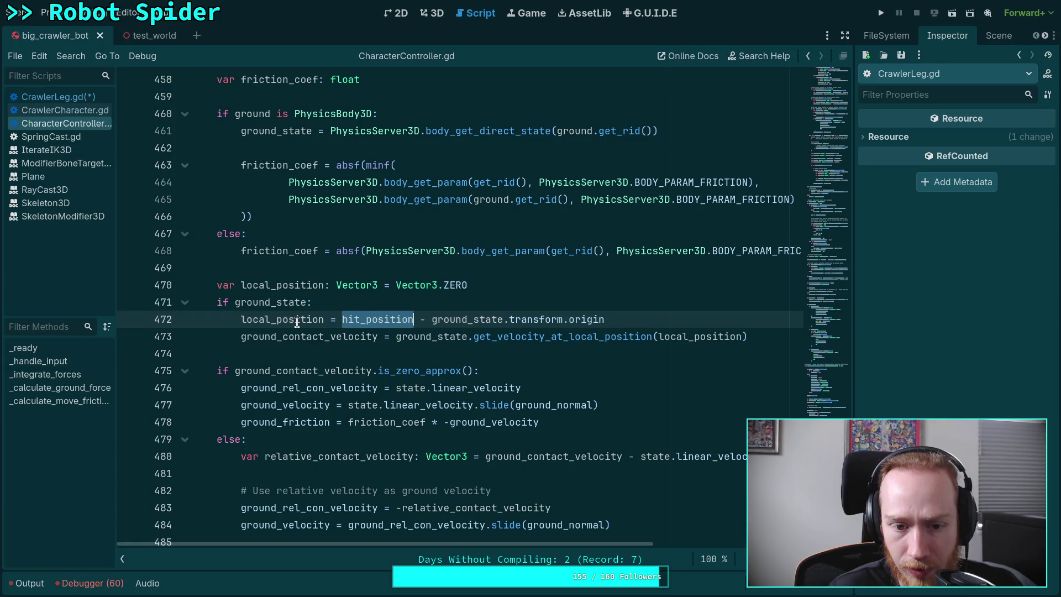
double_click(301, 340)
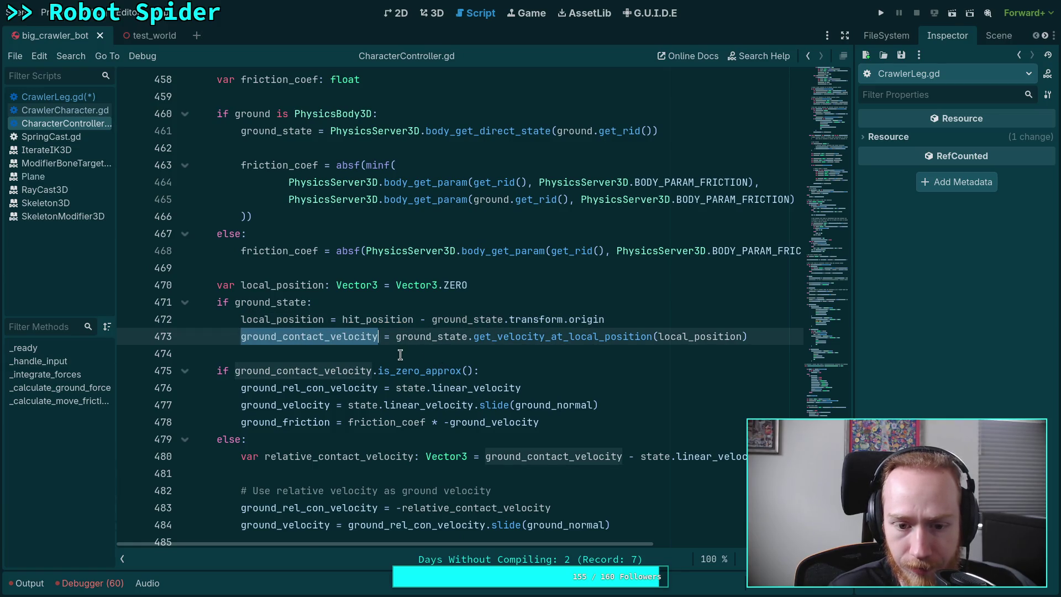
scroll(400, 355, "down", 1)
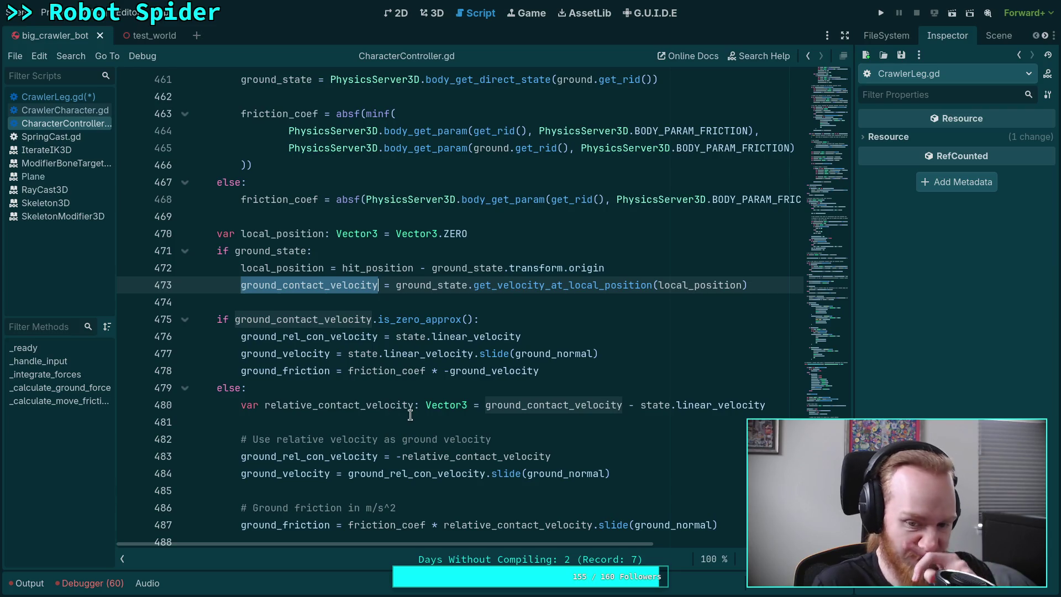
scroll(410, 413, "down", 1)
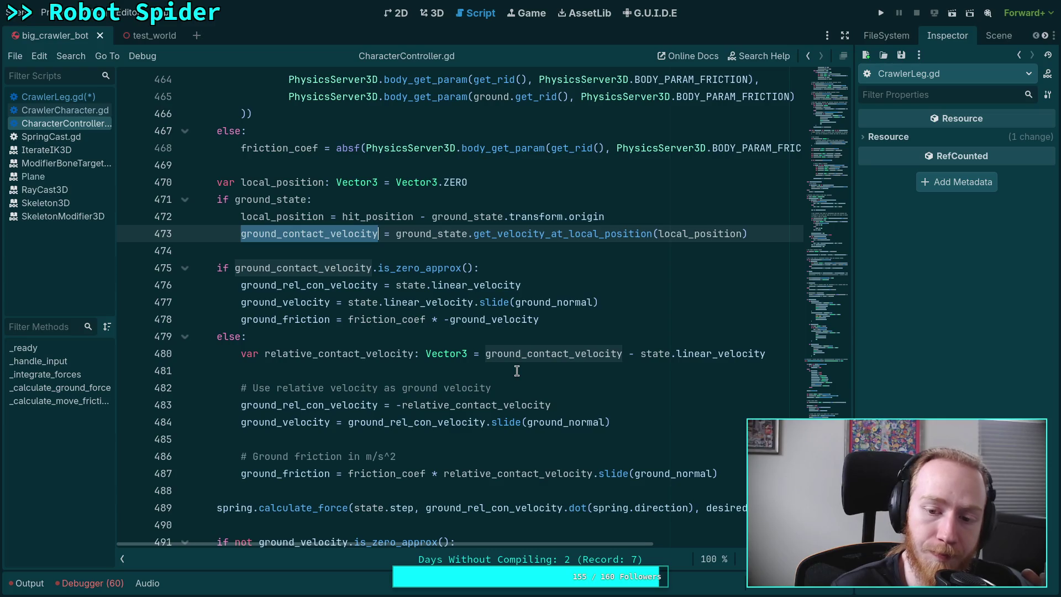
left_click(480, 353)
left_click_drag(408, 408, 552, 406)
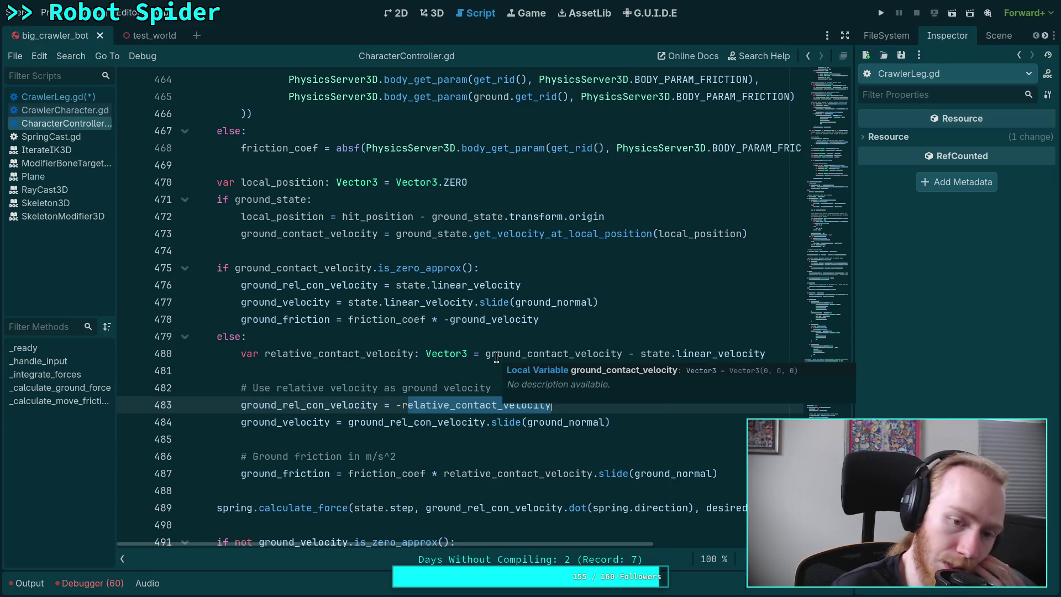
left_click(58, 97)
Put '-(state.linear_velocity -' before the ground velocity call and save CrawlerLeg.gd.
type("state.linear_velocity ground_state.get_velocity_at_local_position(")
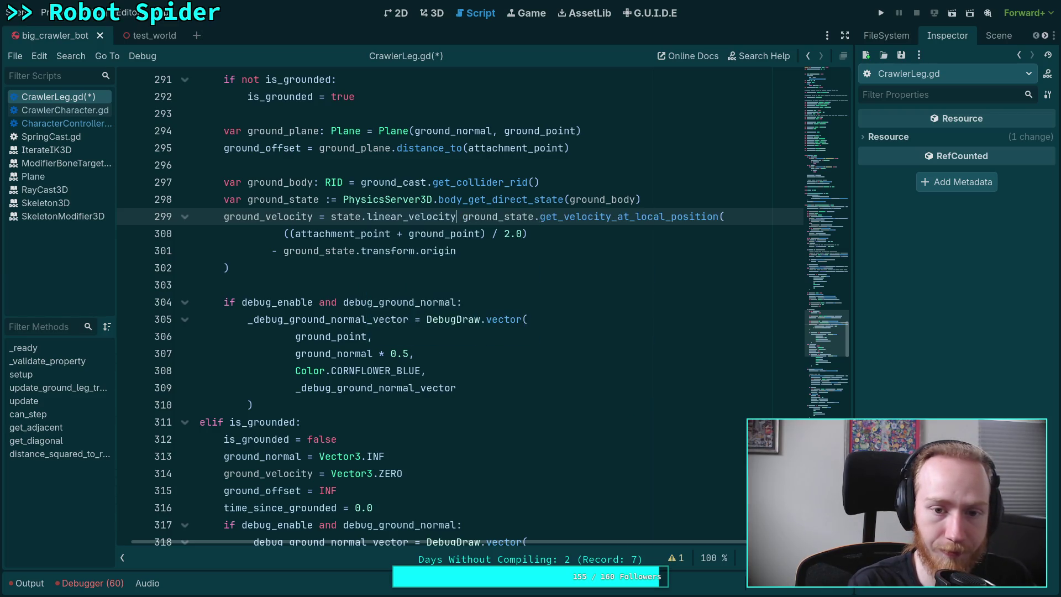
type(" -")
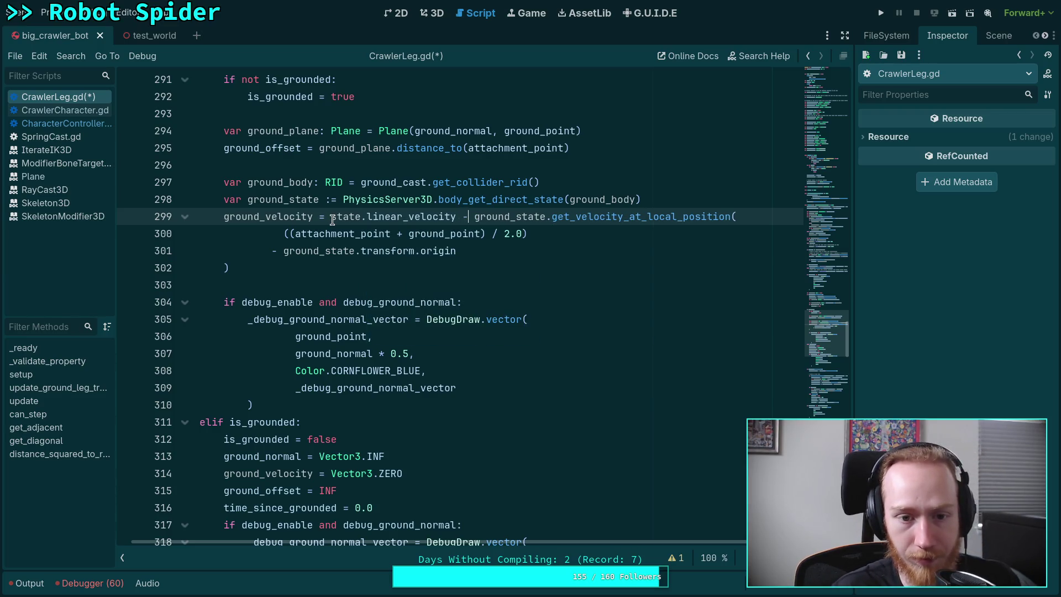
left_click(332, 216)
type("-(")
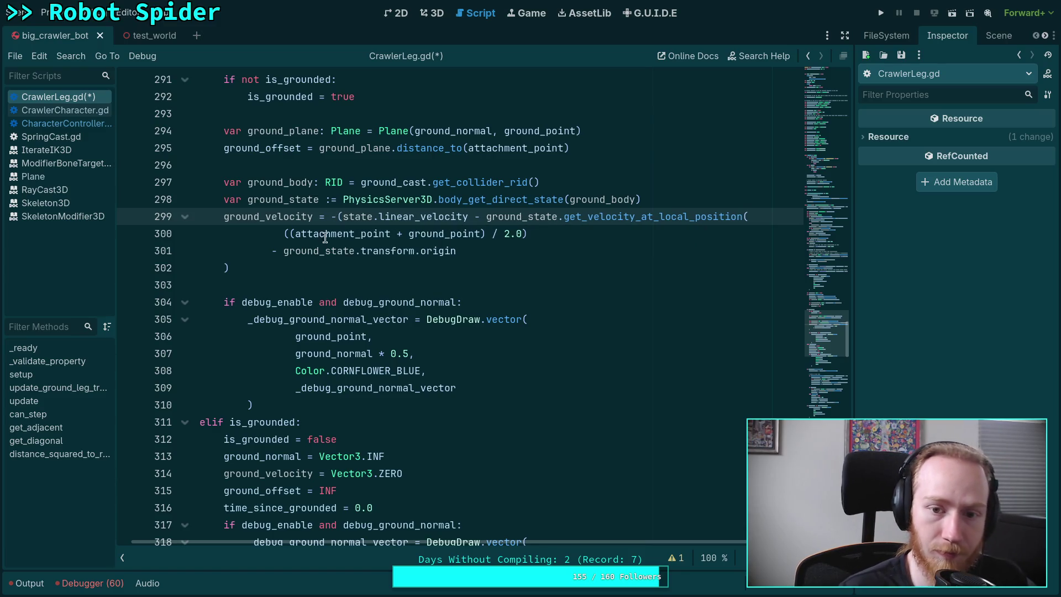
left_click(313, 269)
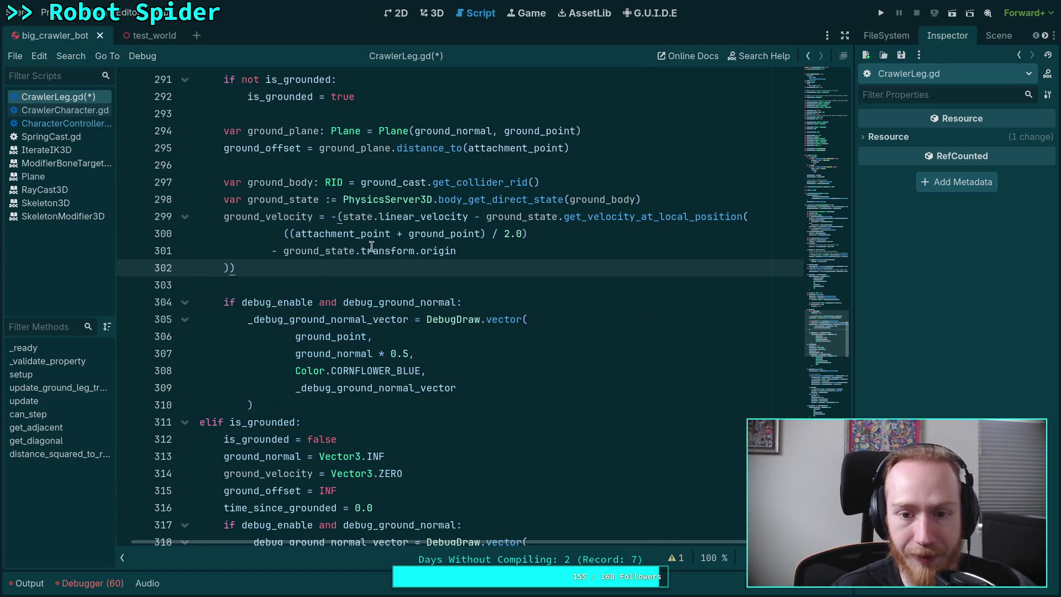
key("Down")
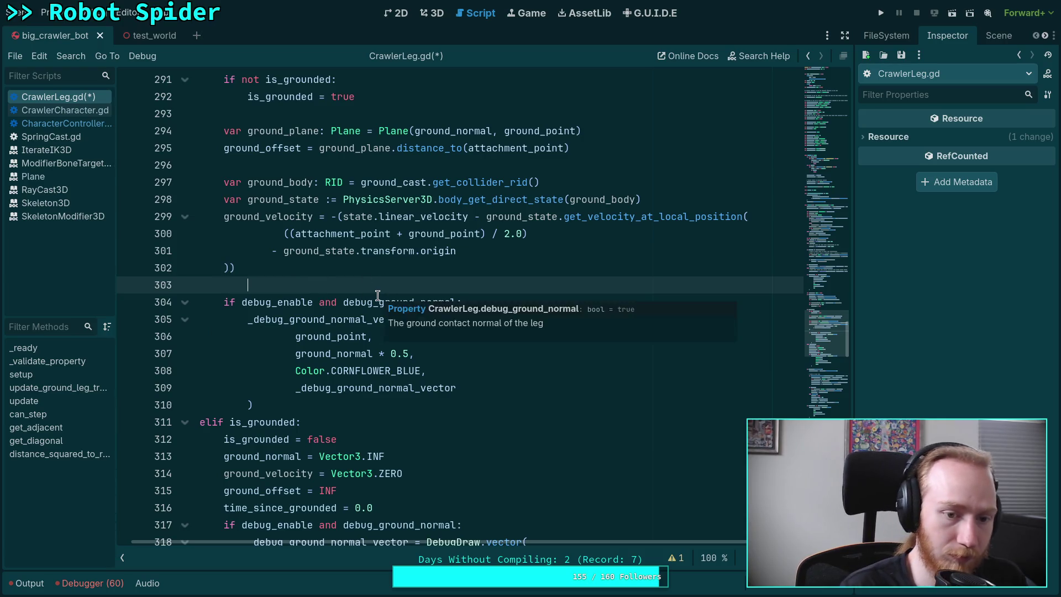
key("ctrl+s")
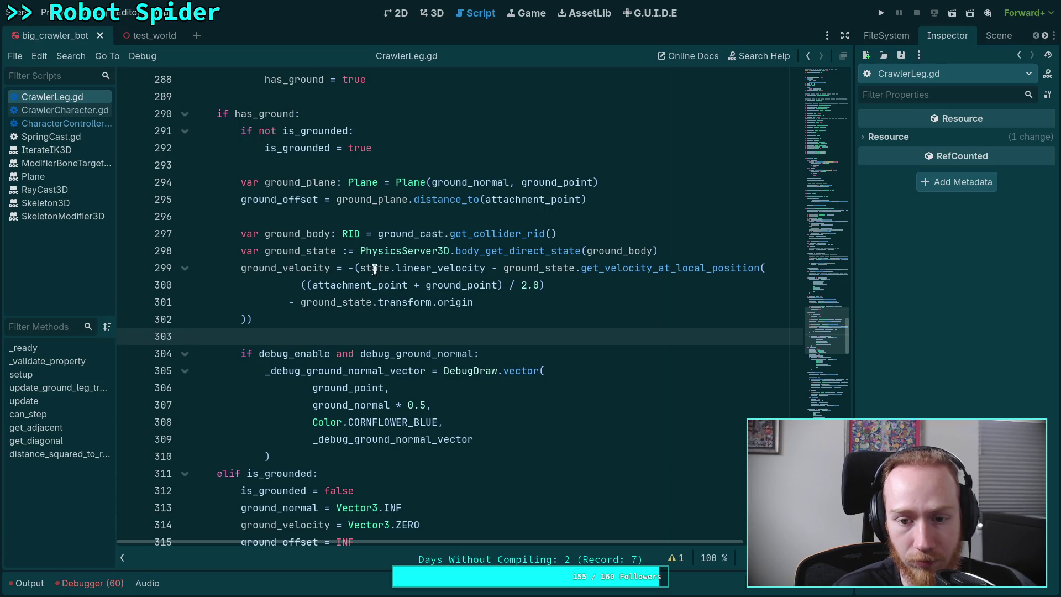
Move state.linear_velocity to the end as ') - state.linear_velocity', negating the whole difference.
left_click_drag(362, 268, 503, 268)
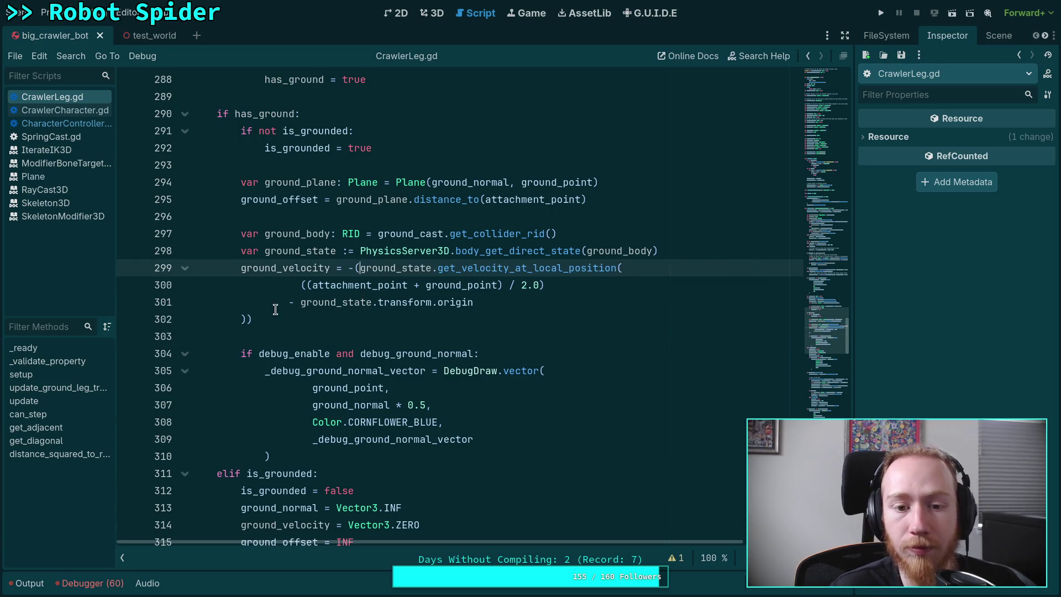
key("BackSpace")
left_click(249, 318)
type(") - state.lin")
key("Return")
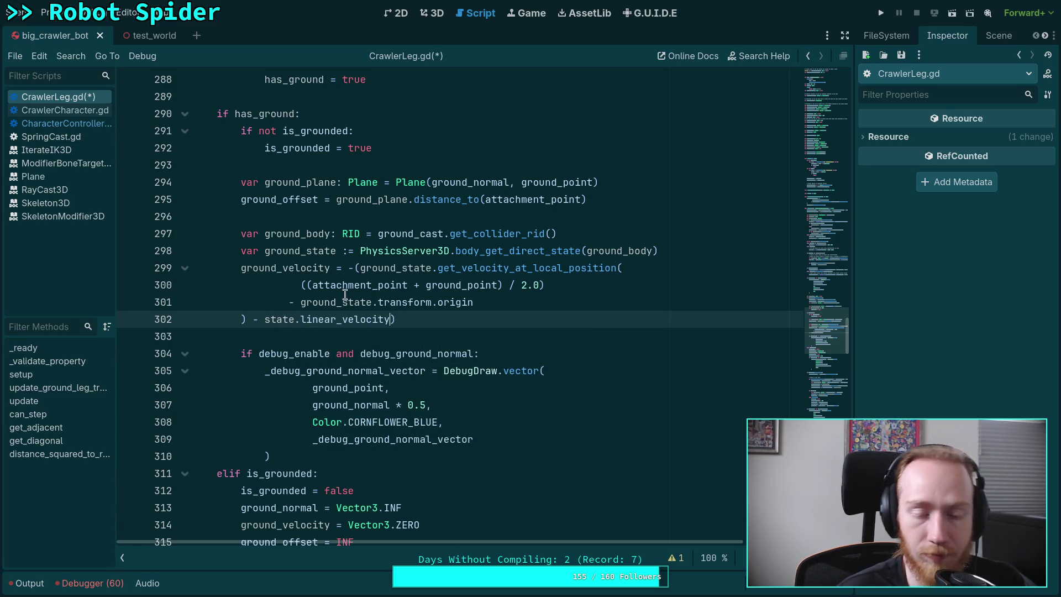
left_click(356, 269)
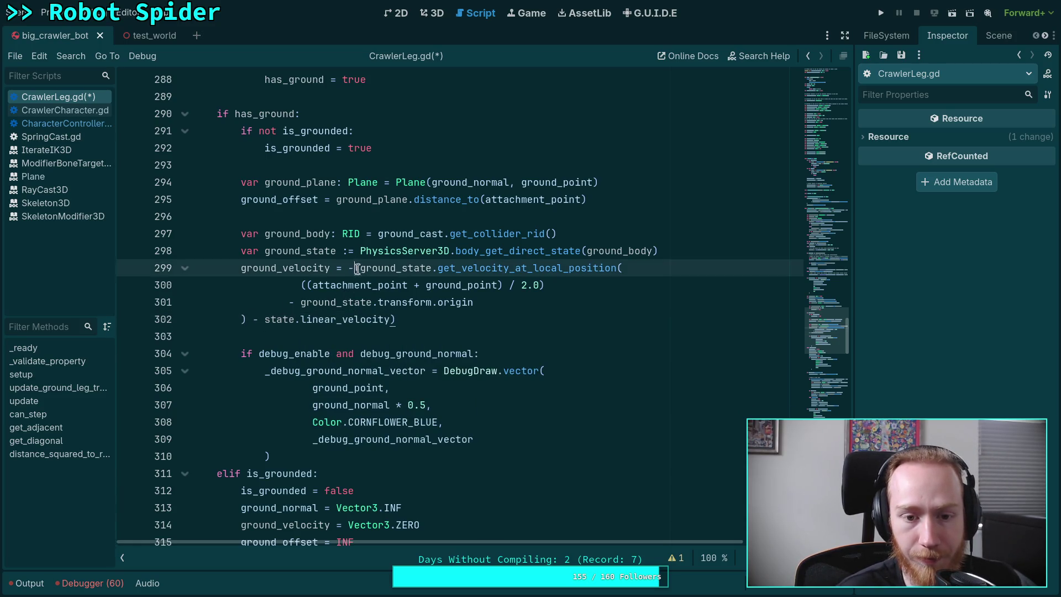
type("(")
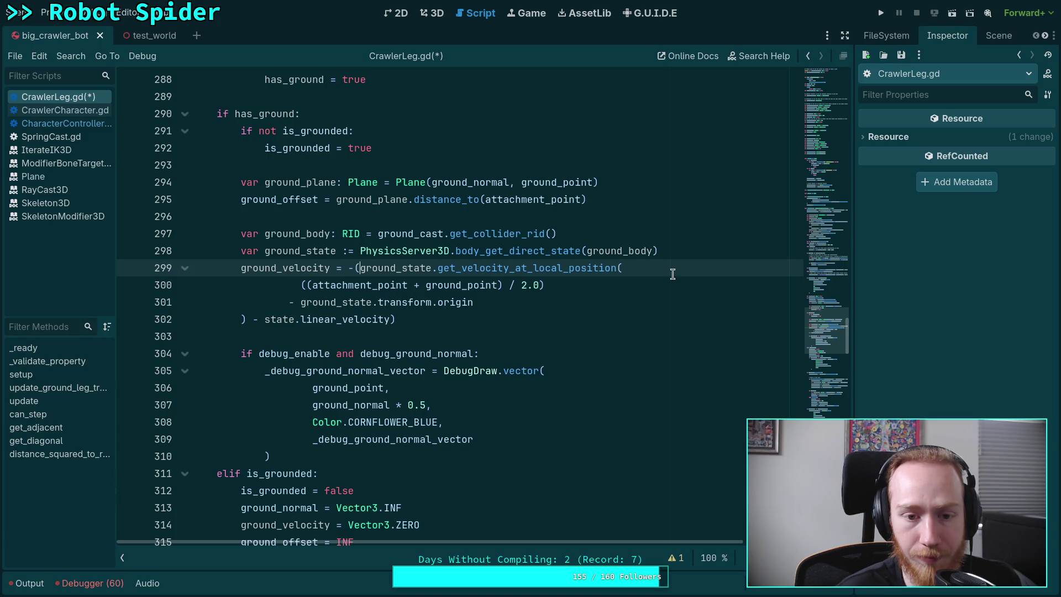
left_click(692, 250)
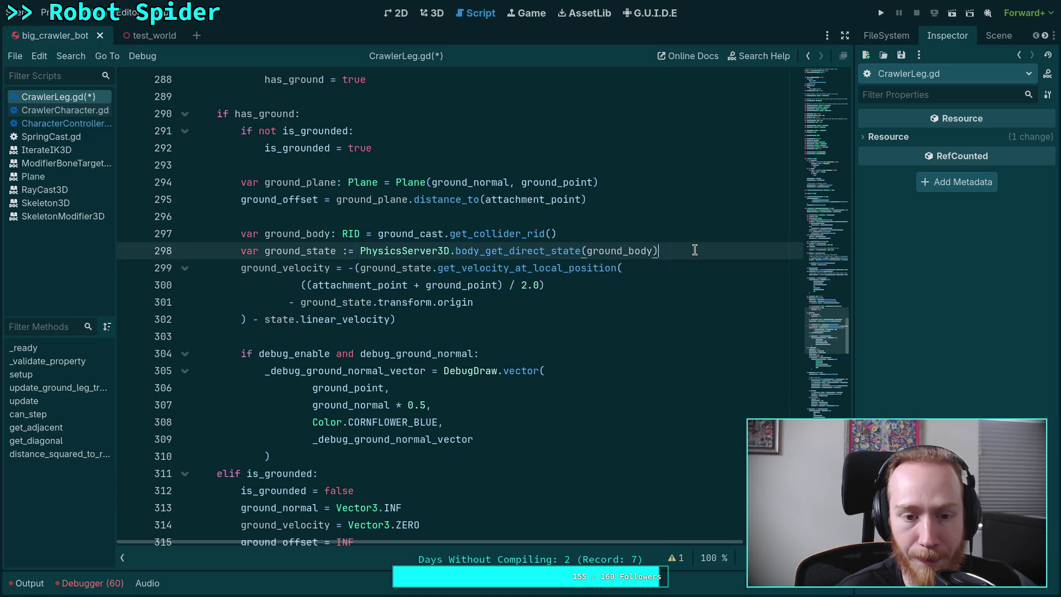
left_click(286, 270)
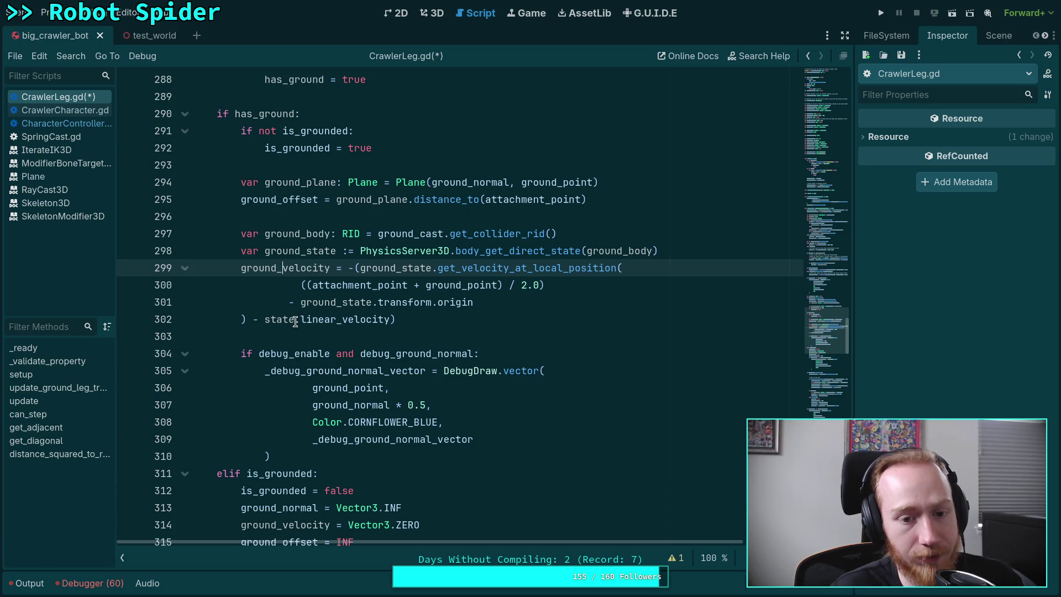
mouse_move(295, 321)
left_mouse_down()
mouse_move(387, 320)
mouse_move(300, 319)
left_mouse_up()
left_click(391, 320)
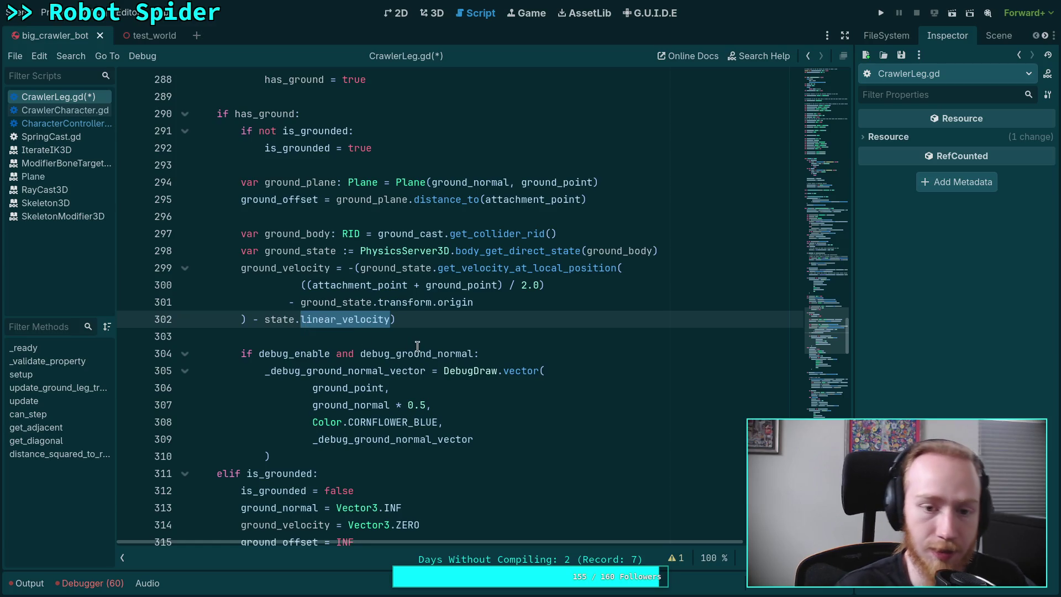
Add a state.get_velocity_at_local_position call taking a pasted copy of the midpoint expression.
type("get_")
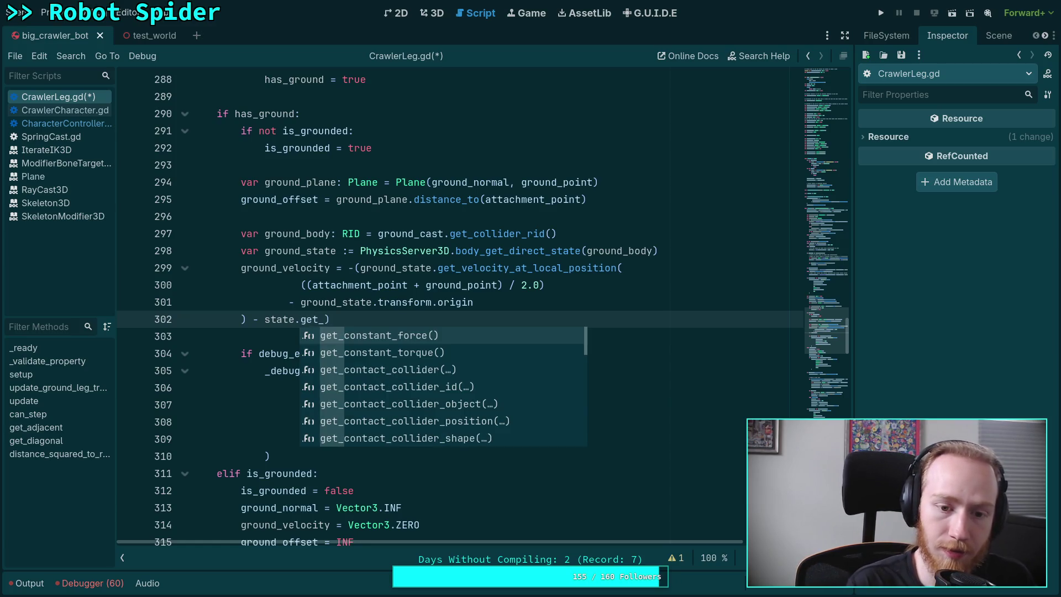
type("ve")
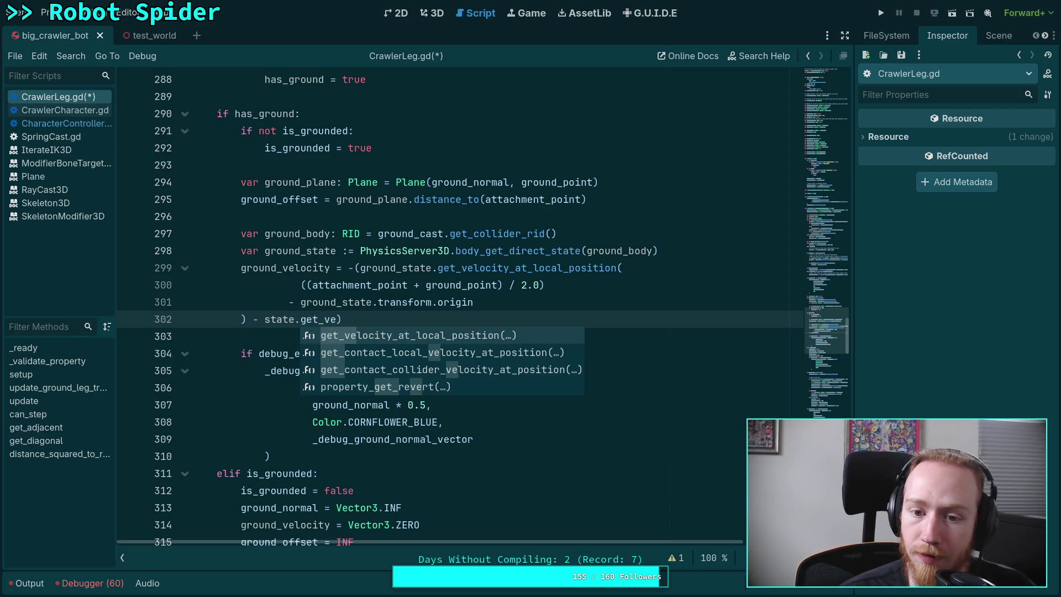
key("Return")
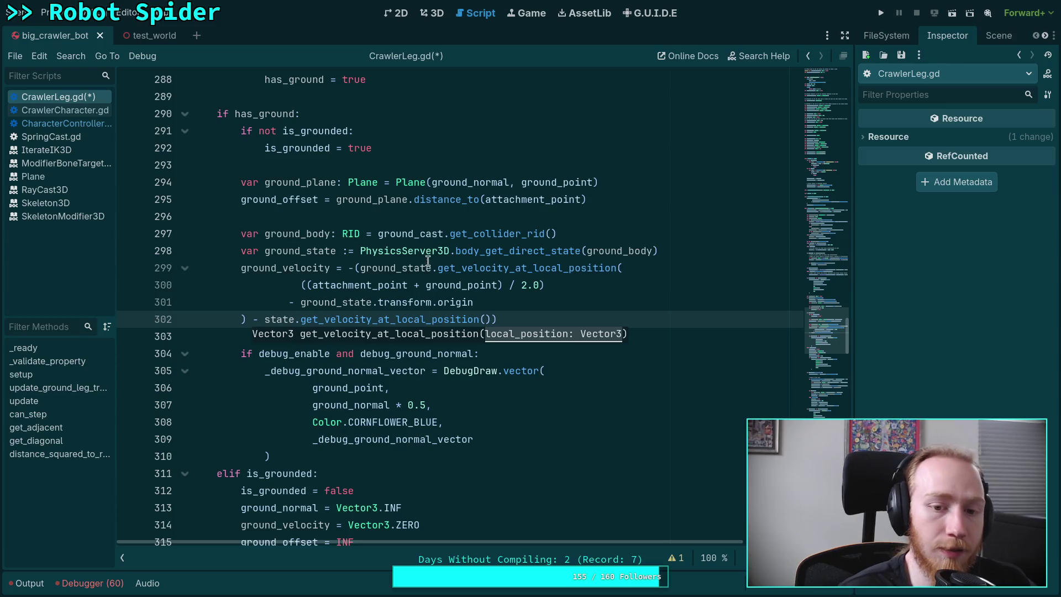
left_click_drag(426, 284, 411, 284)
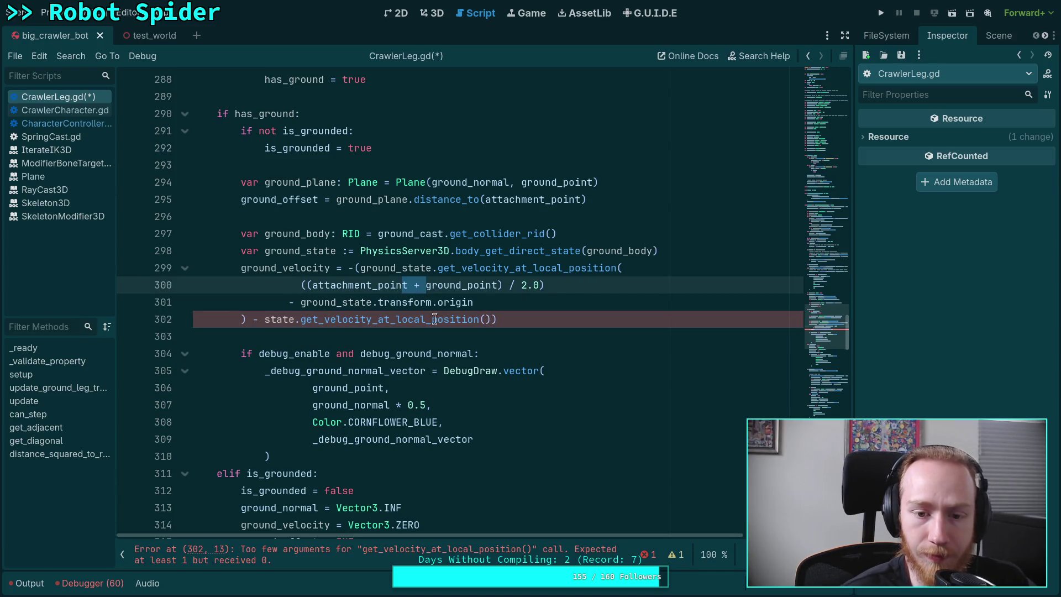
left_click(488, 320)
key("Return")
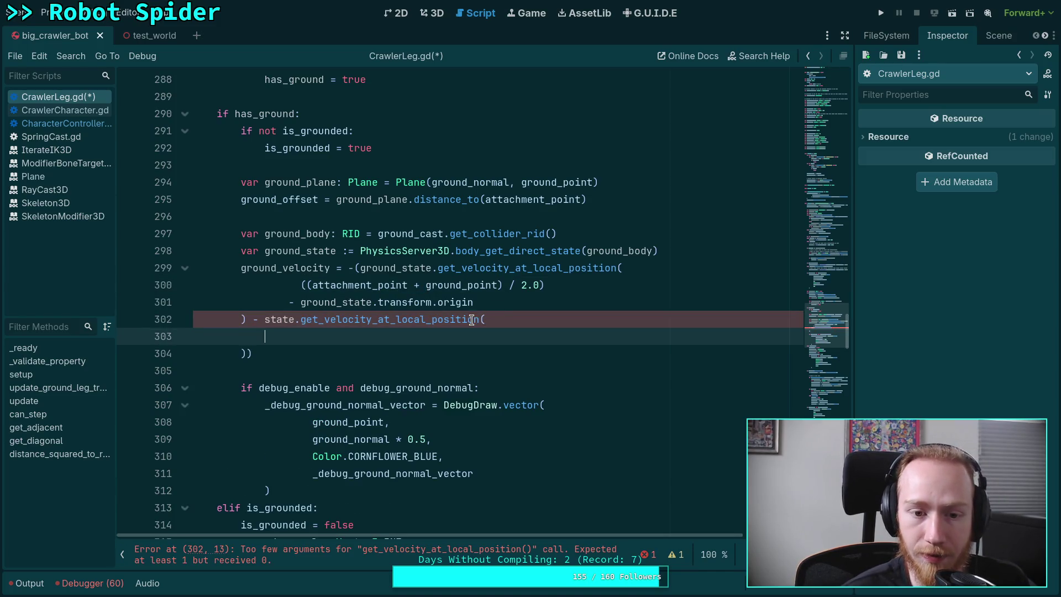
left_click_drag(302, 285, 545, 285)
right_click(423, 283)
left_click(456, 338)
left_click(400, 340)
key("ctrl+v")
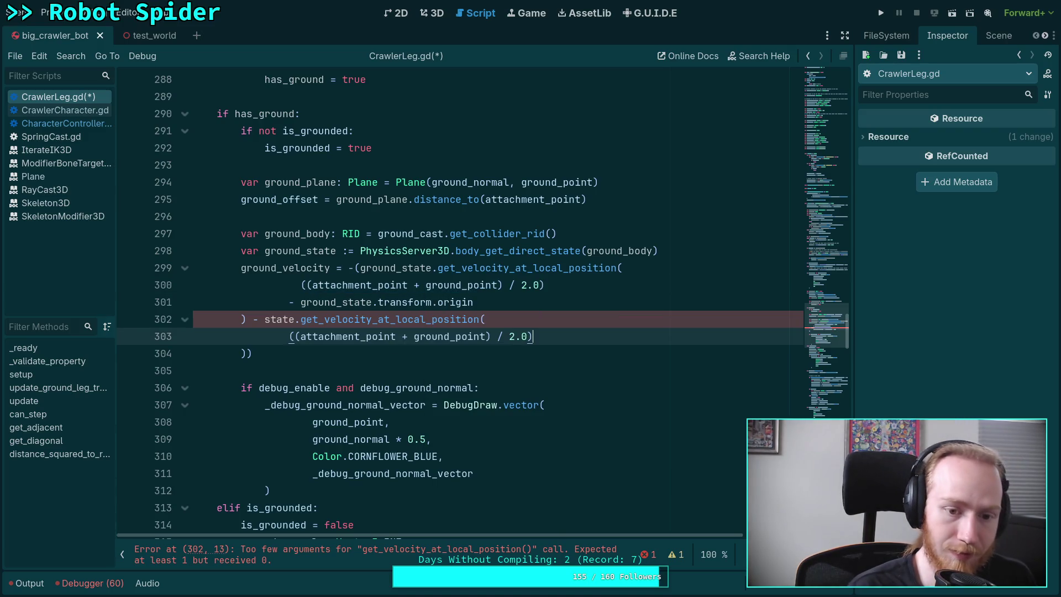
Subtract state.transform.origin inside the new call and adjust its line indentation.
key("Return")
type("- state.tr")
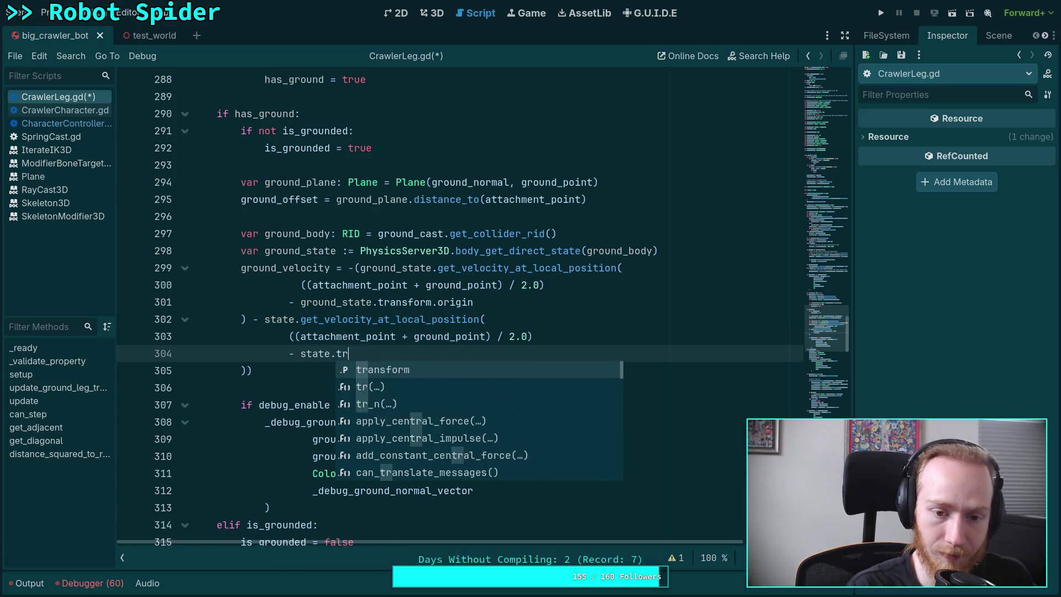
key("Return")
type(".")
key("Return")
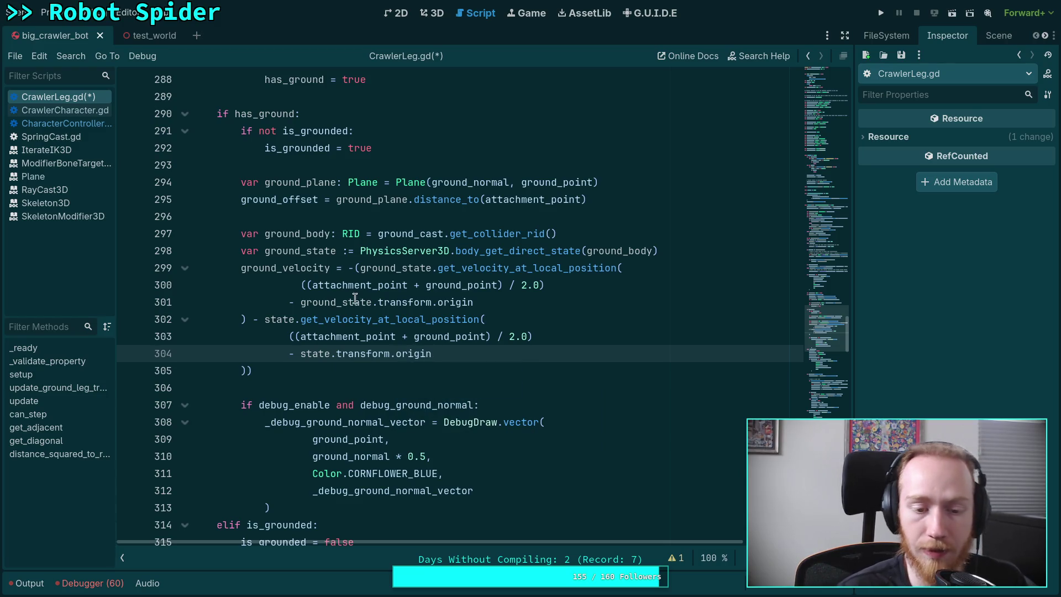
key("Up")
key("Home")
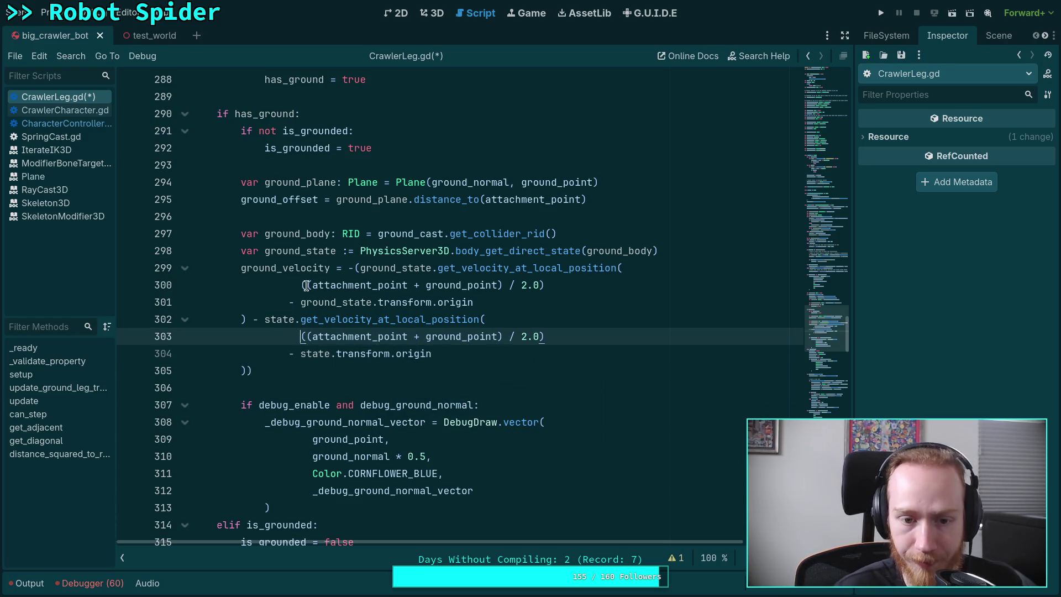
Delete the midpoint part of the ground term, leaving ground_point.
mouse_move(302, 285)
left_mouse_down()
mouse_move(446, 285)
mouse_move(369, 286)
left_mouse_up()
key("BackSpace")
key("BackSpace")
left_click(289, 302, "shift")
Finish reducing the ground term to ground_point and put the ground_state call on indented lines.
left_click(378, 319)
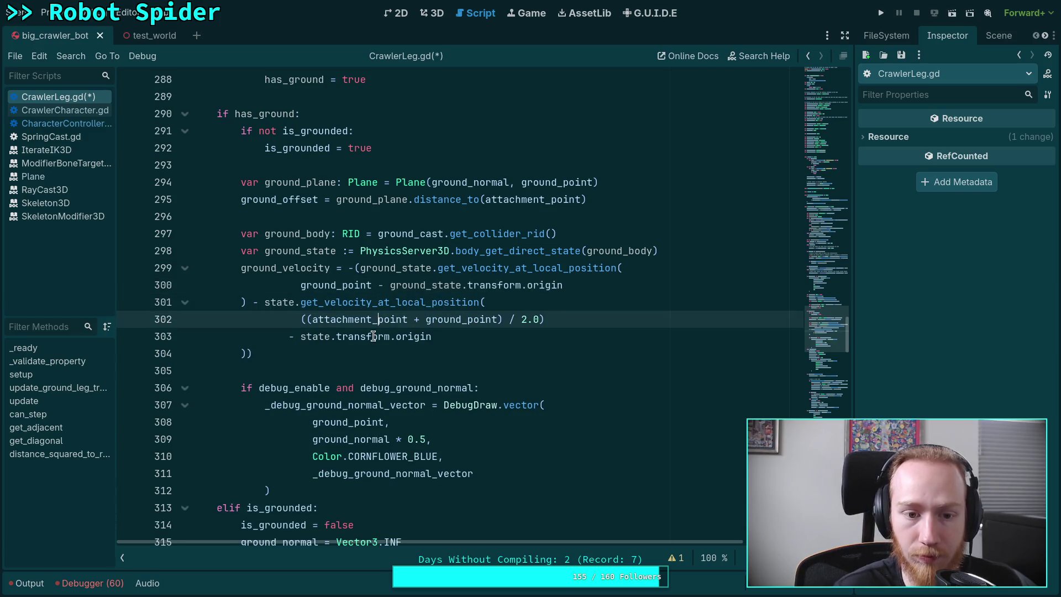
left_click(360, 268)
key("Return")
key("Tab")
left_click(301, 302)
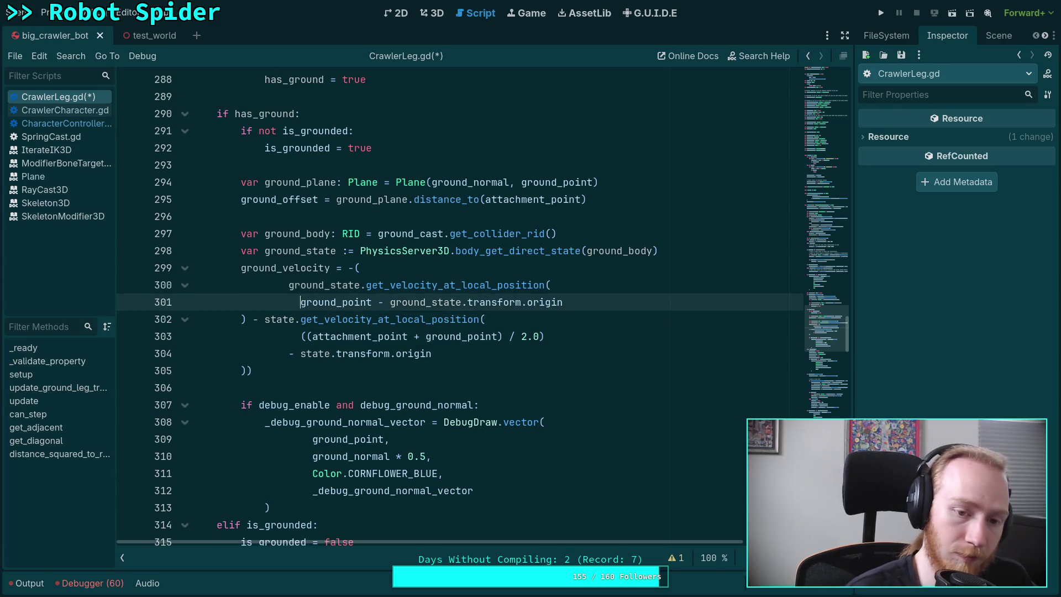
key("Tab")
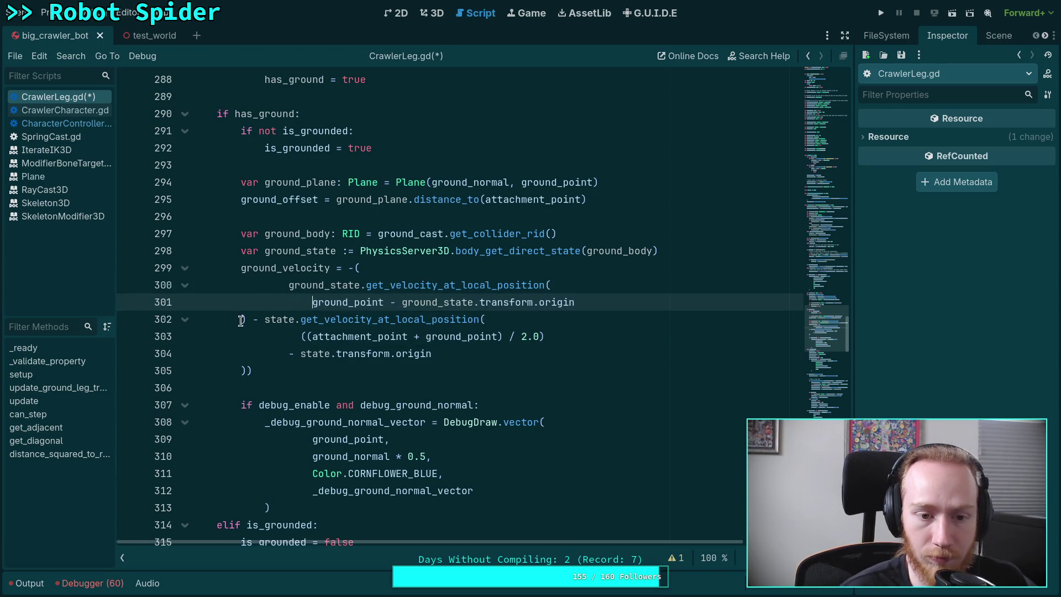
left_click(241, 319)
key("Tab")
key("Tab")
left_click(300, 319)
key("Return")
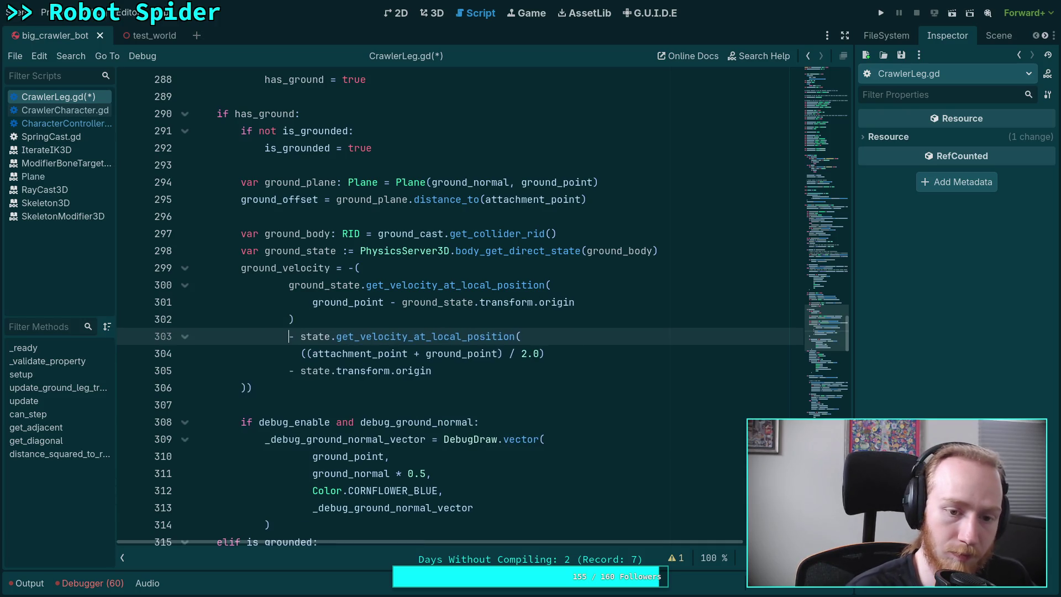
Indent the state velocity call's argument lines and give each closing bracket its own line.
left_click(301, 354)
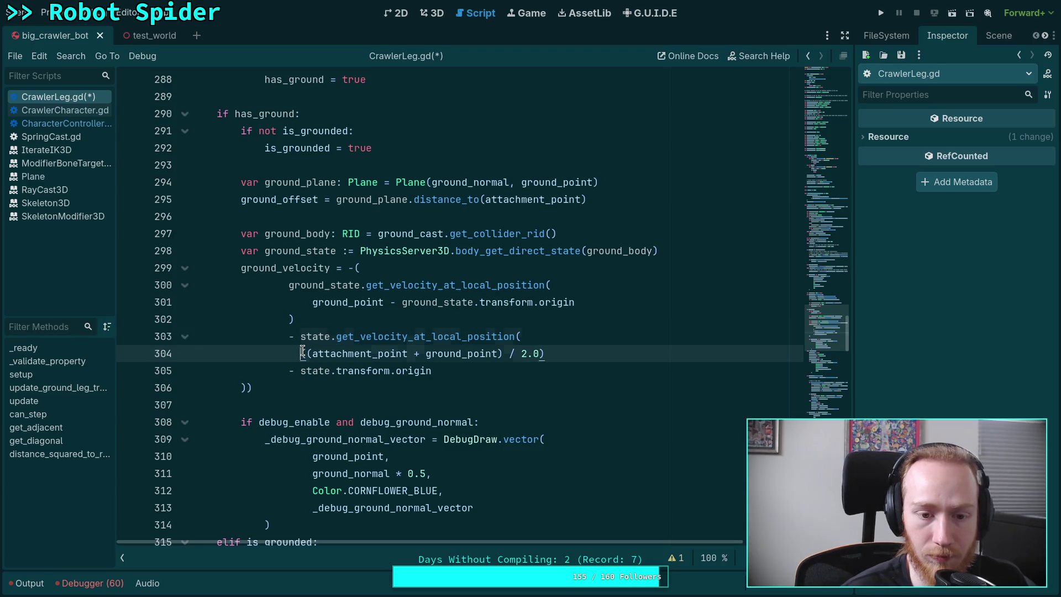
key("Tab")
left_click(290, 371)
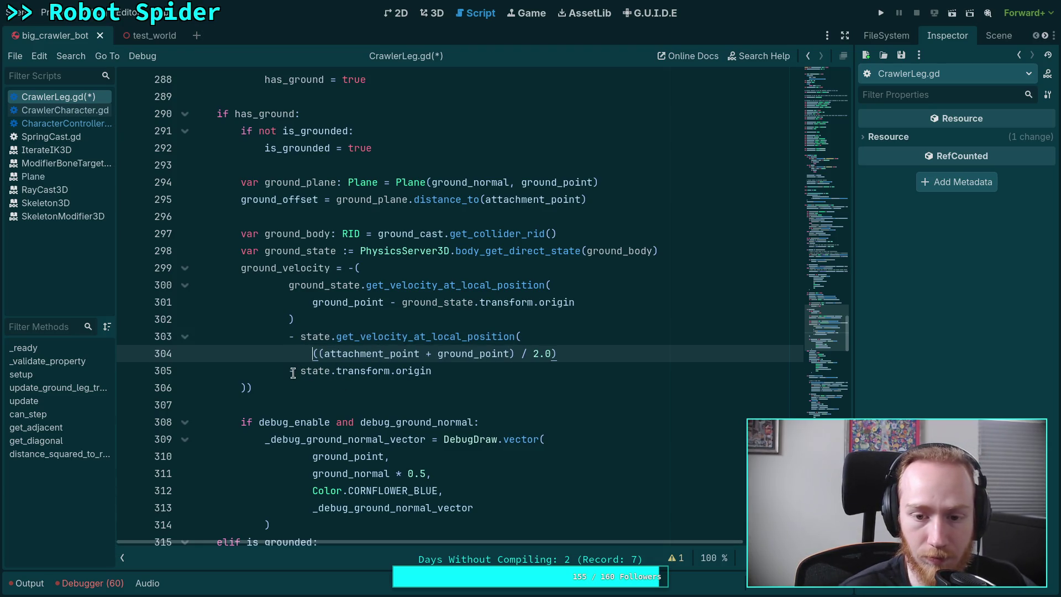
key("Tab")
left_click(312, 353)
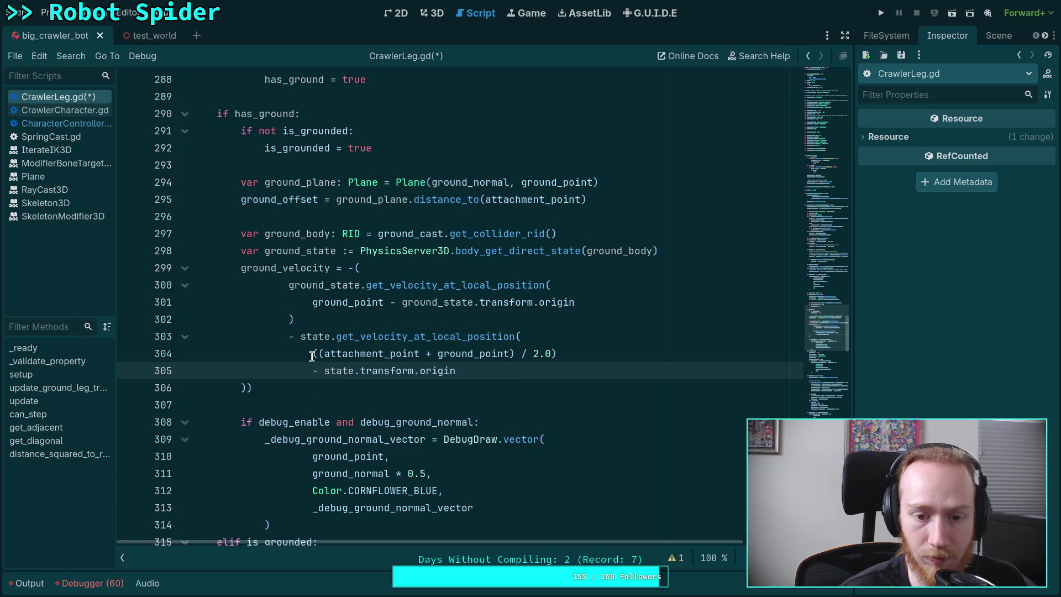
left_click(242, 387)
key("Tab")
key("Tab")
key("Return")
key("shift+Tab")
key("shift+Tab")
left_click(390, 303)
left_click(421, 253)
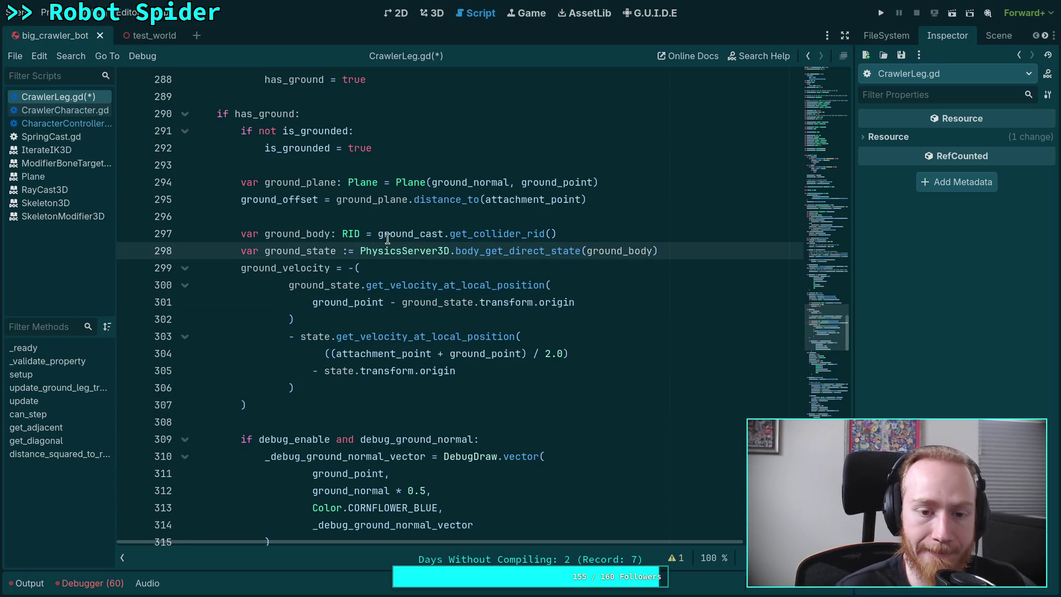
left_click(355, 268)
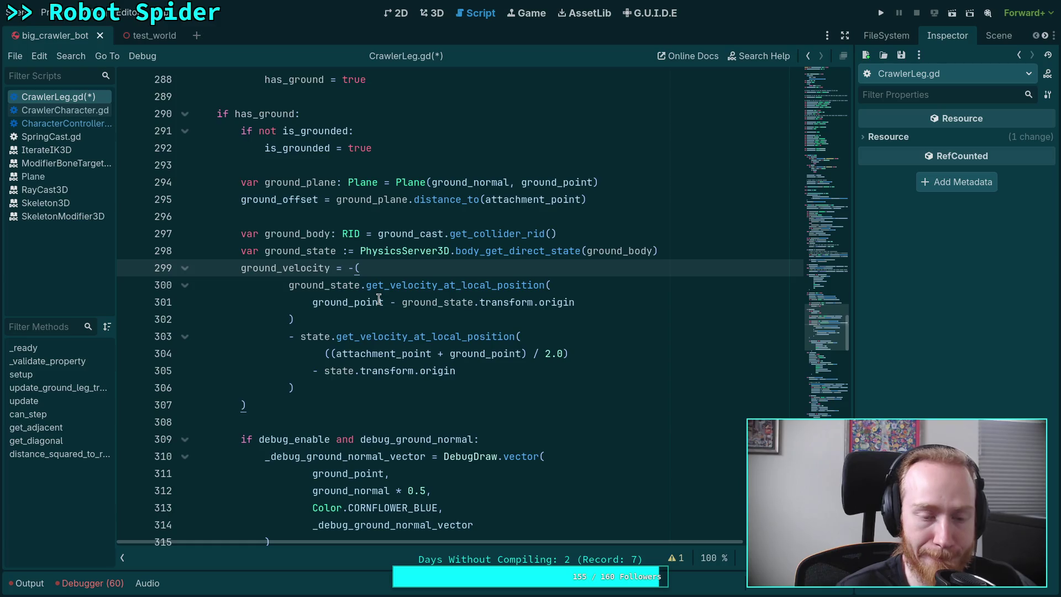
mouse_move(379, 299)
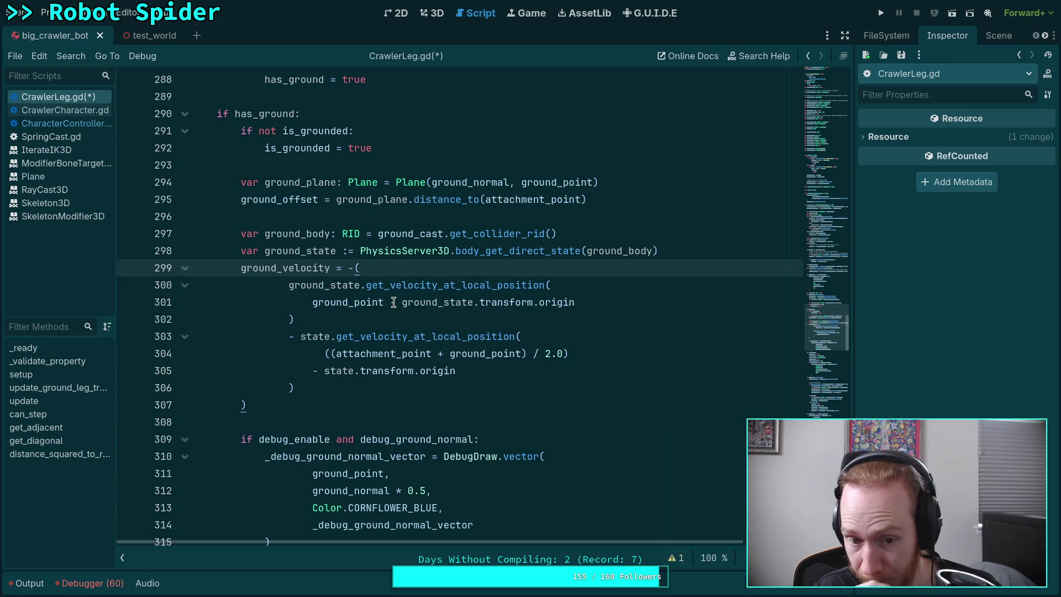
Write the negation as '-1.0 * (' on line 299 and save CrawlerLeg.gd.
type("1.0 *")
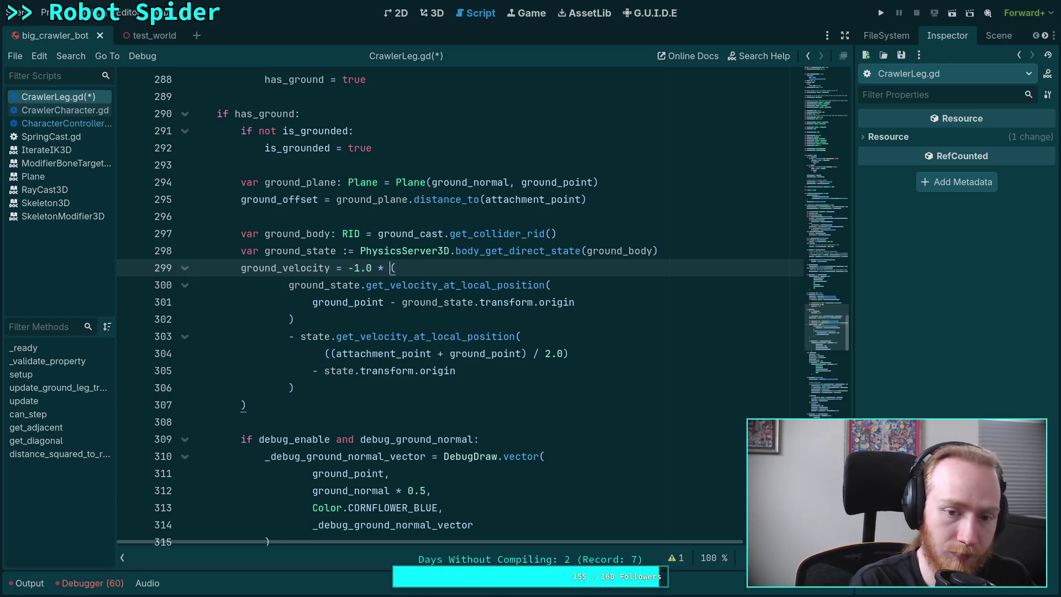
key("ctrl+s")
left_click(457, 343)
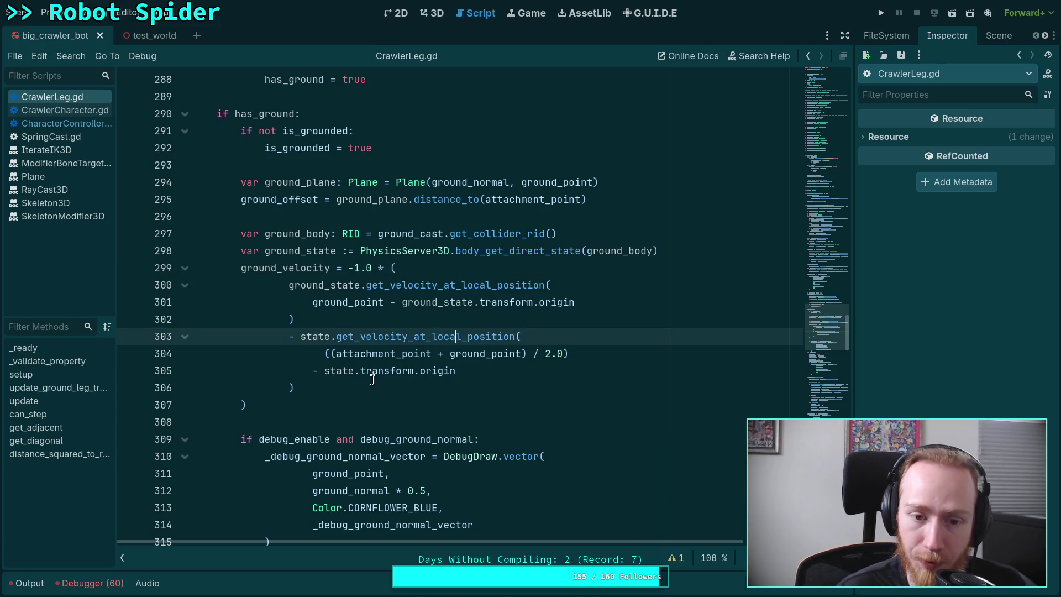
left_click(373, 392)
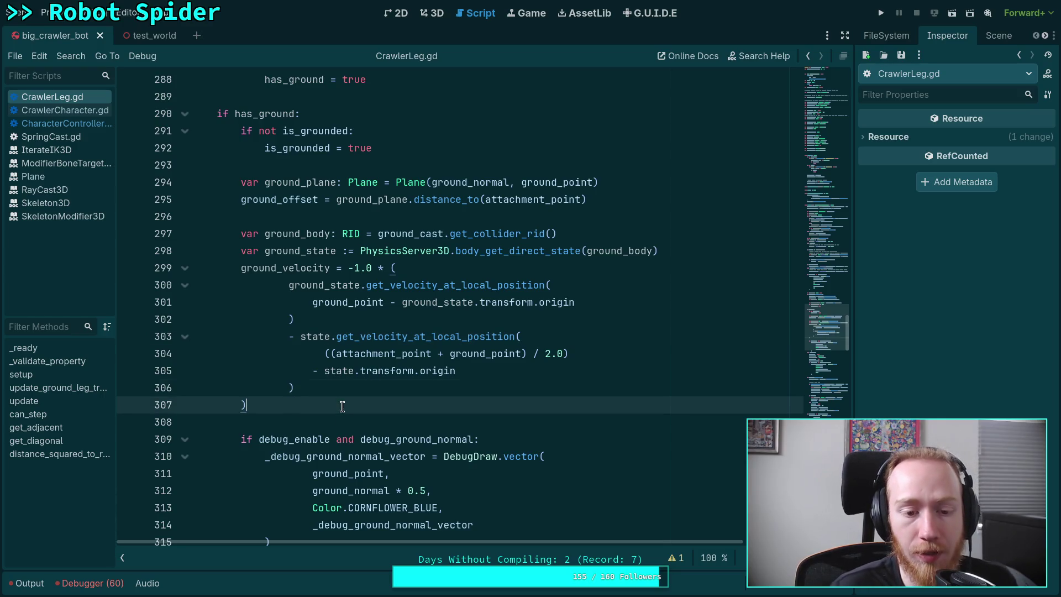
left_click(342, 408)
left_click(334, 422)
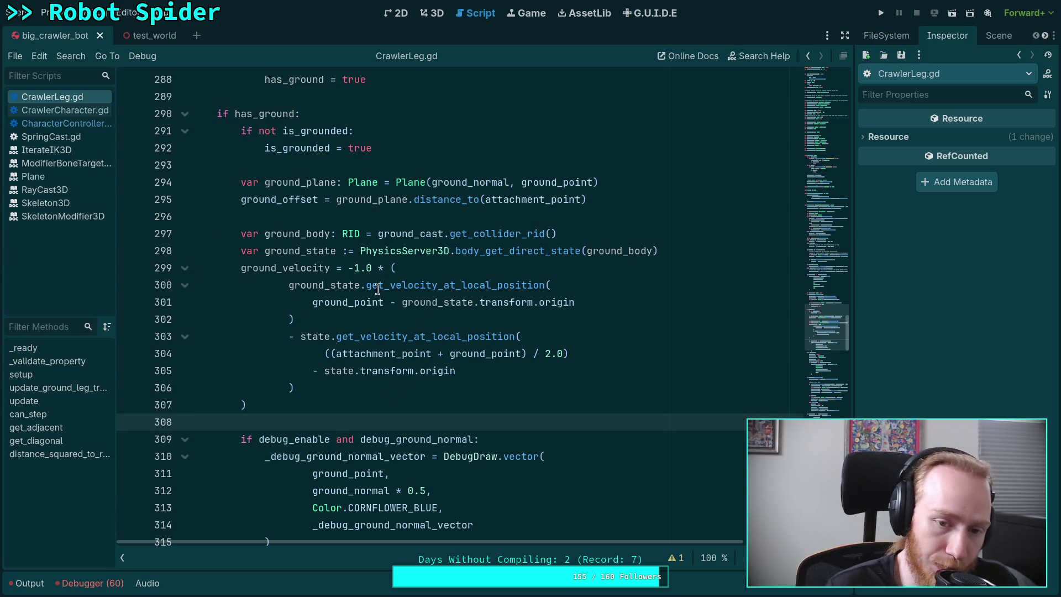
Cut the whole state velocity term out of ground_velocity.
left_click_drag(348, 268, 390, 267)
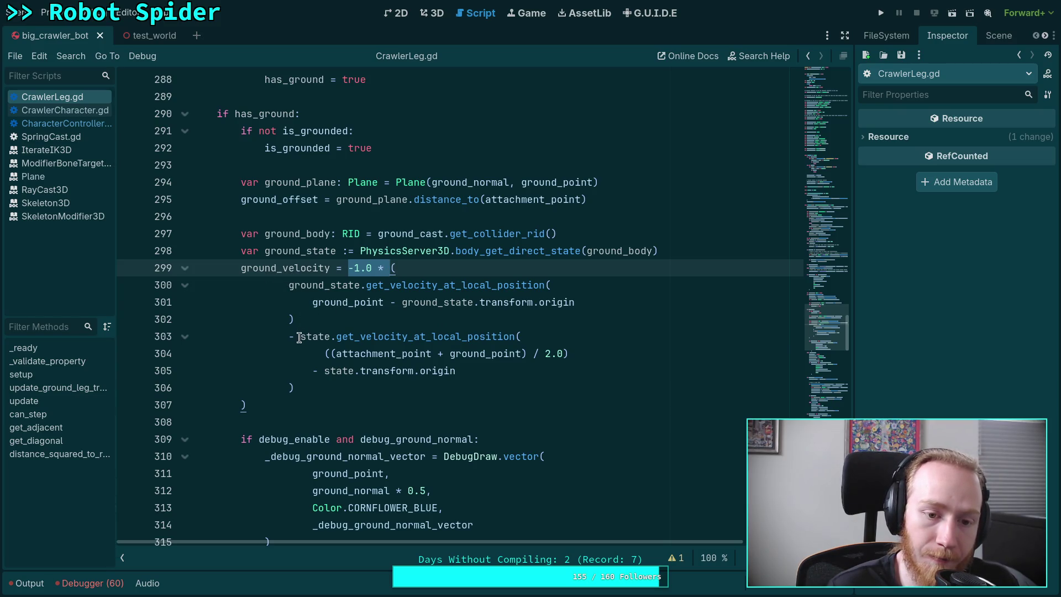
left_click_drag(301, 338, 310, 389)
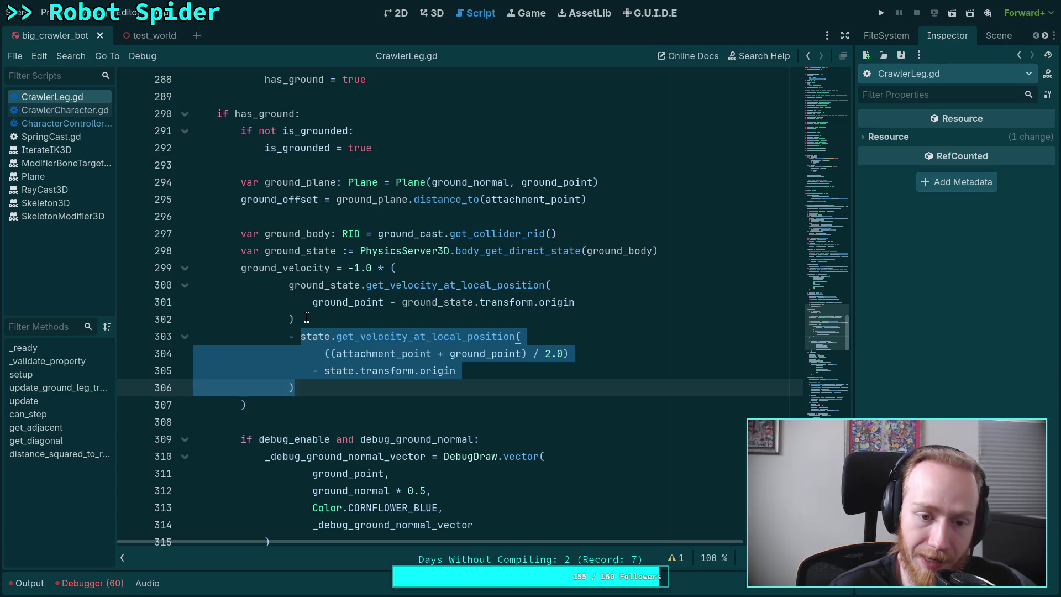
key("ctrl+x")
Paste the state velocity term first inside the bracket and fix its indentation.
left_click(433, 272)
key("Return")
key("ctrl+v")
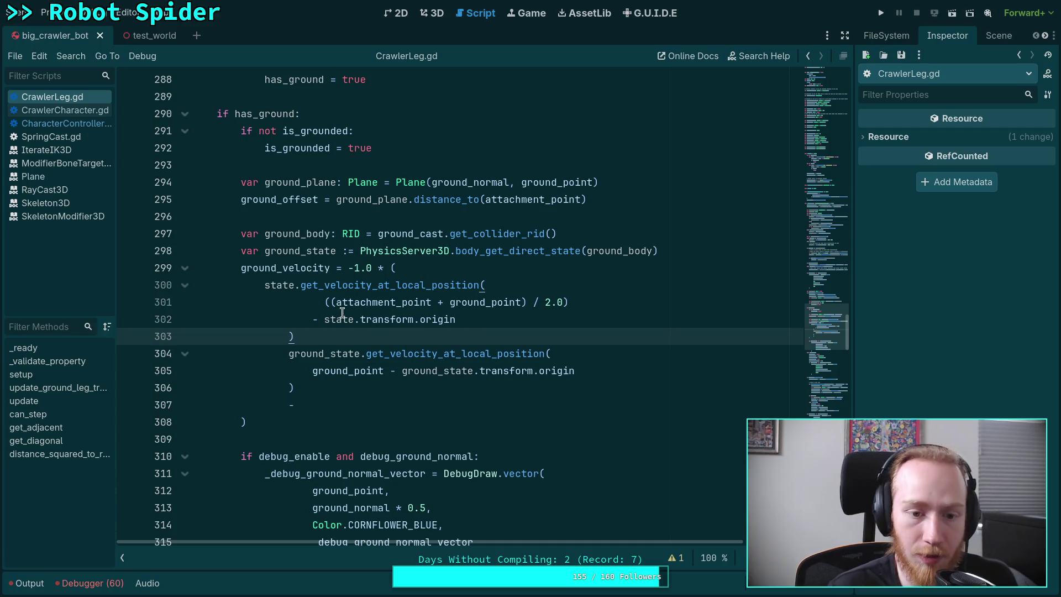
mouse_move(295, 337)
left_mouse_down()
mouse_move(250, 280)
mouse_move(343, 325)
left_mouse_up()
key("Tab")
left_click(347, 331)
key("shift+Tab")
Add a minus between the state velocity term and the ground term.
left_click(345, 334)
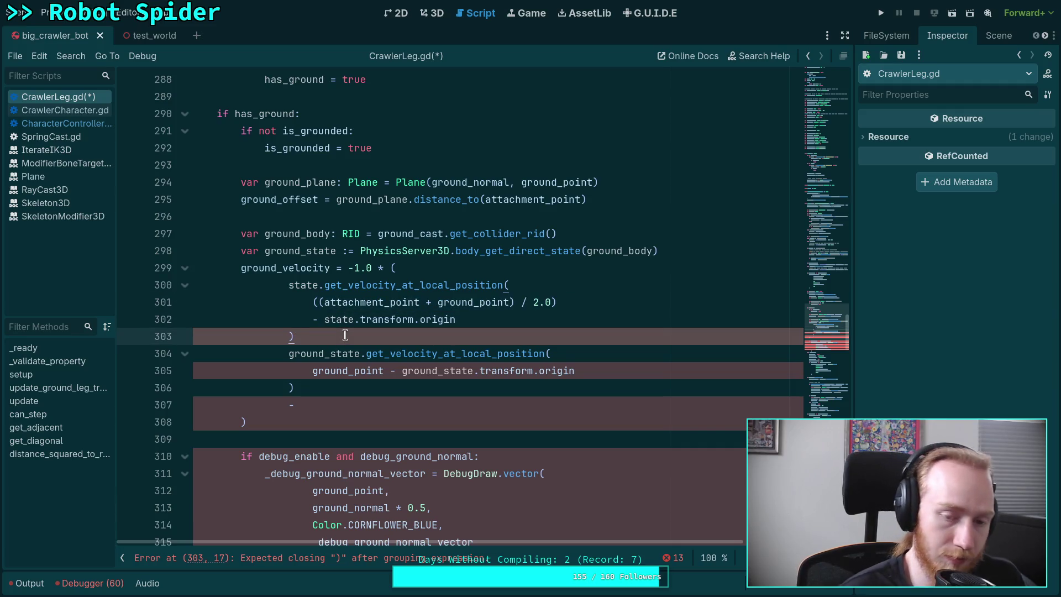
type(" -")
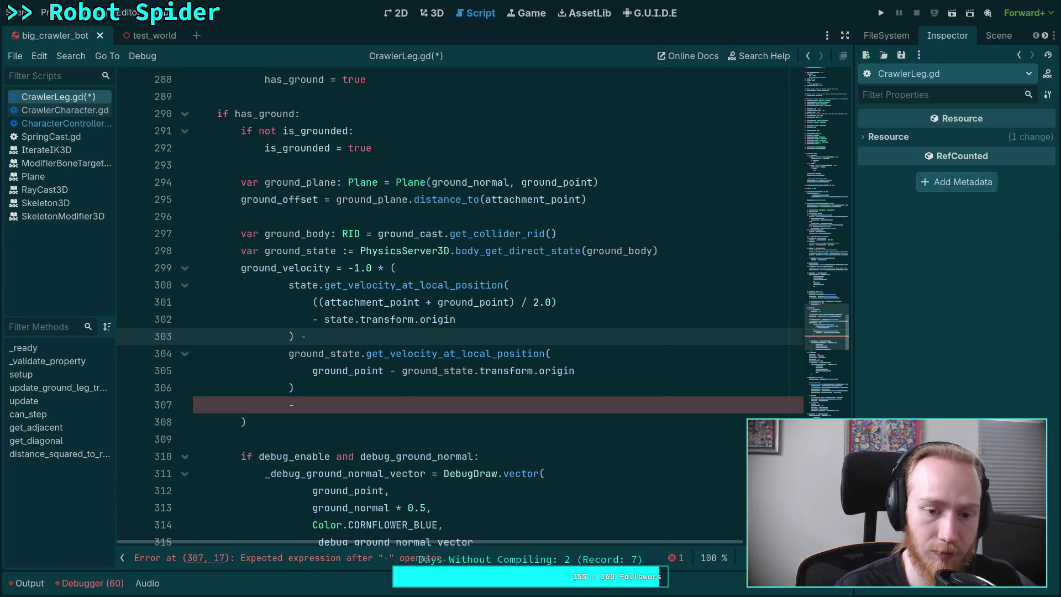
left_click(288, 354)
type("-")
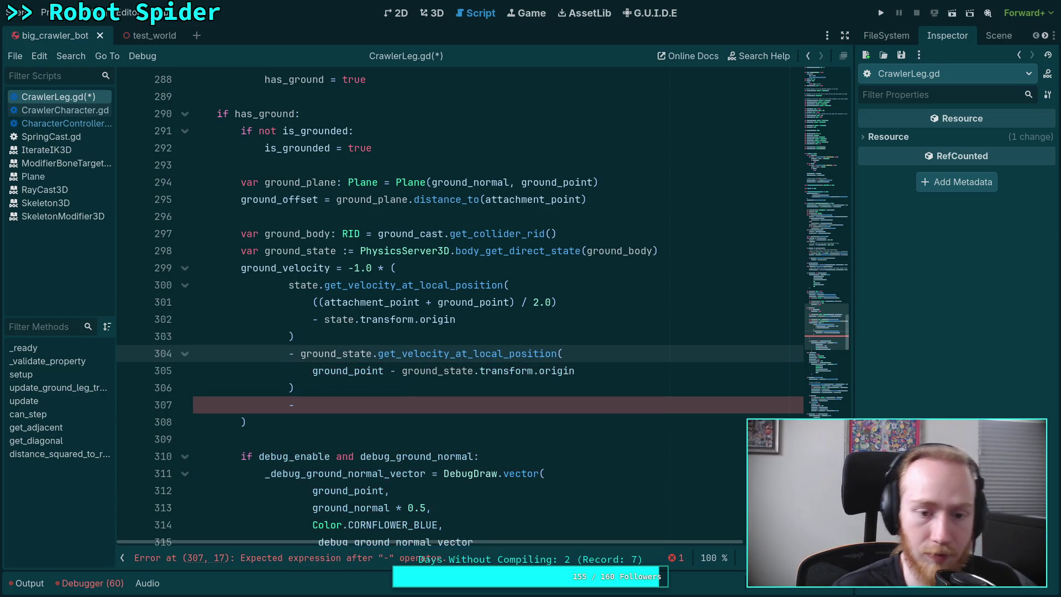
left_click(305, 335)
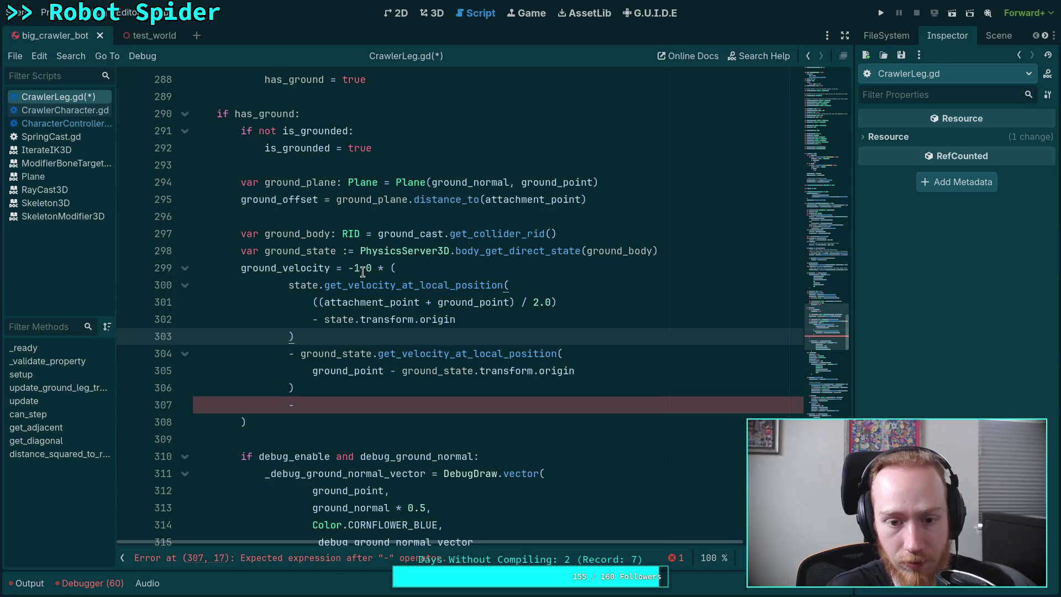
Delete the -1.0 * factor and the leftover stray minus line.
left_click_drag(386, 267, 348, 267)
key("BackSpace")
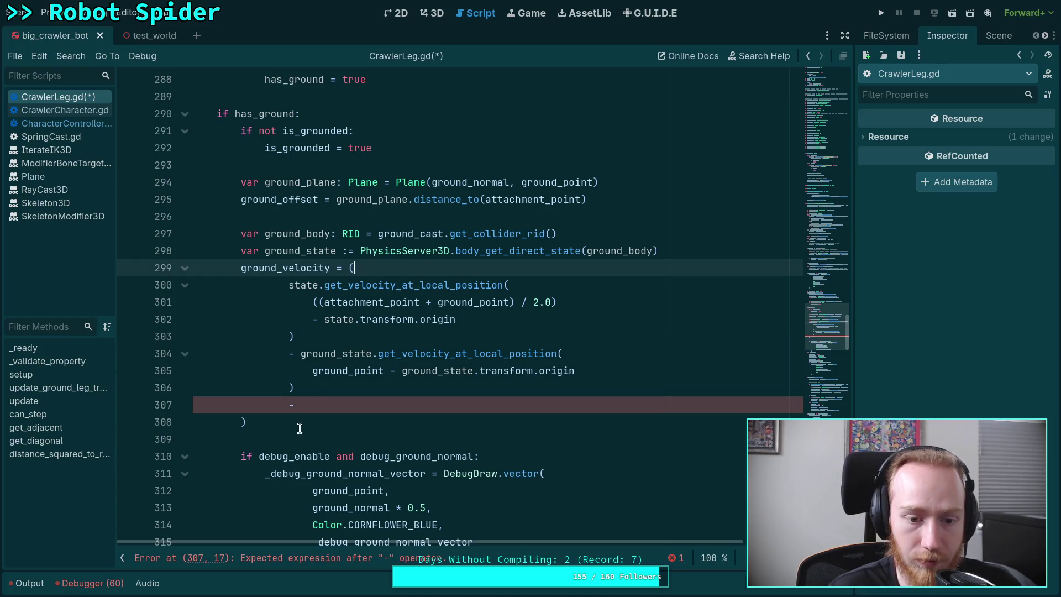
left_click(321, 399)
key("BackSpace")
key("BackSpace")
key("ctrl+shift+k")
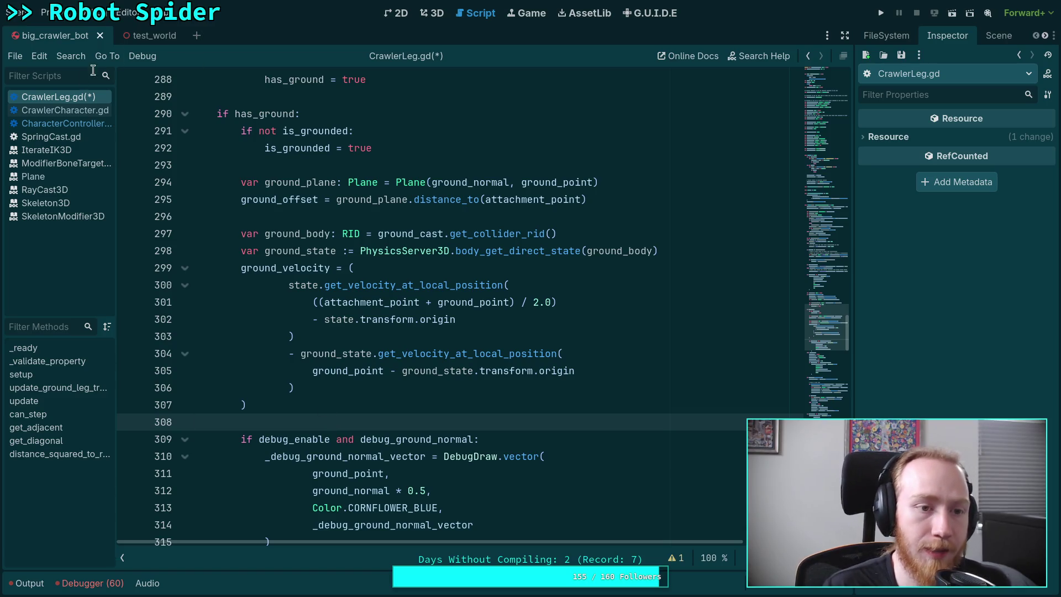
left_click(58, 124)
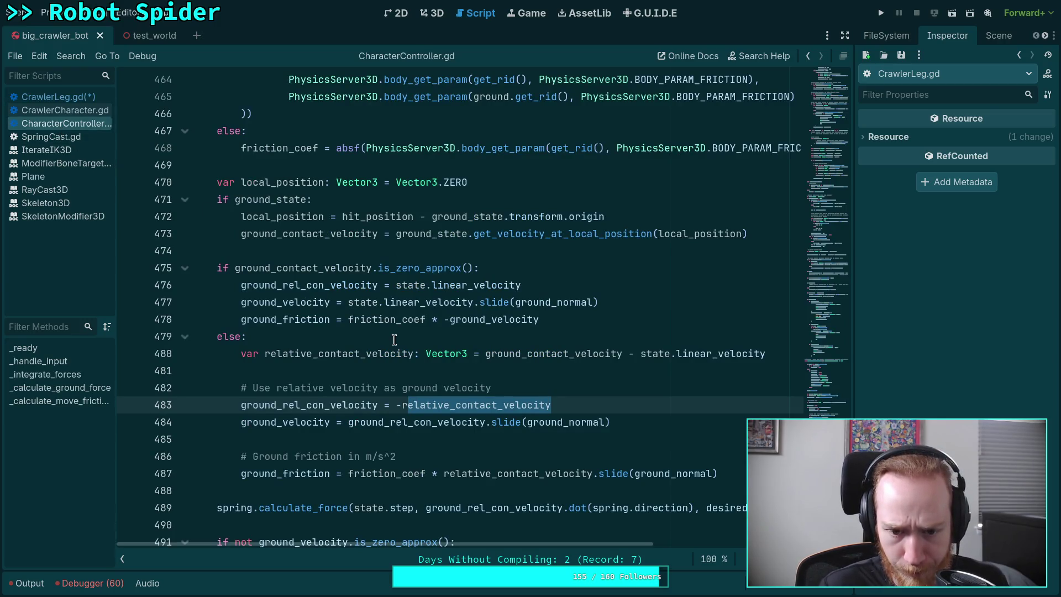
Check relative_contact_velocity, ground_contact_velocity and ground_state usages in CharacterController, then return to CrawlerLeg.gd.
double_click(372, 353)
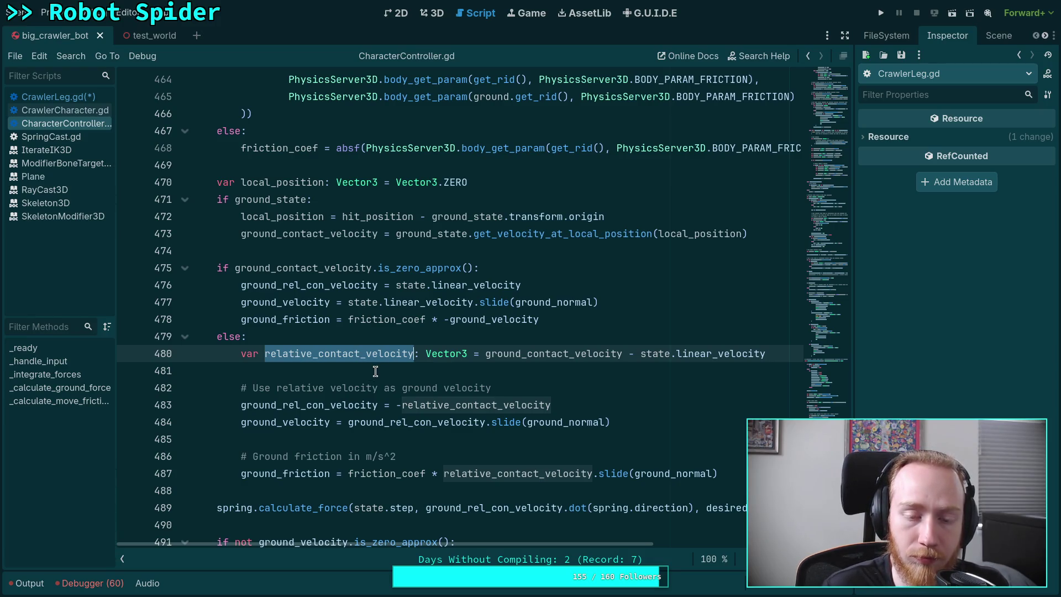
left_click(56, 96)
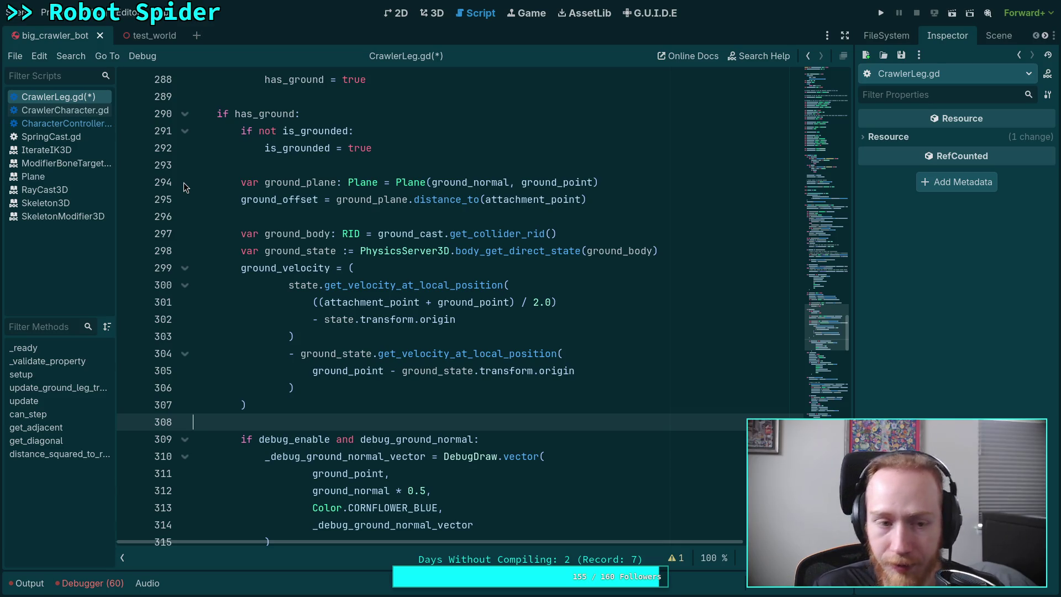
left_click(67, 123)
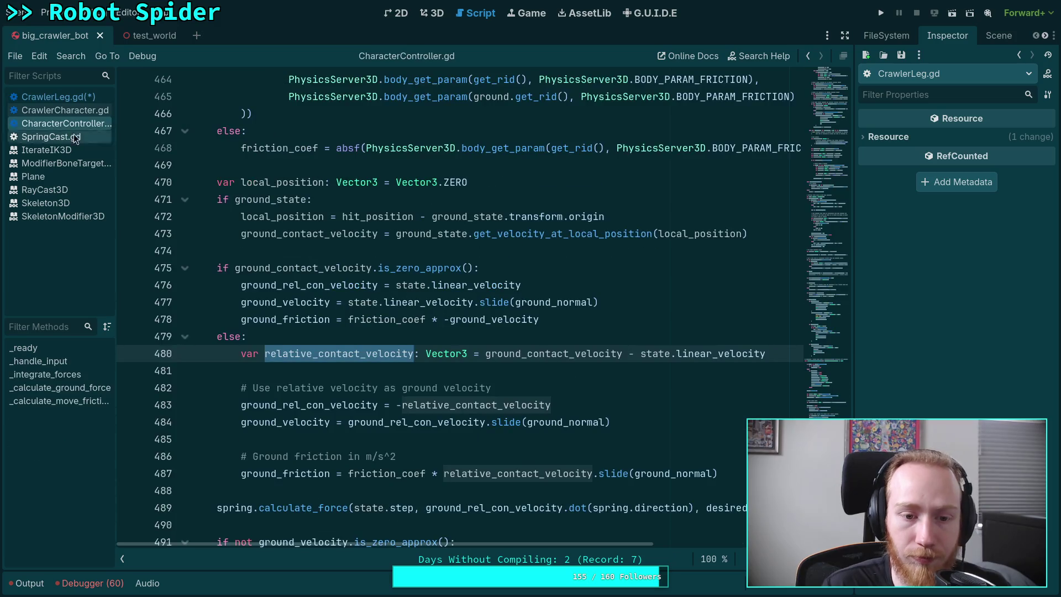
double_click(320, 268)
mouse_move(252, 268)
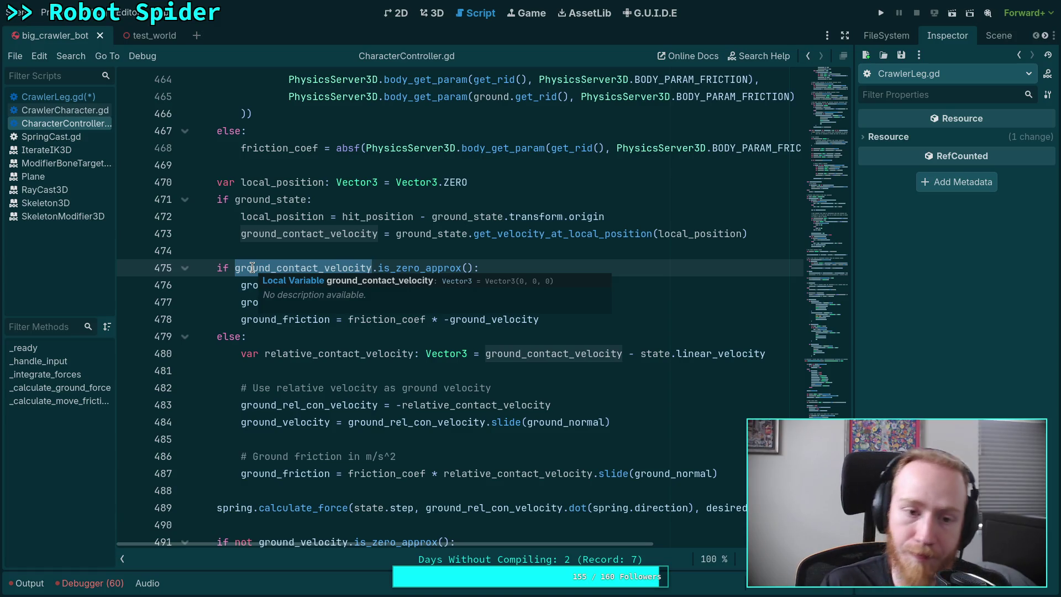
scroll(252, 267, "up", 4)
double_click(275, 405)
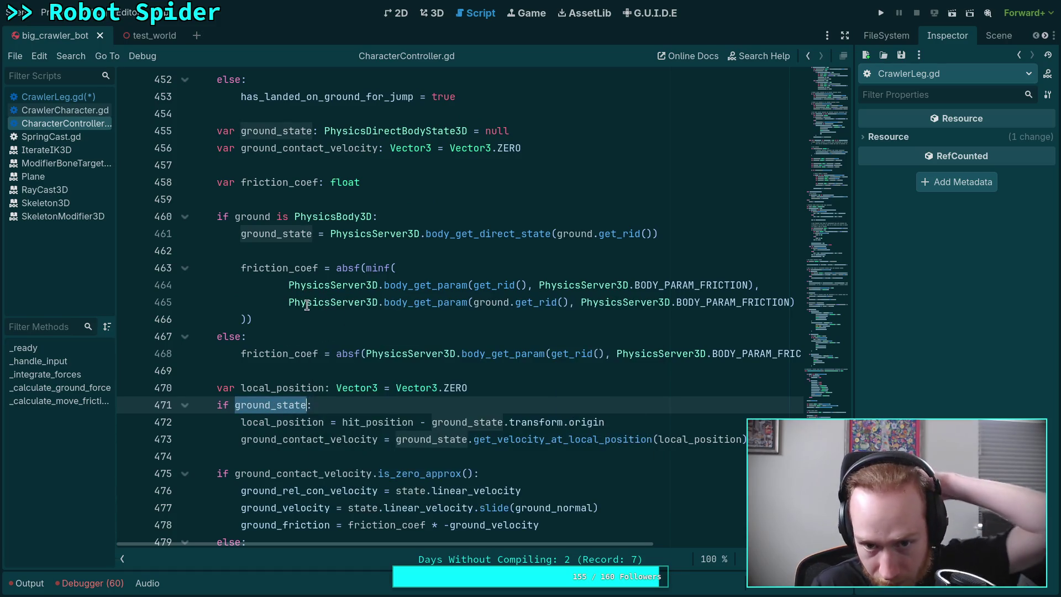
mouse_move(306, 306)
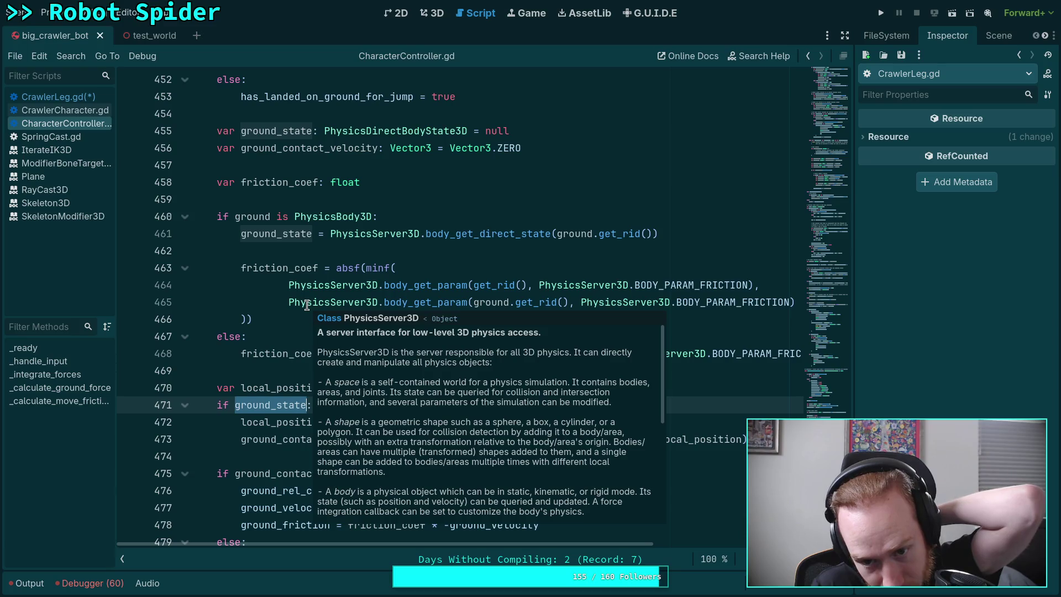
left_click(63, 96)
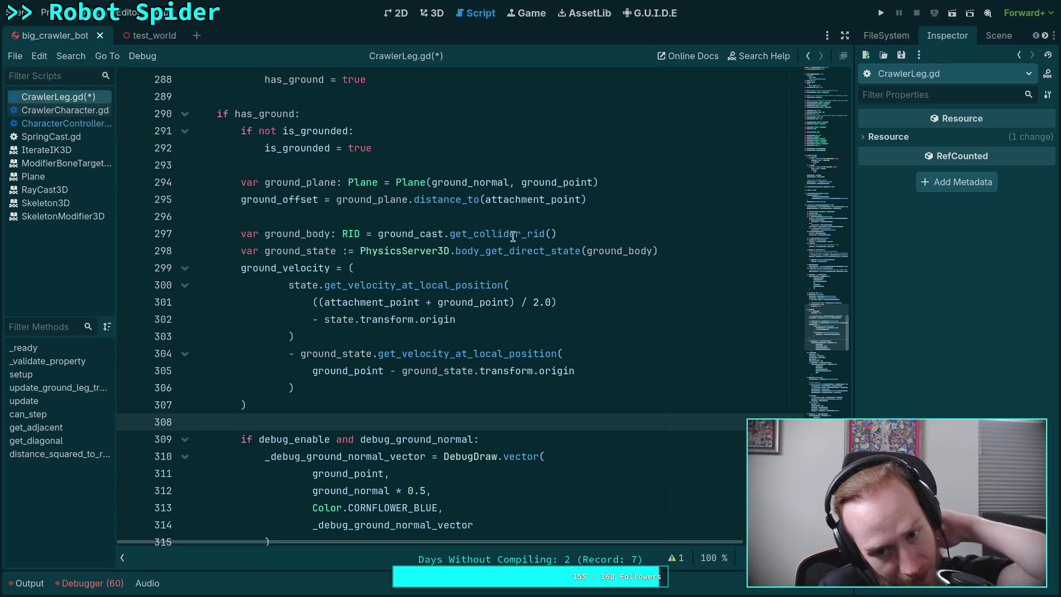
mouse_move(513, 236)
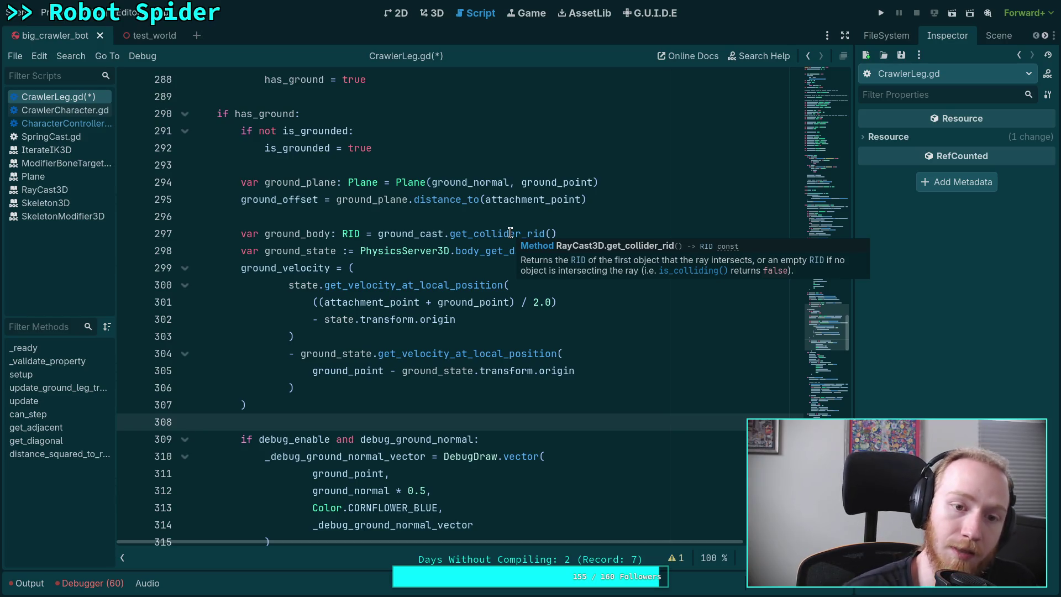
scroll(510, 232, "up", 4)
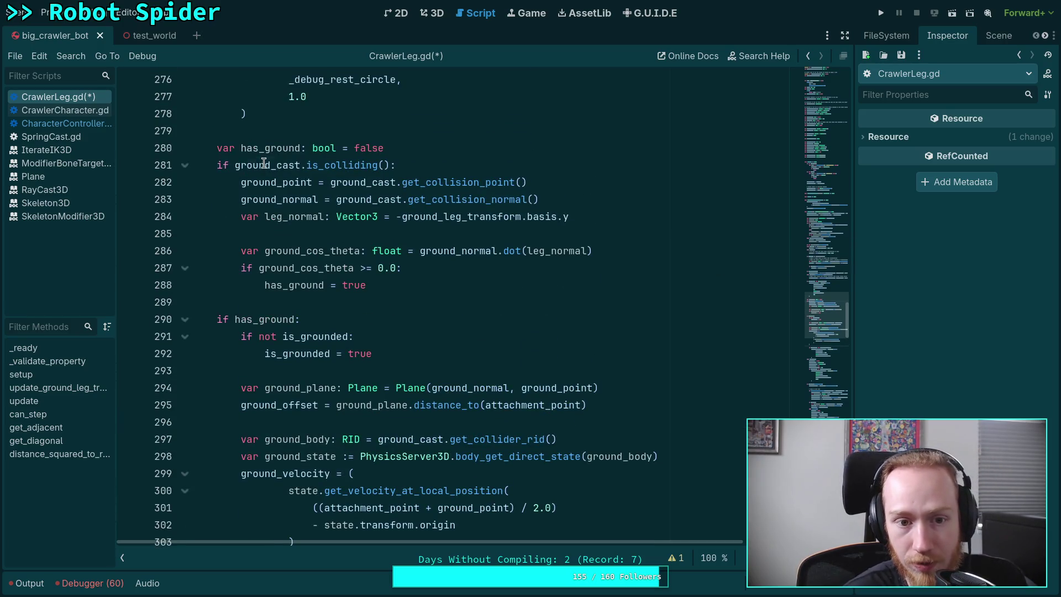
double_click(264, 165)
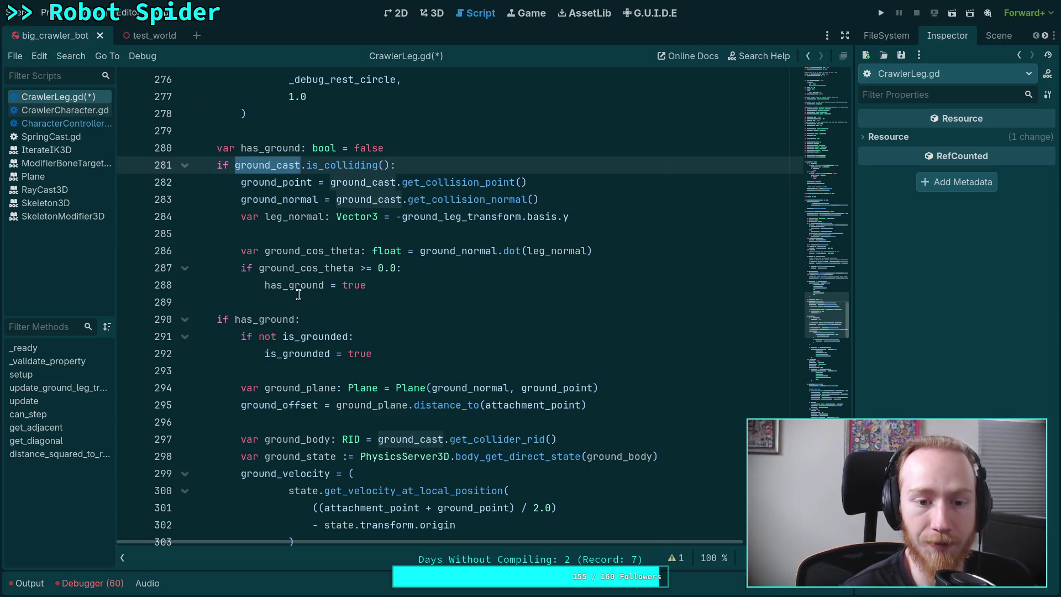
scroll(374, 335, "down", 2)
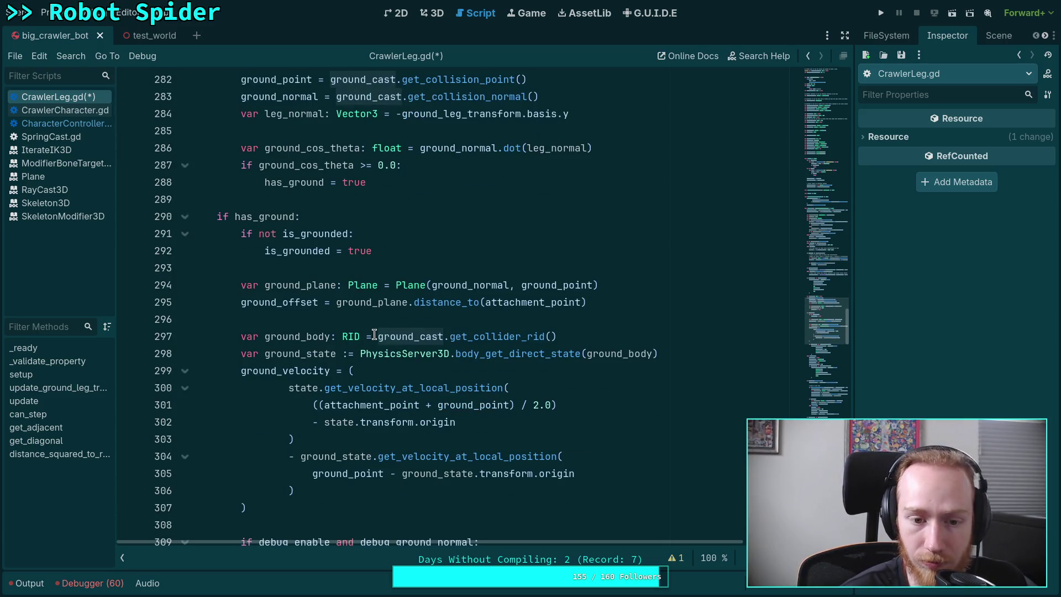
double_click(302, 336)
double_click(295, 354)
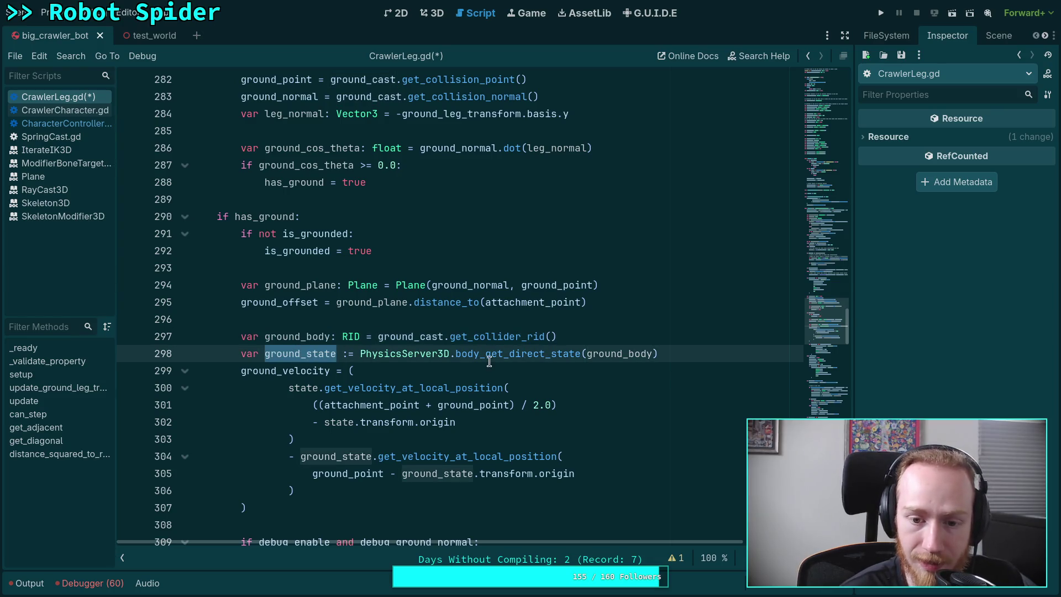
mouse_move(493, 356)
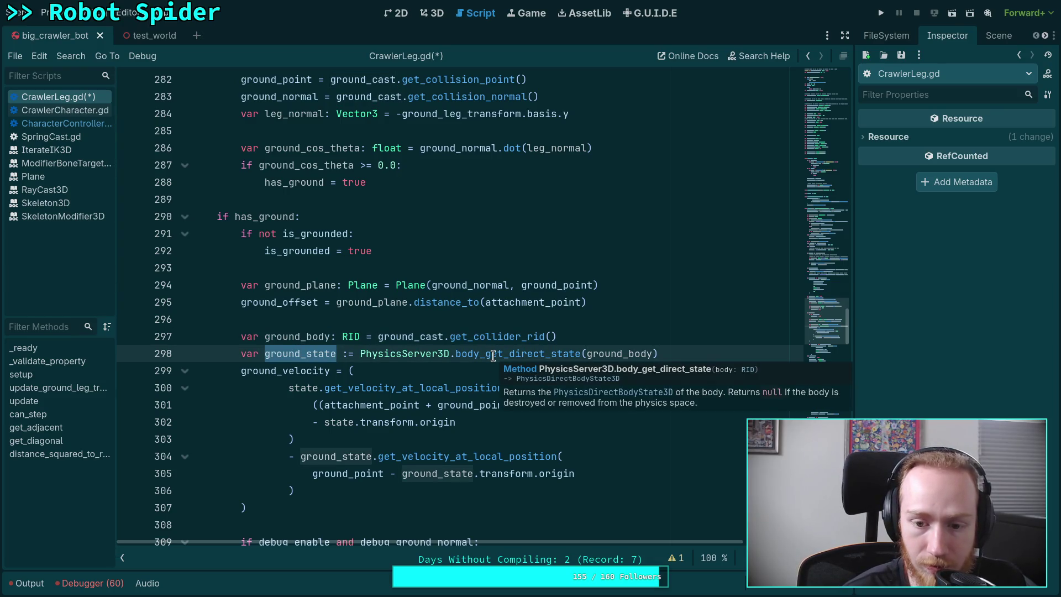
left_click(332, 424)
scroll(332, 423, "down", 2)
left_click(301, 422)
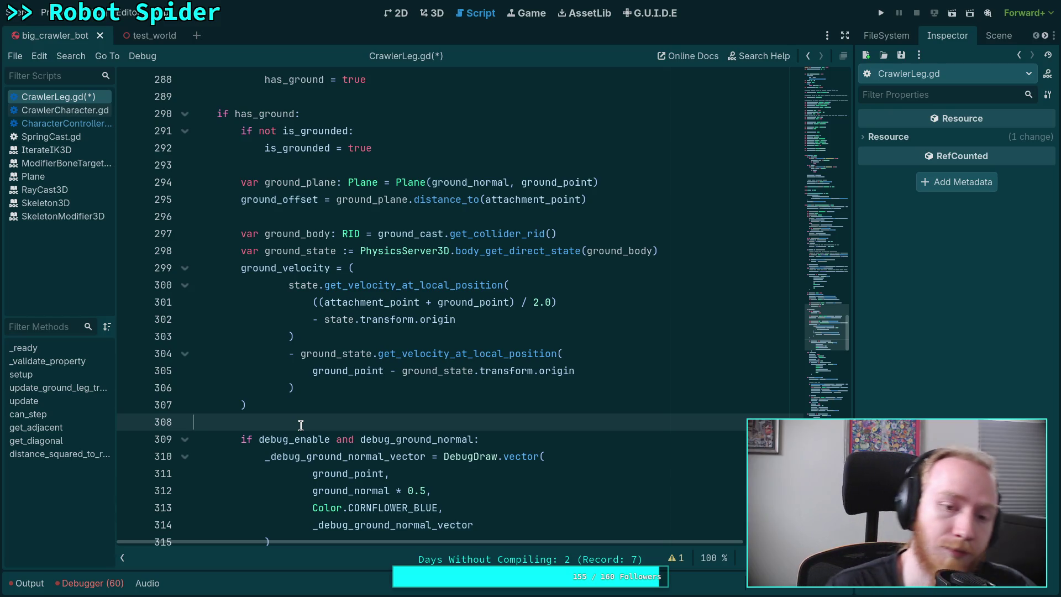
double_click(375, 303)
mouse_move(378, 307)
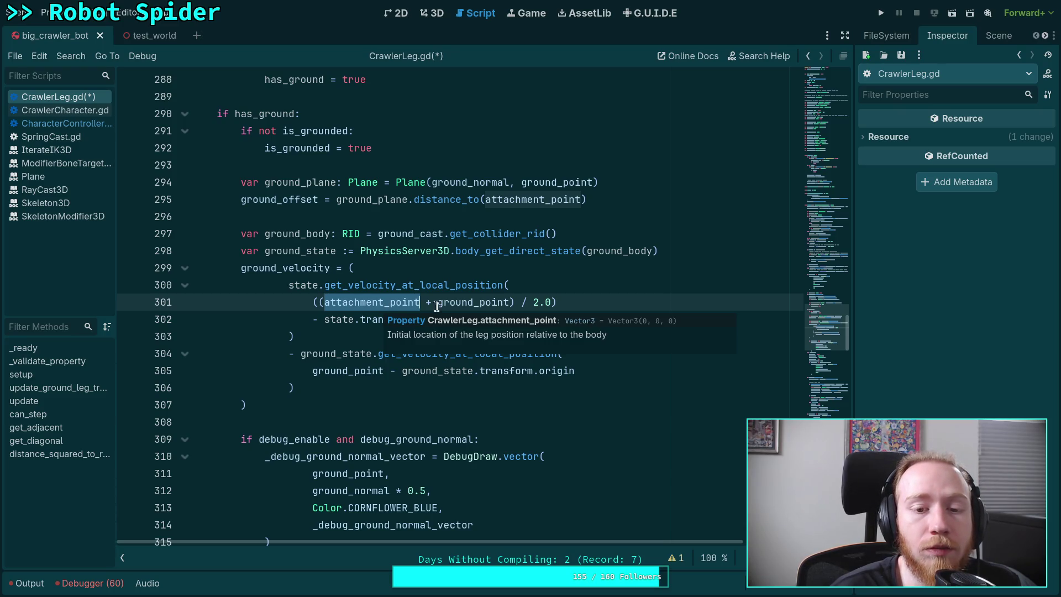
mouse_move(455, 303)
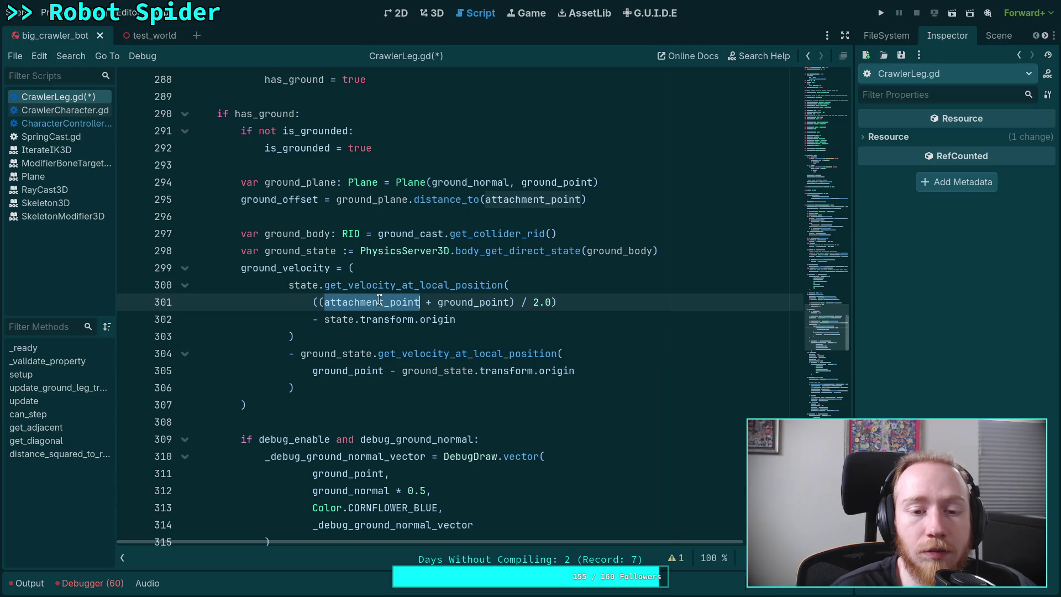
scroll(291, 298, "up", 15)
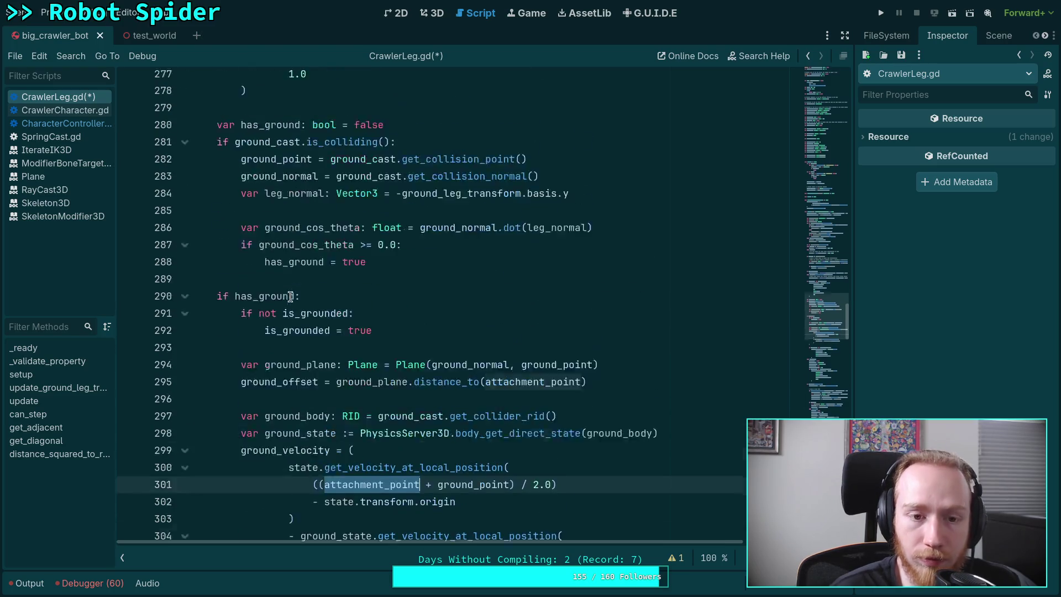
scroll(292, 303, "up", 5)
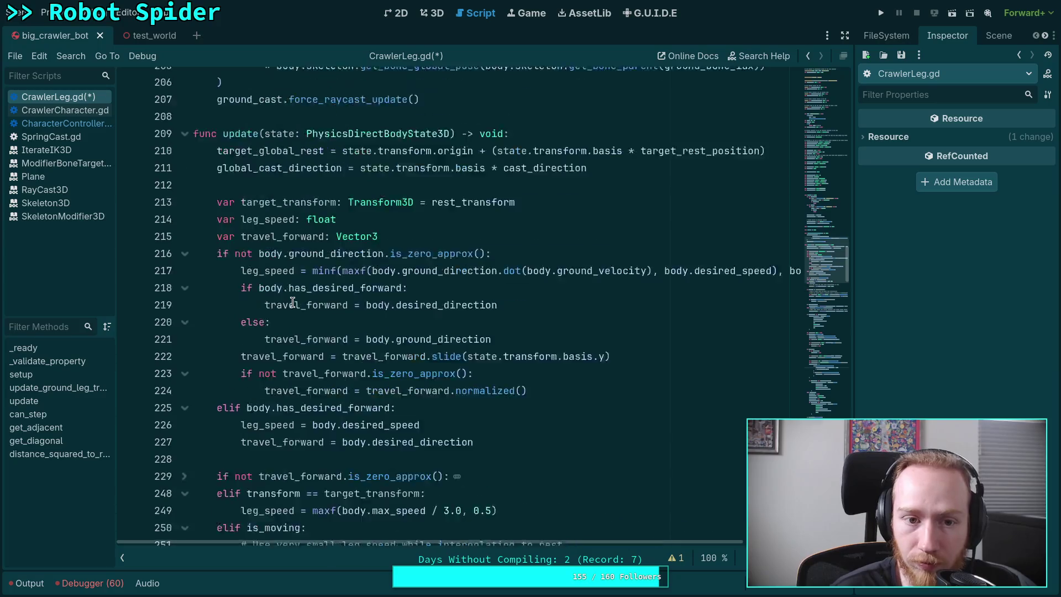
scroll(292, 302, "down", 13)
scroll(292, 303, "down", 6)
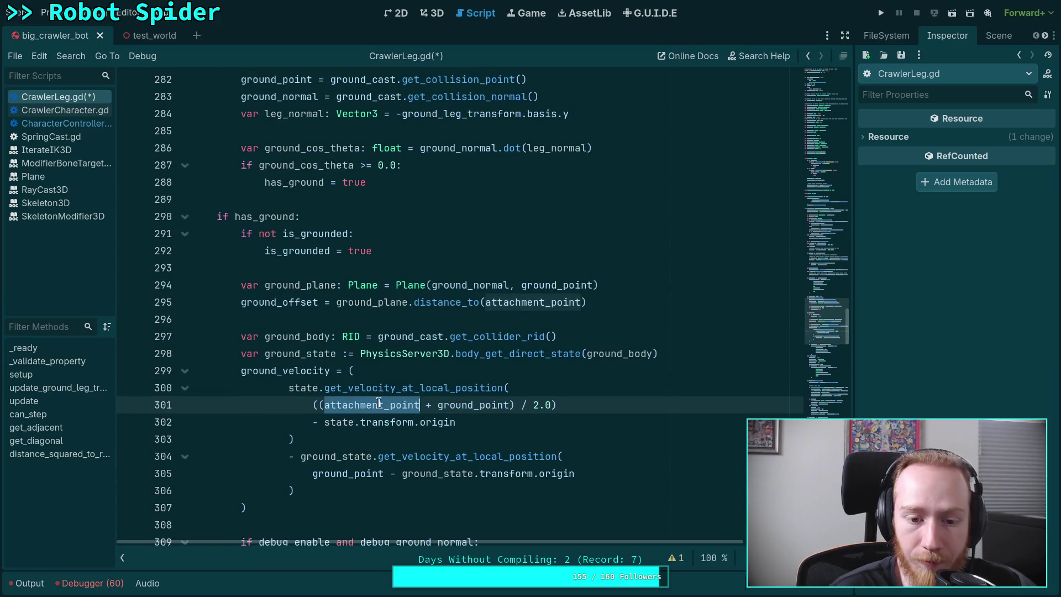
mouse_move(379, 403)
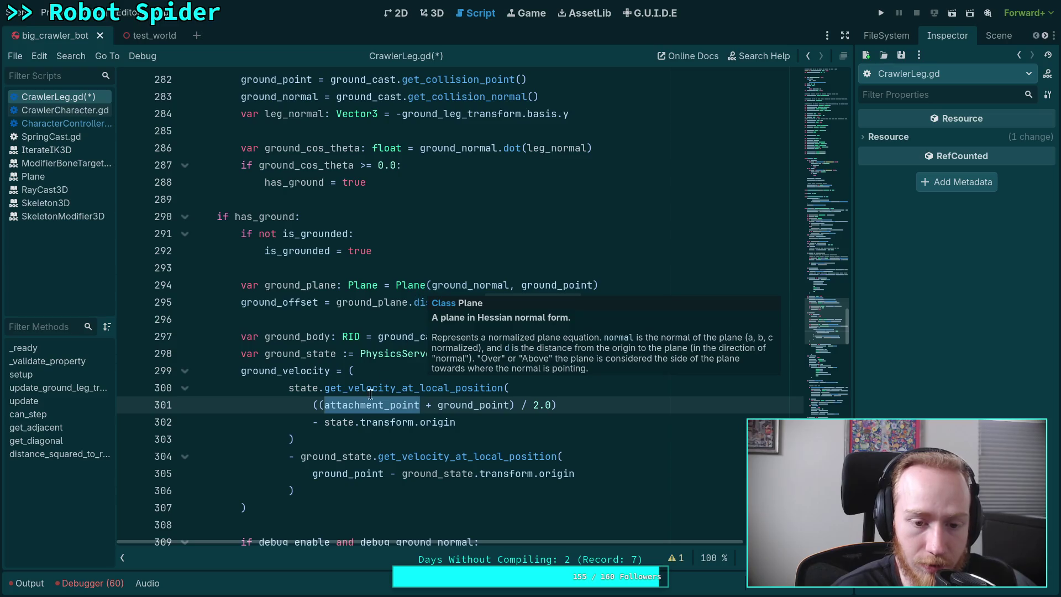
key("Left")
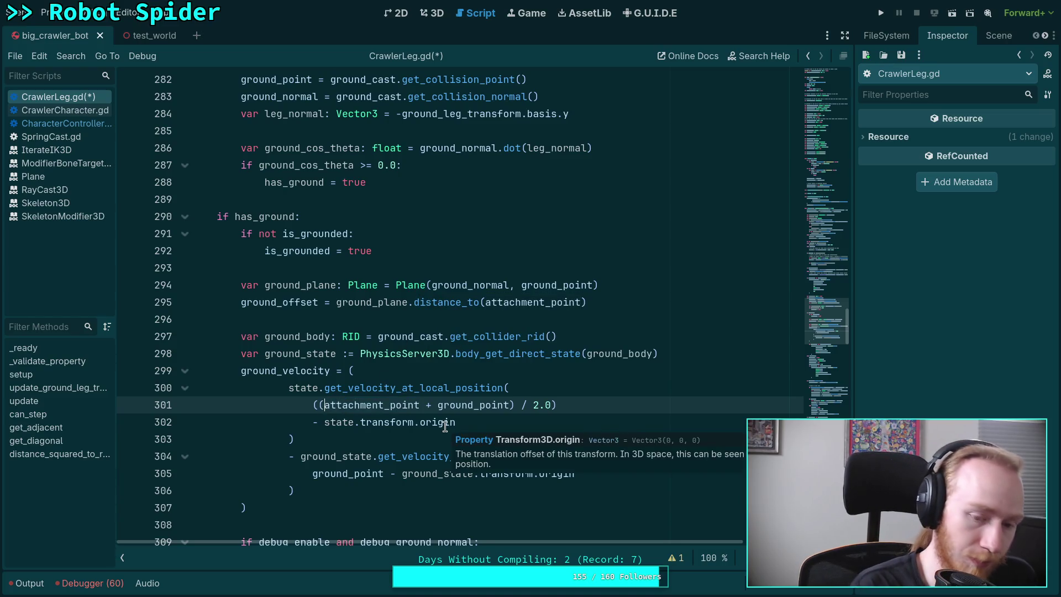
Change line 301's attachment_point to (state.transform * attachment_point) before averaging with ground_point.
type("state.transform *")
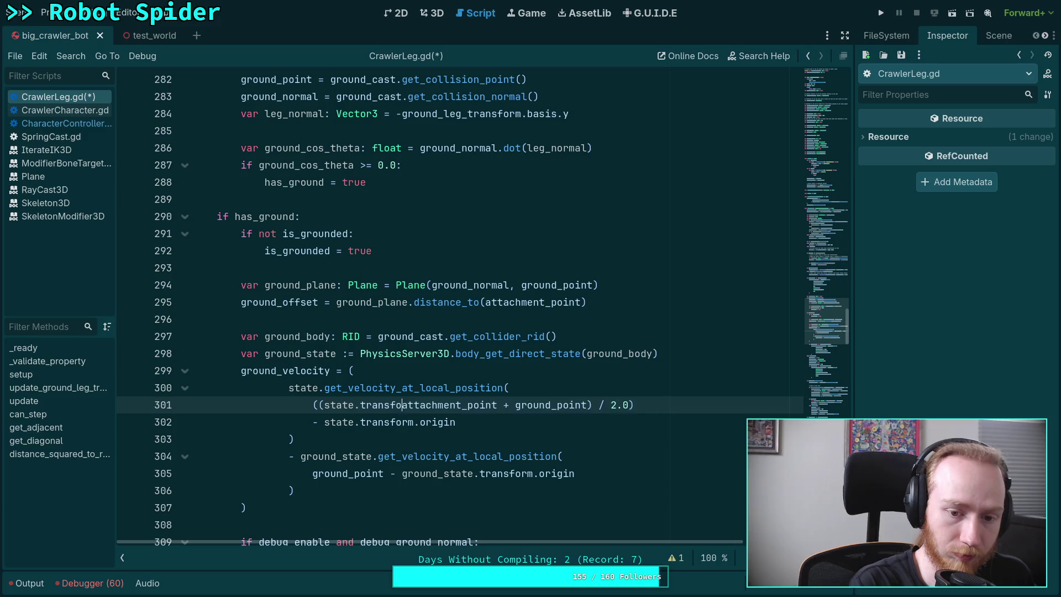
left_click(324, 405)
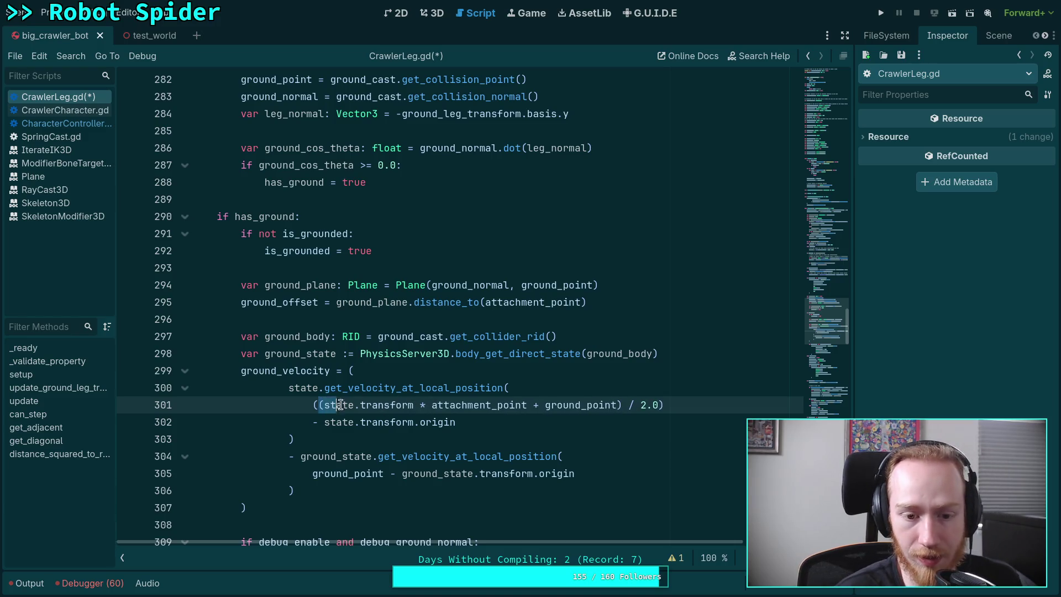
left_click_drag(324, 405, 534, 405)
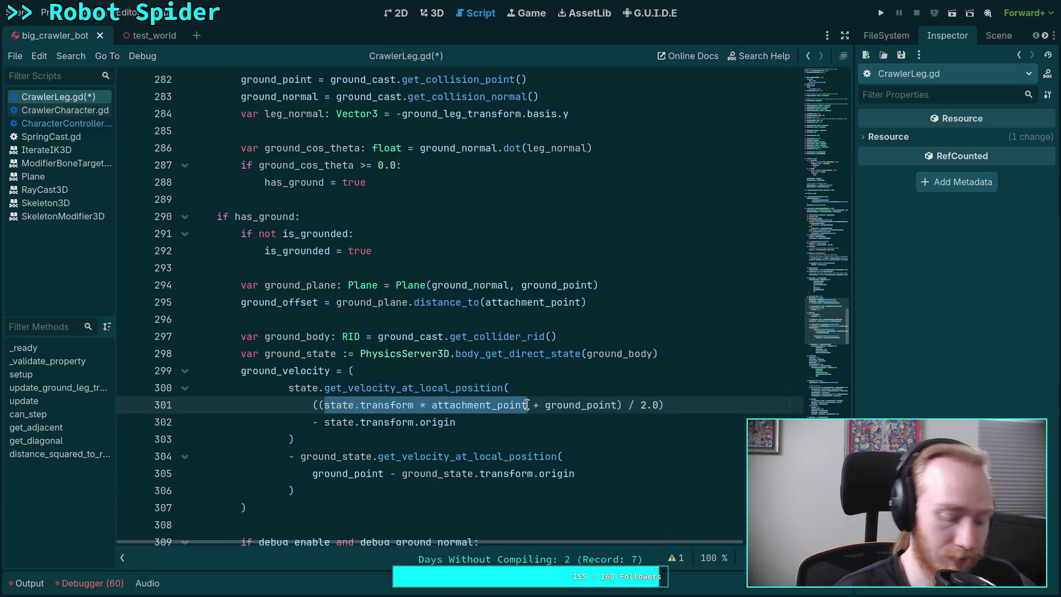
type("(")
left_click(469, 439)
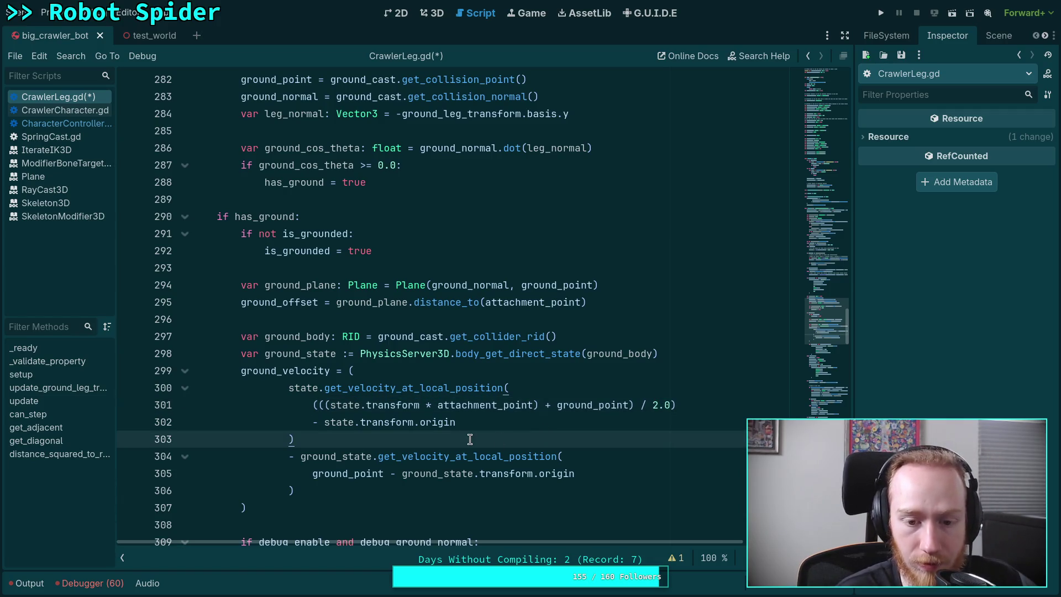
double_click(474, 406)
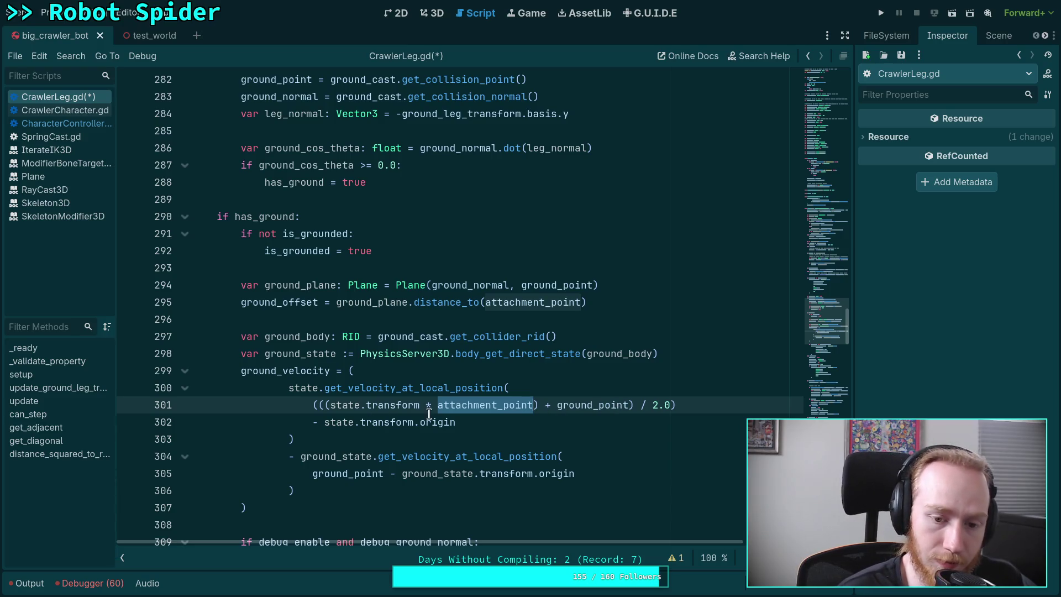
left_click_drag(325, 406, 539, 406)
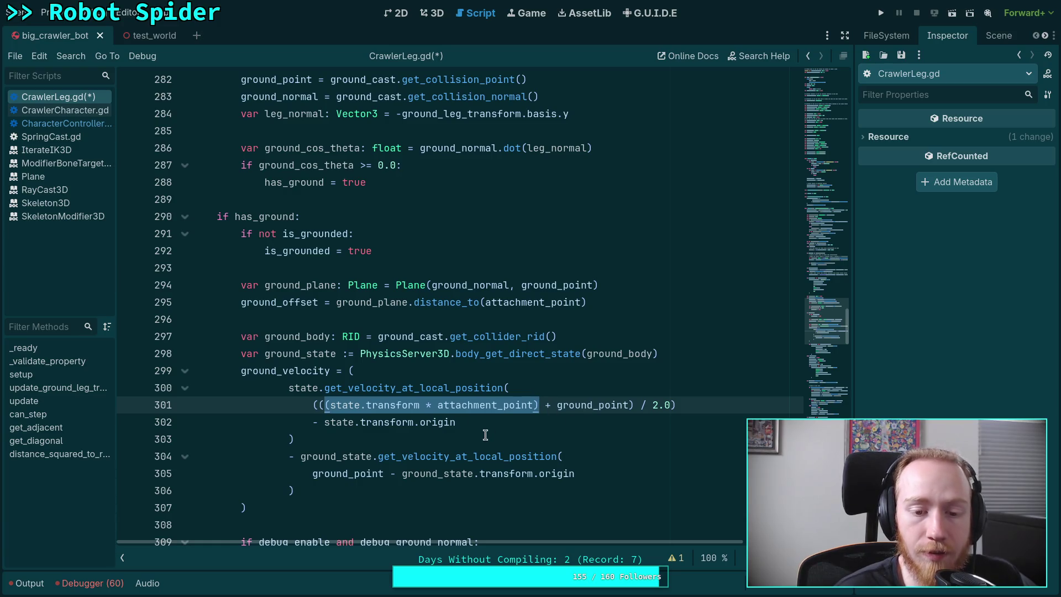
Check origin and get_velocity_at_local_position on lines 300–302, then return to CharacterController.gd.
mouse_move(419, 387)
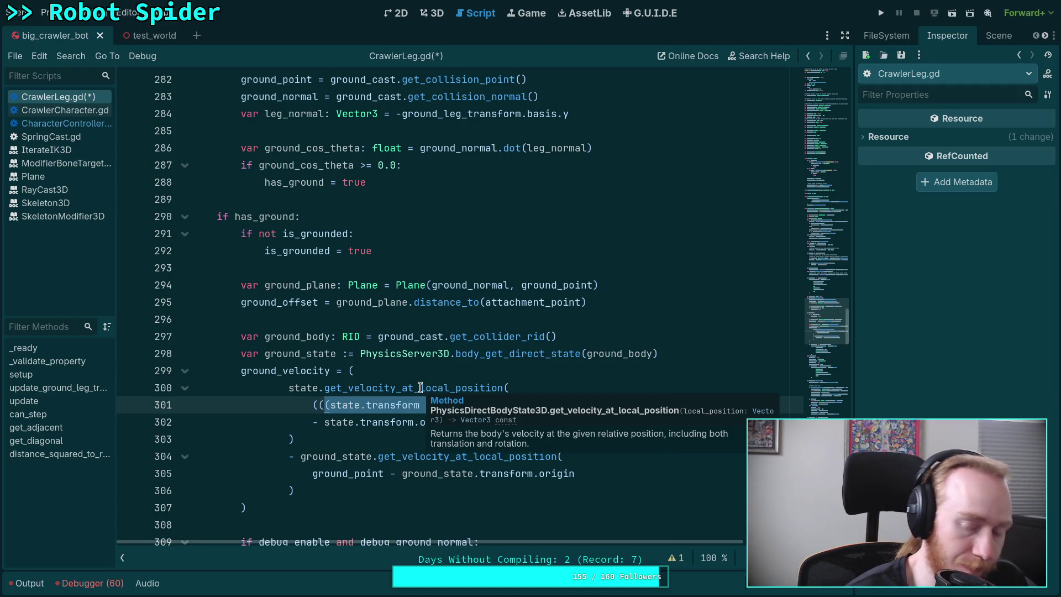
double_click(448, 423)
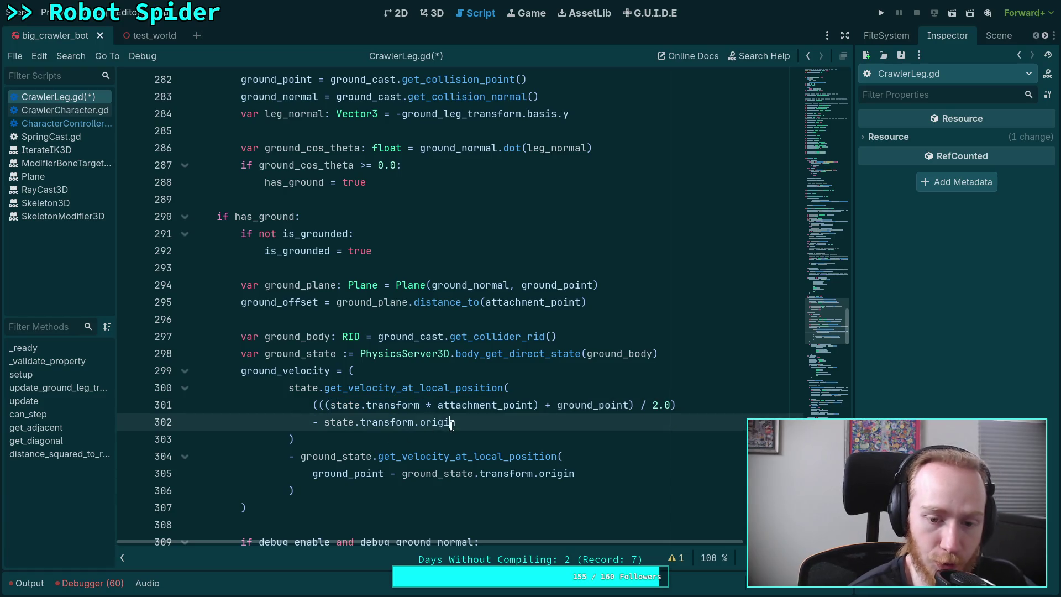
mouse_move(389, 450)
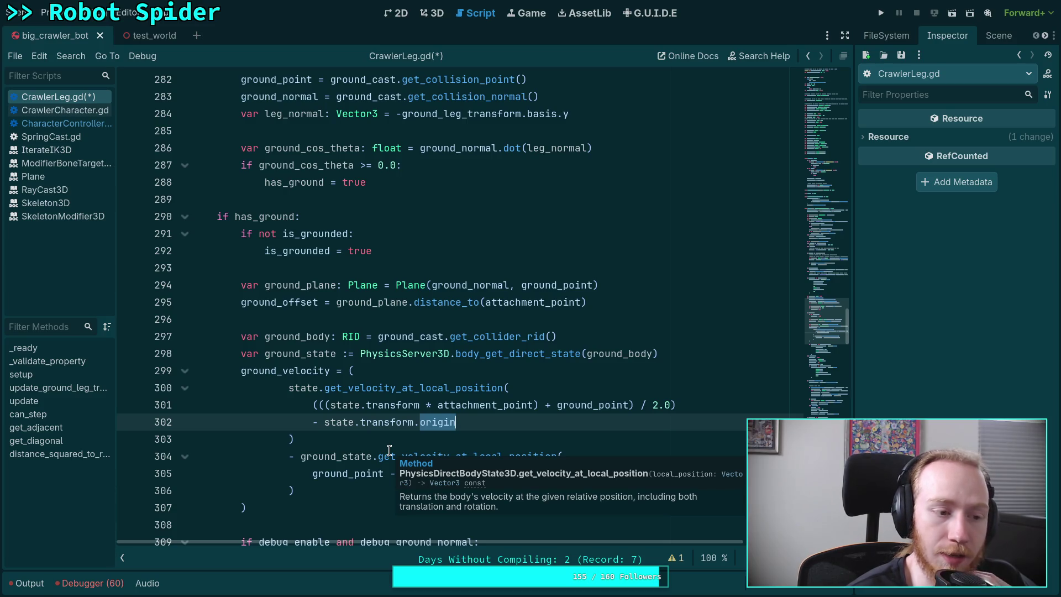
double_click(379, 388)
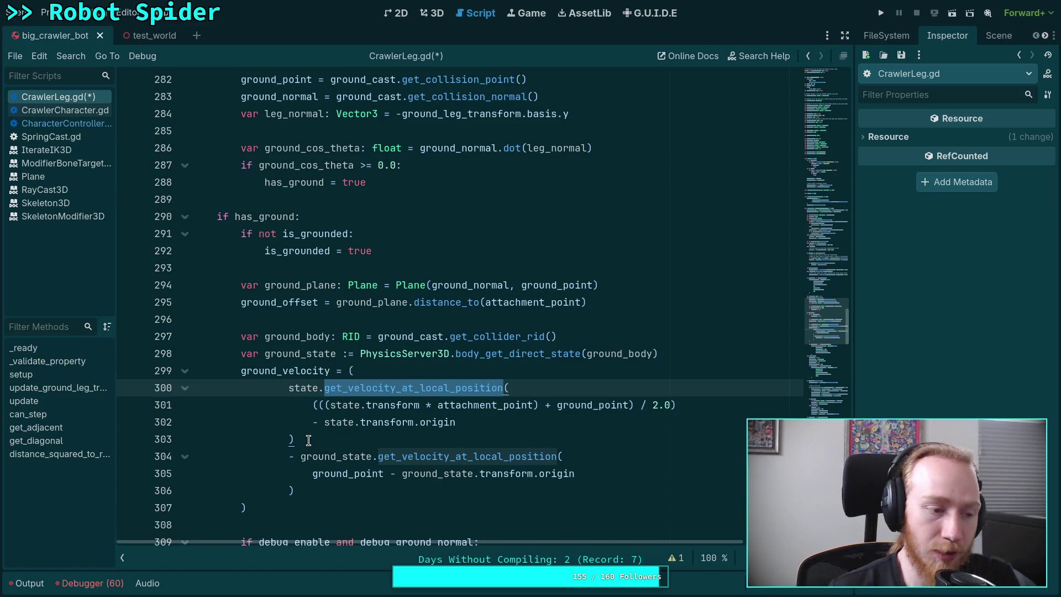
mouse_move(464, 392)
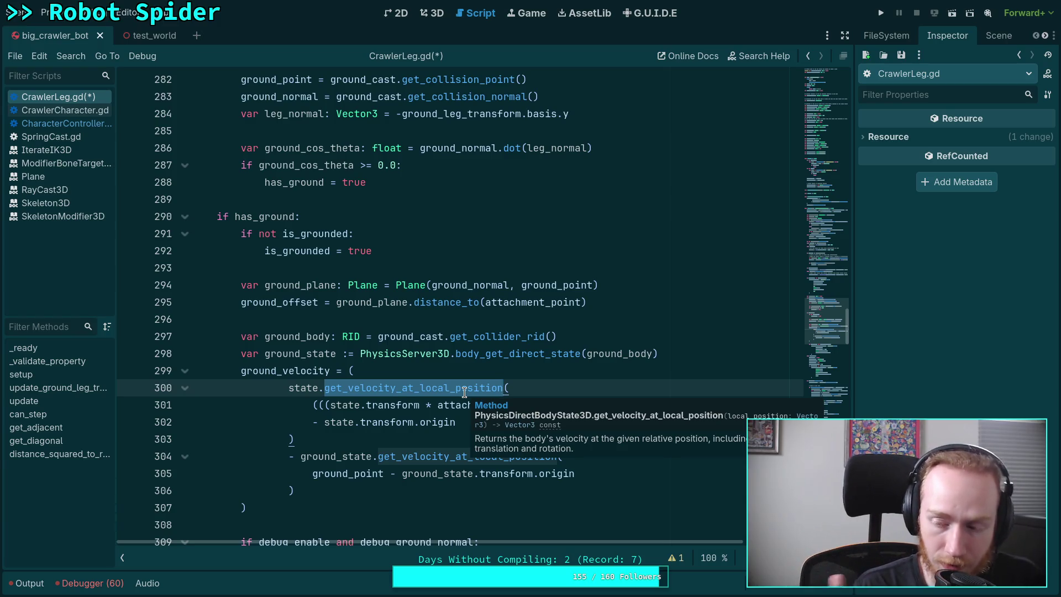
key("alt+Left")
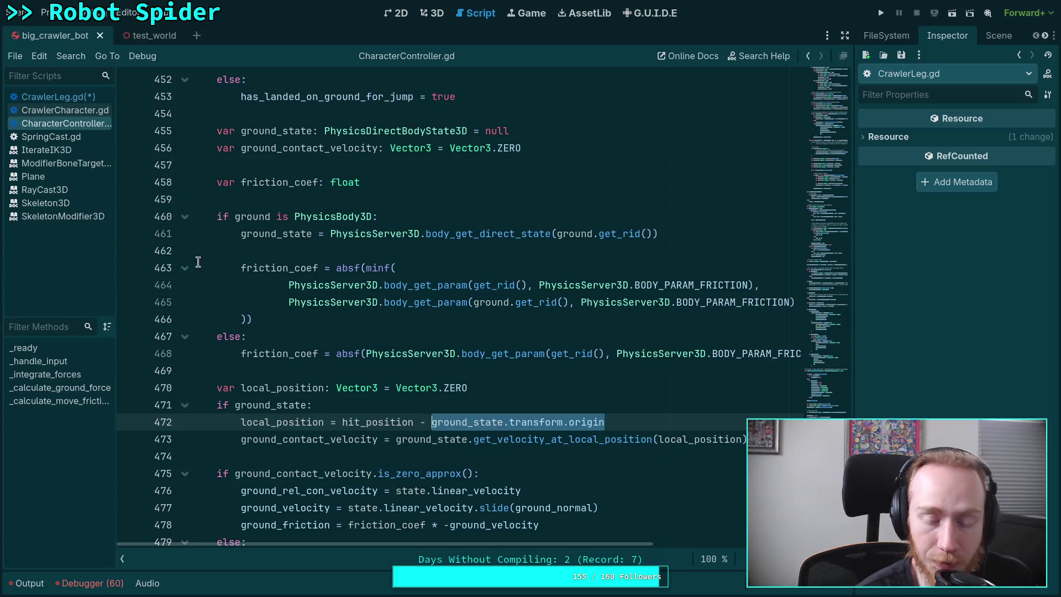
scroll(303, 321, "down", 3)
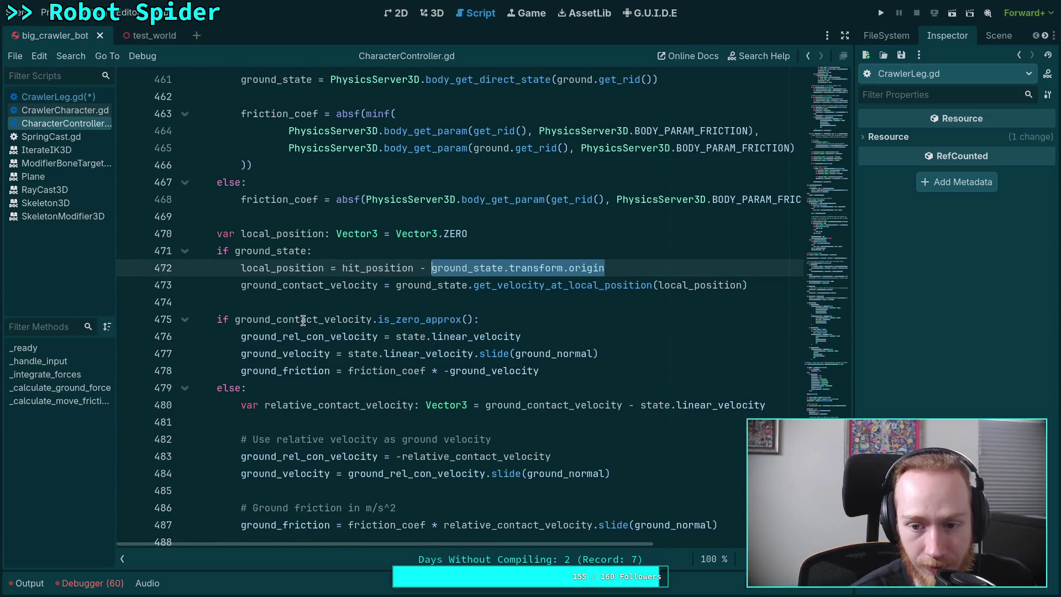
double_click(374, 265)
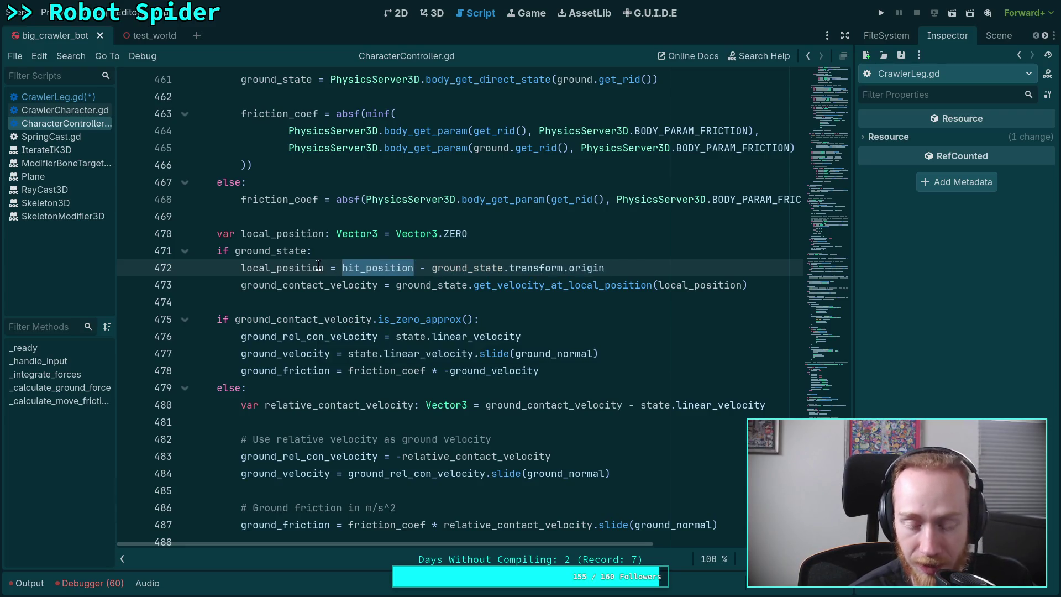
mouse_move(318, 266)
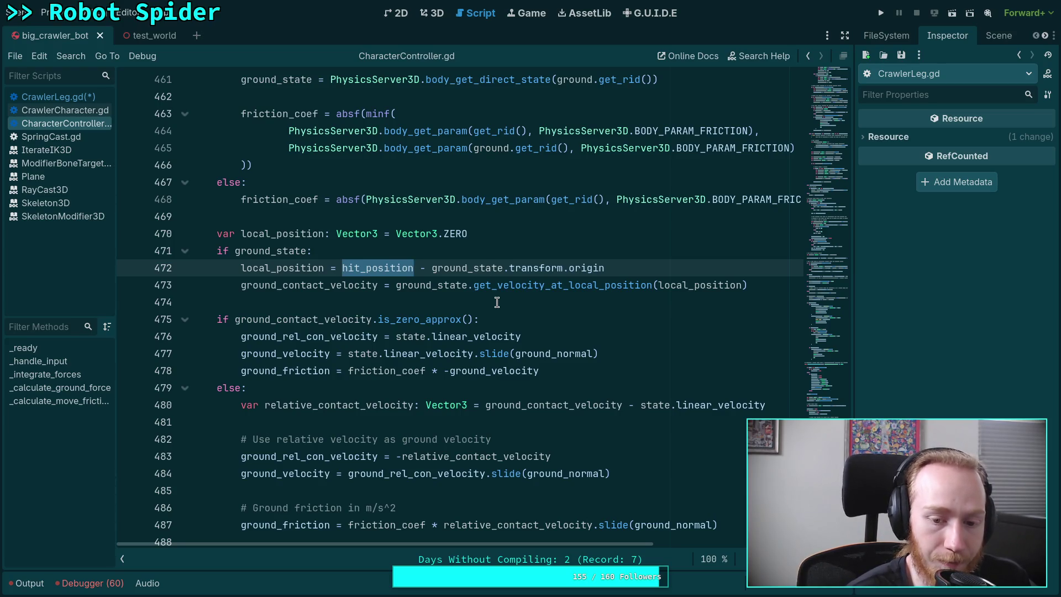
Switch back to CrawlerLeg.gd and review its ground_velocity block on lines 299–307.
key("alt+Left")
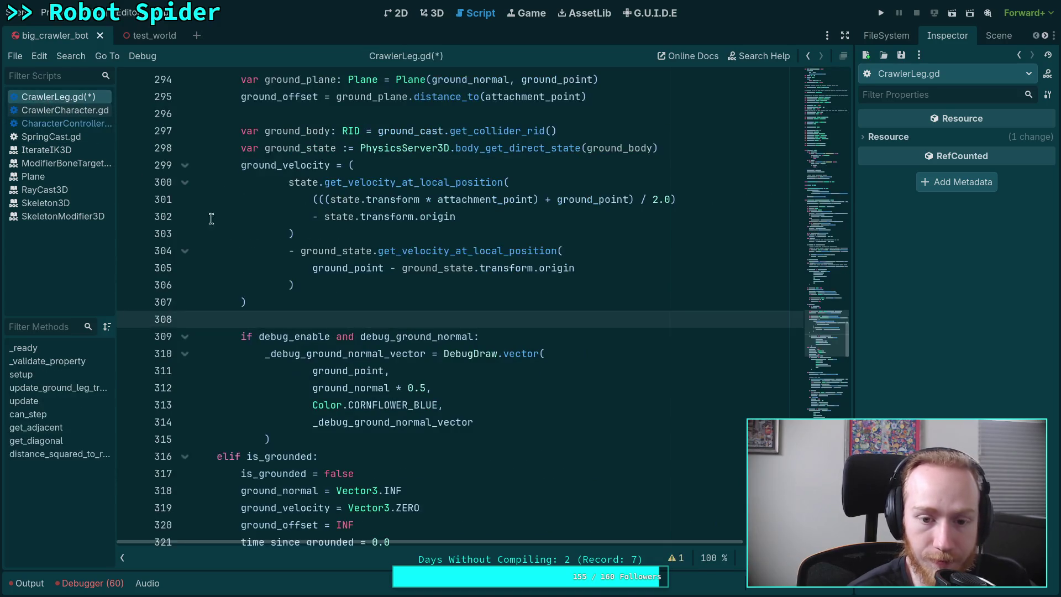
mouse_move(425, 288)
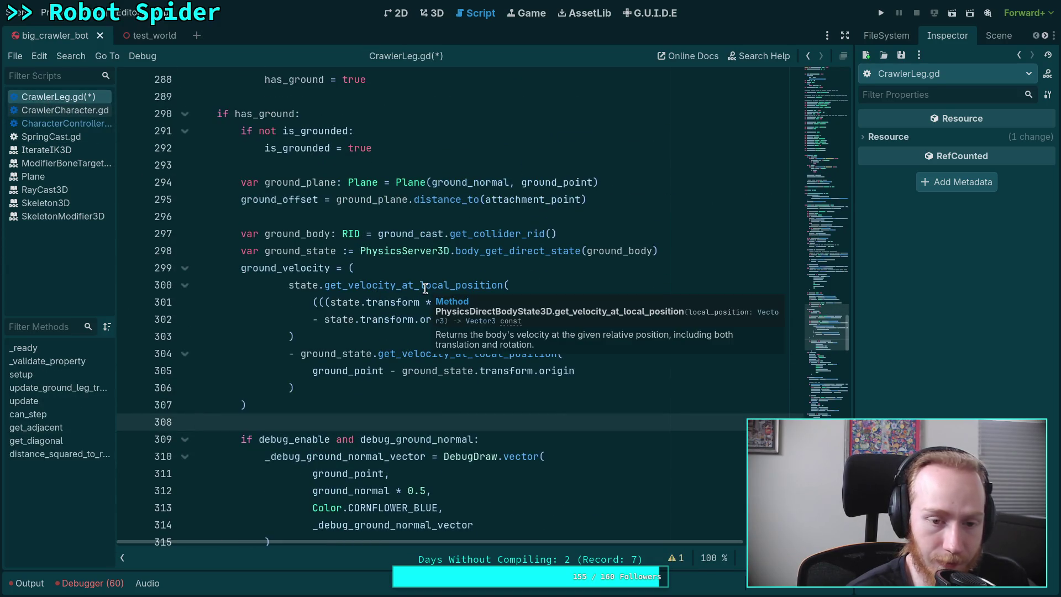
mouse_move(396, 356)
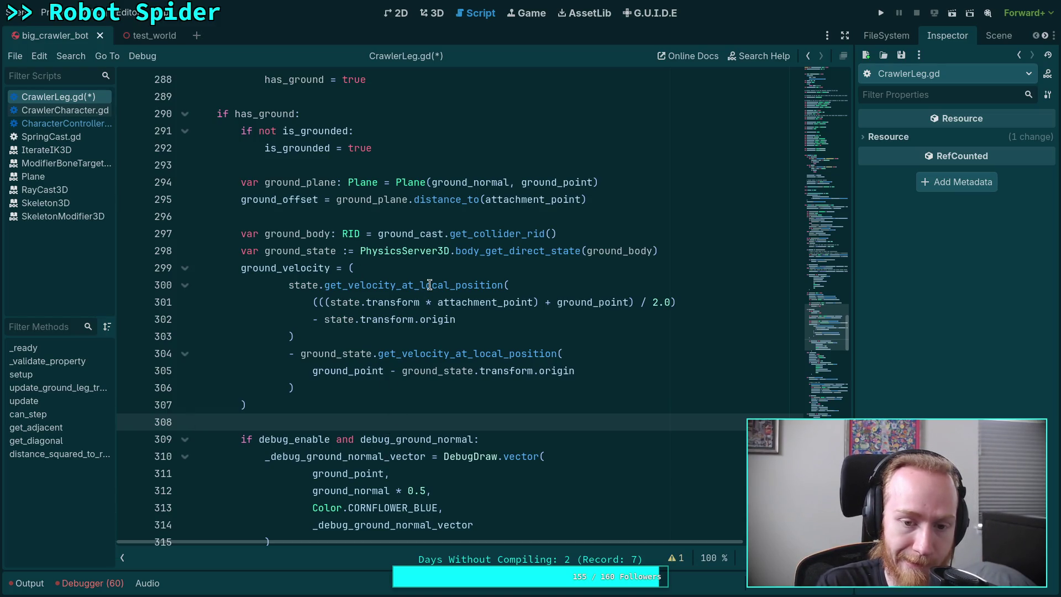
mouse_move(429, 284)
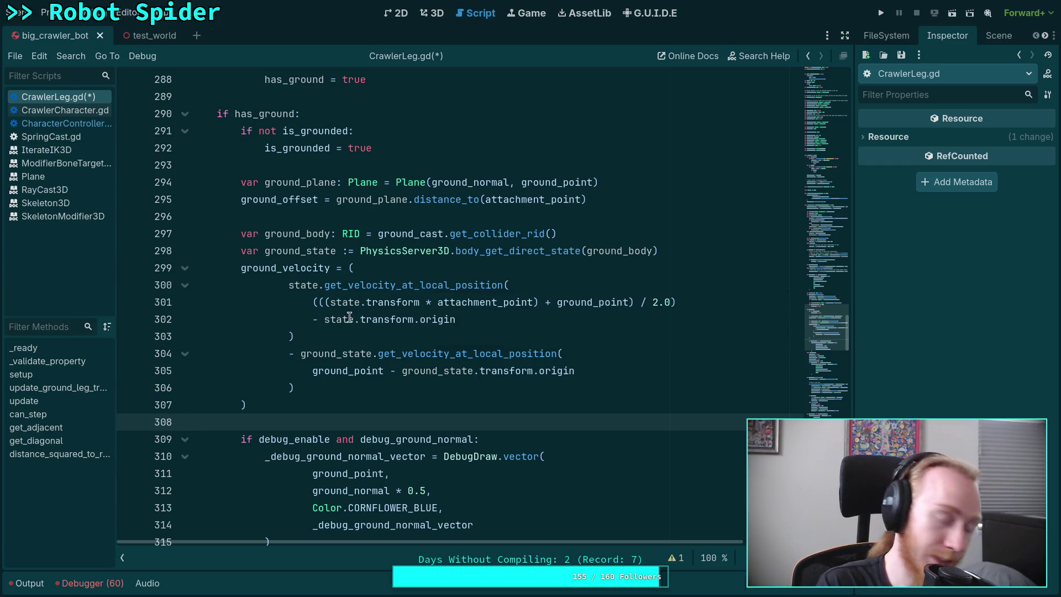
mouse_move(335, 320)
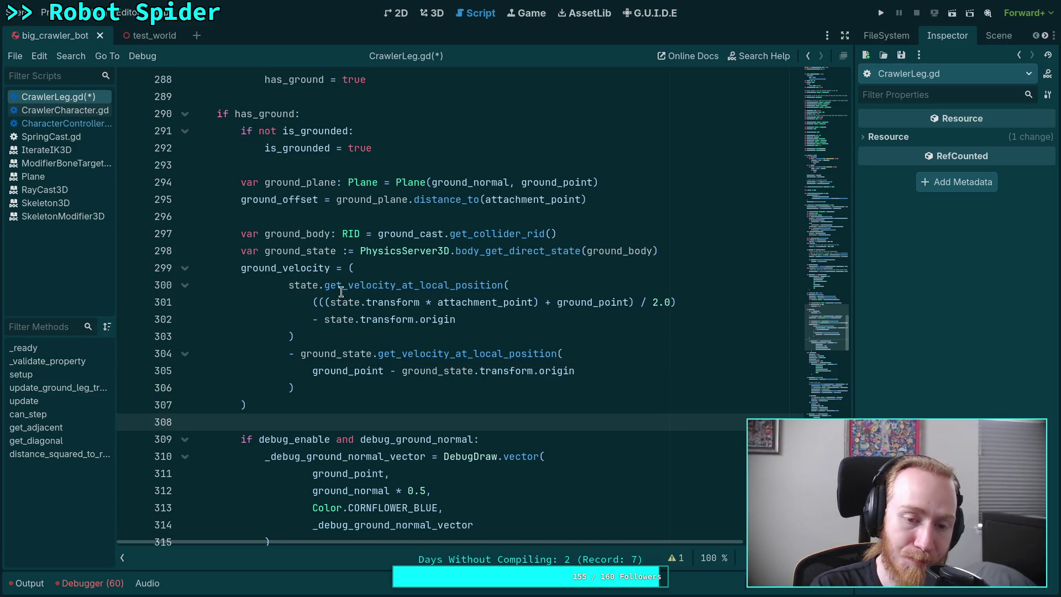
left_click_drag(331, 302, 532, 302)
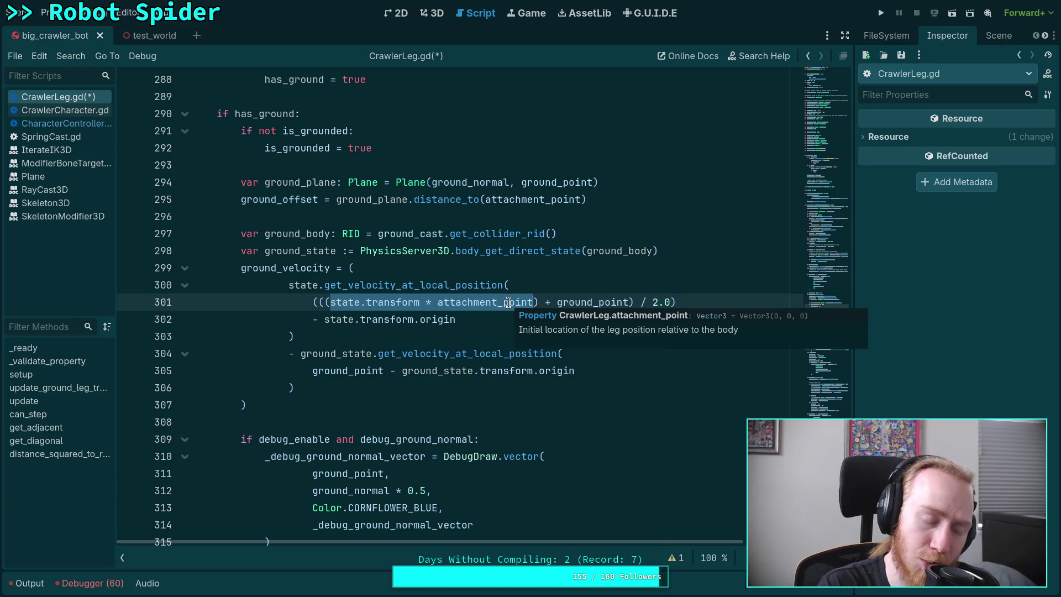
double_click(469, 301)
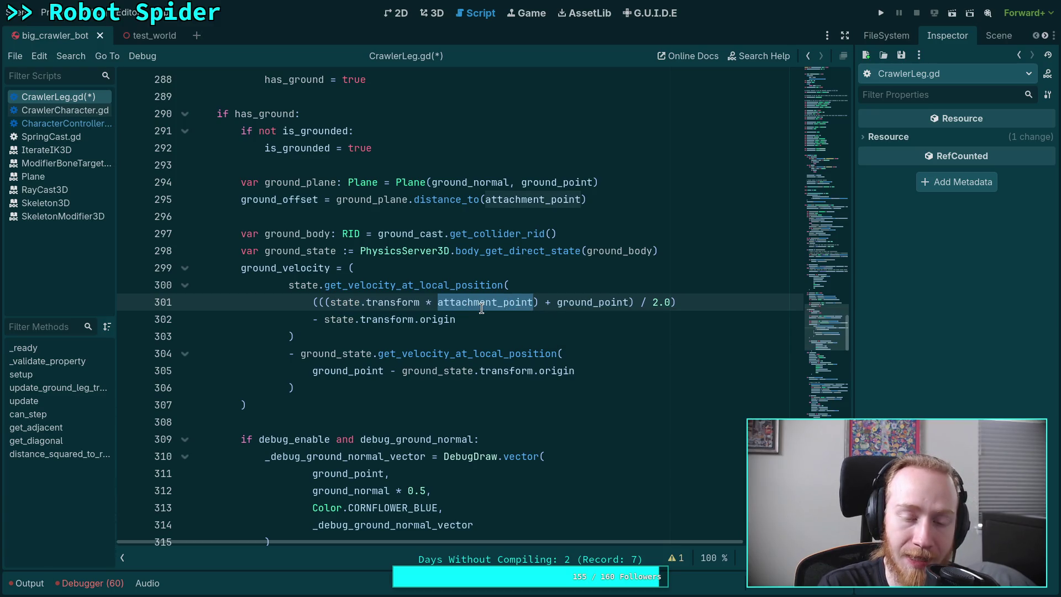
left_click_drag(328, 302, 508, 299)
double_click(508, 301)
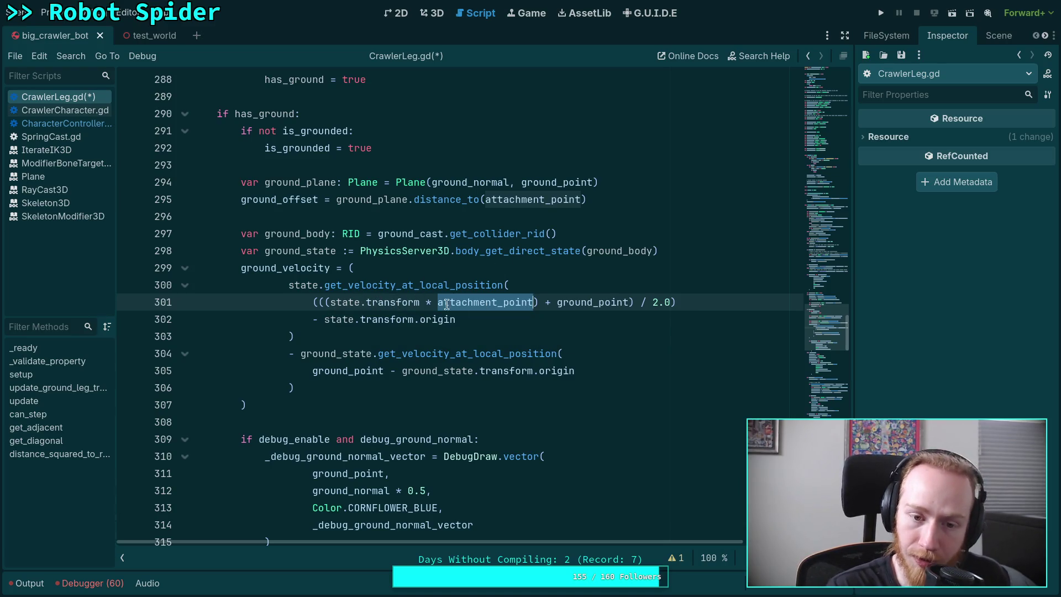
left_click_drag(329, 302, 534, 298)
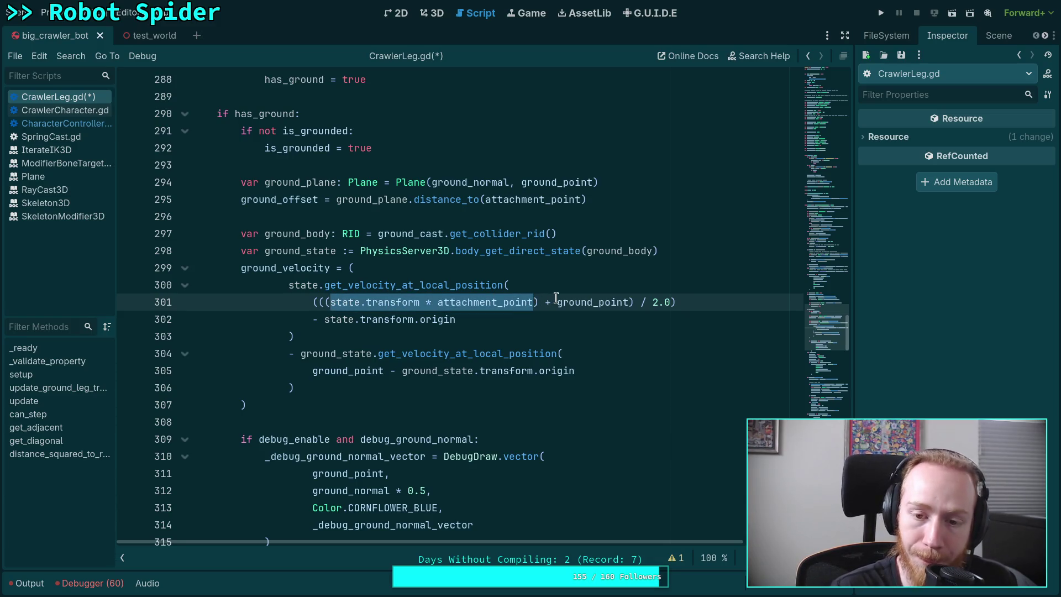
mouse_move(556, 299)
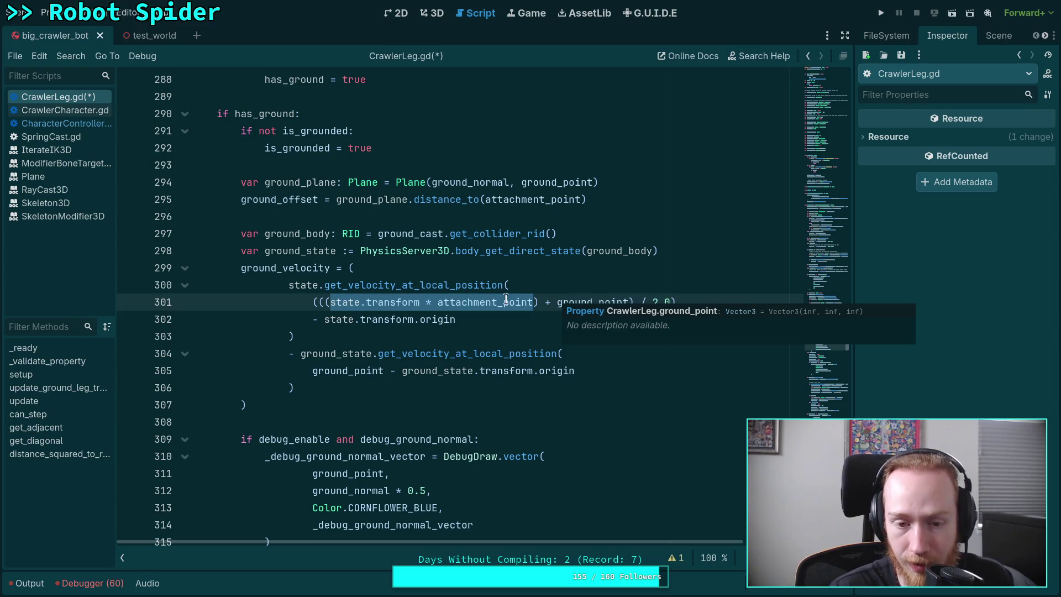
left_click_drag(313, 302, 679, 296)
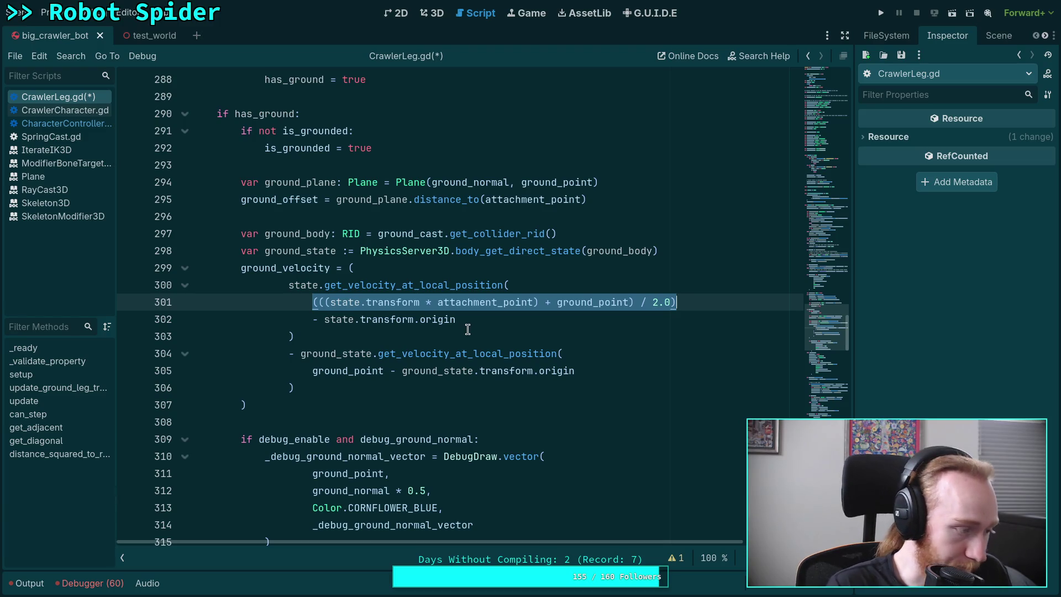
left_click(349, 422)
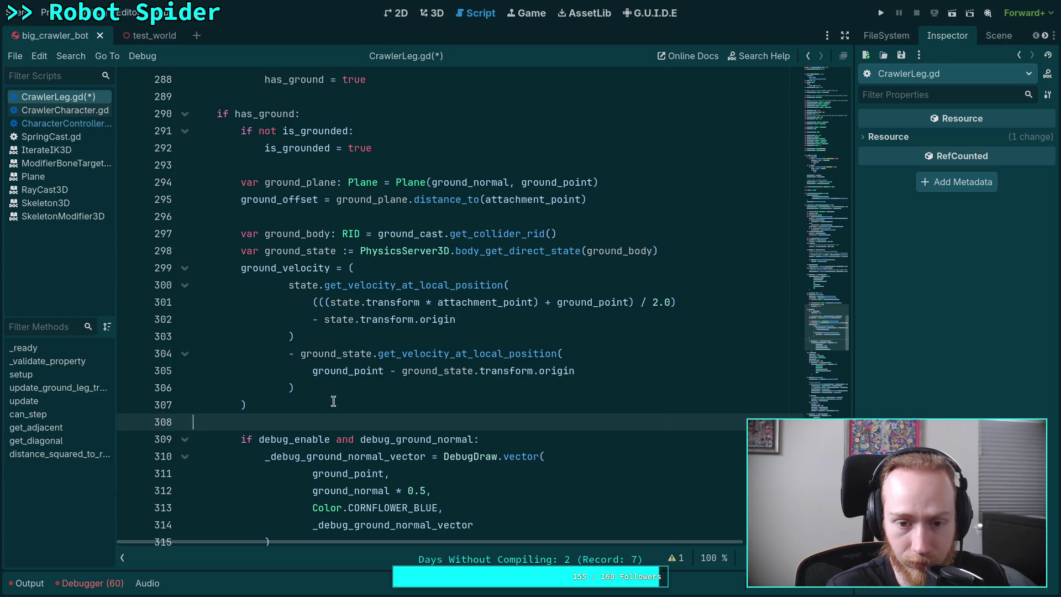
mouse_move(402, 283)
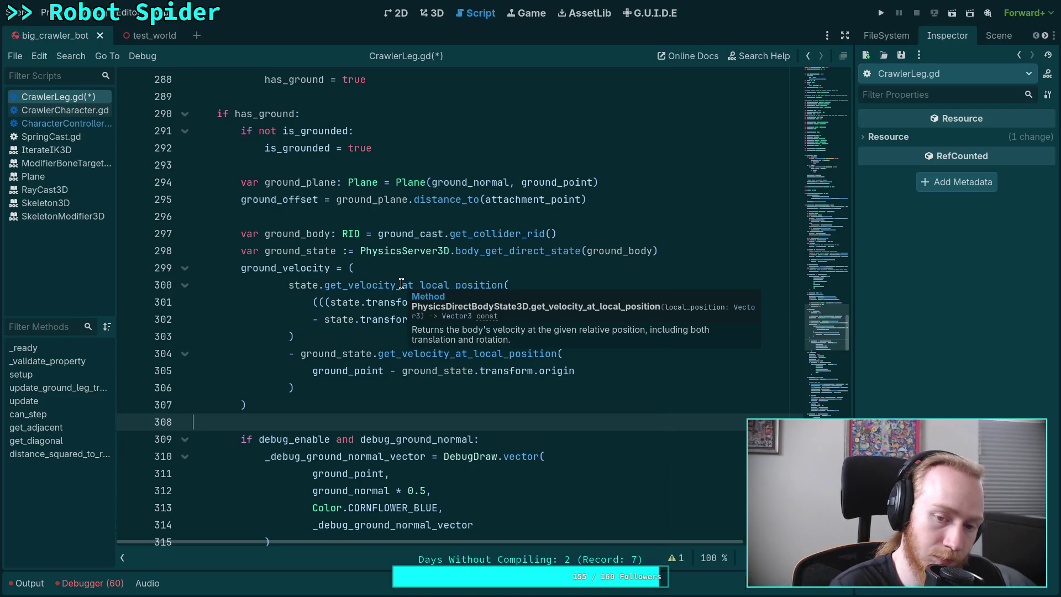
left_click(362, 387)
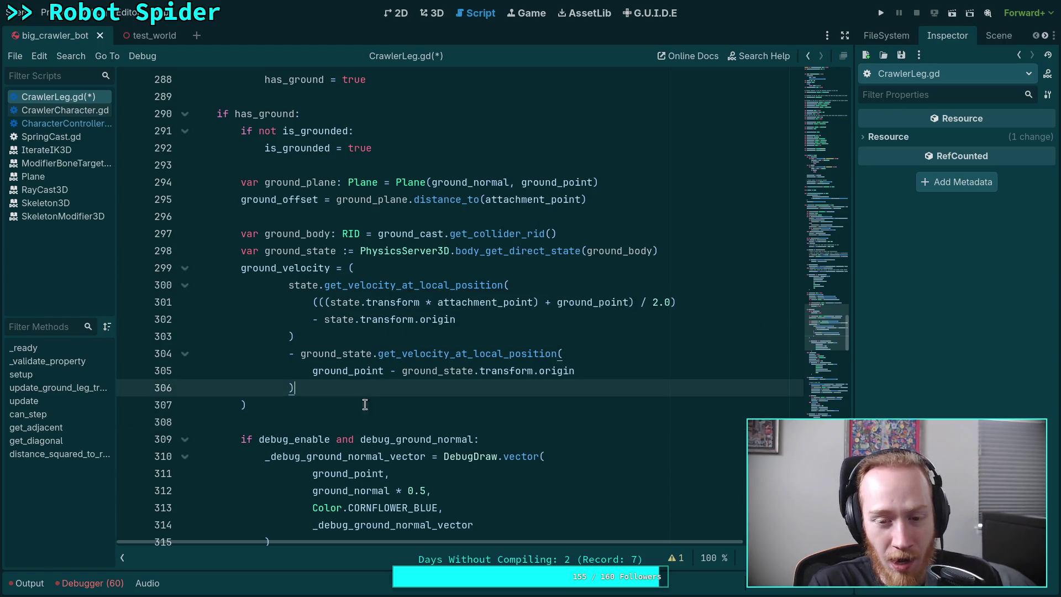
Indent line 301's averaged ground-point calculation two spaces deeper, ending on empty line 308.
left_click(368, 408)
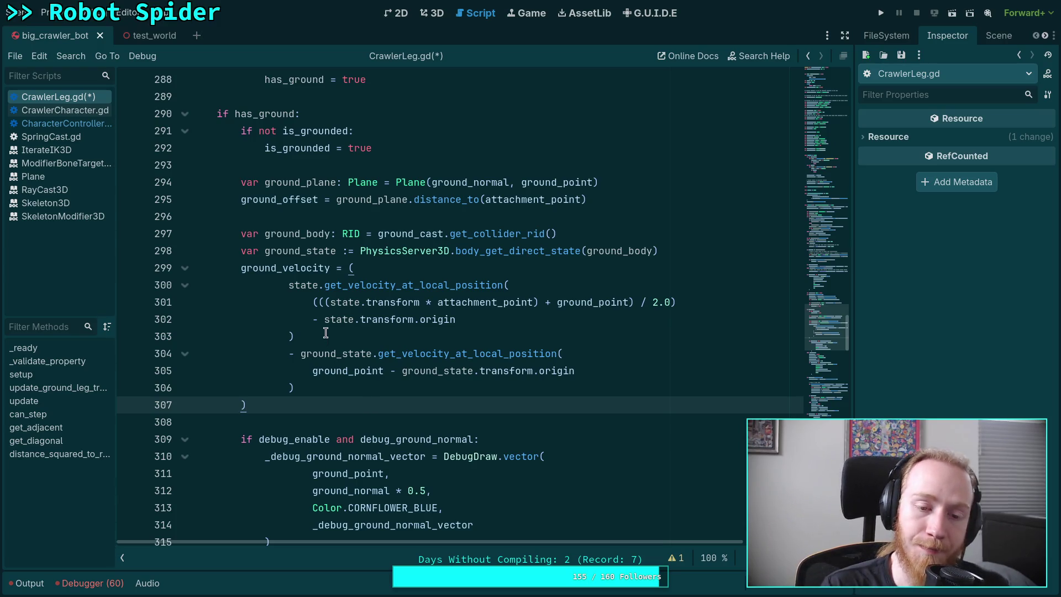
left_click(312, 302)
left_click(502, 356)
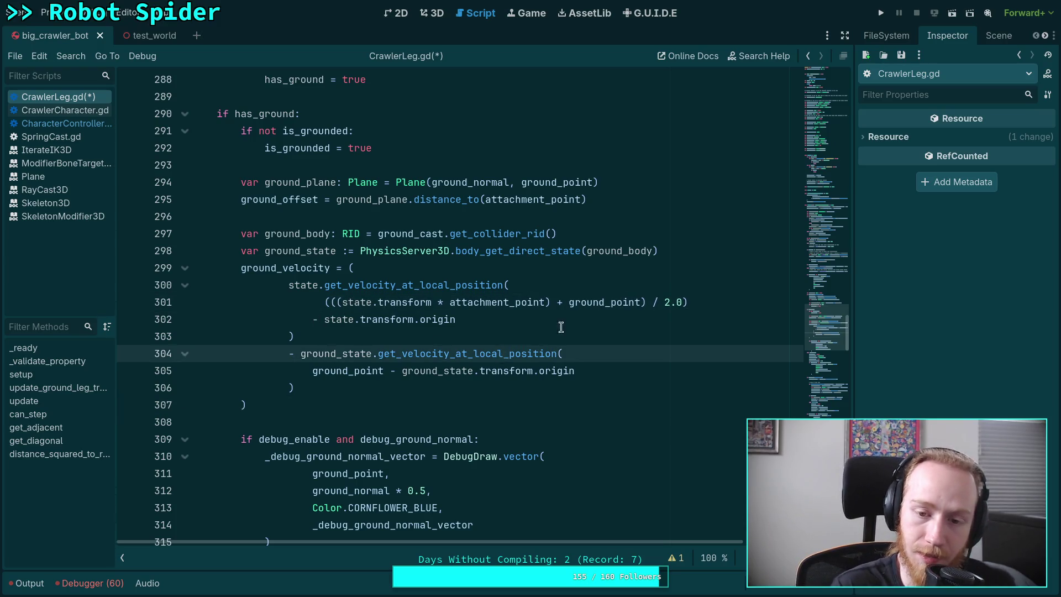
left_click(634, 304)
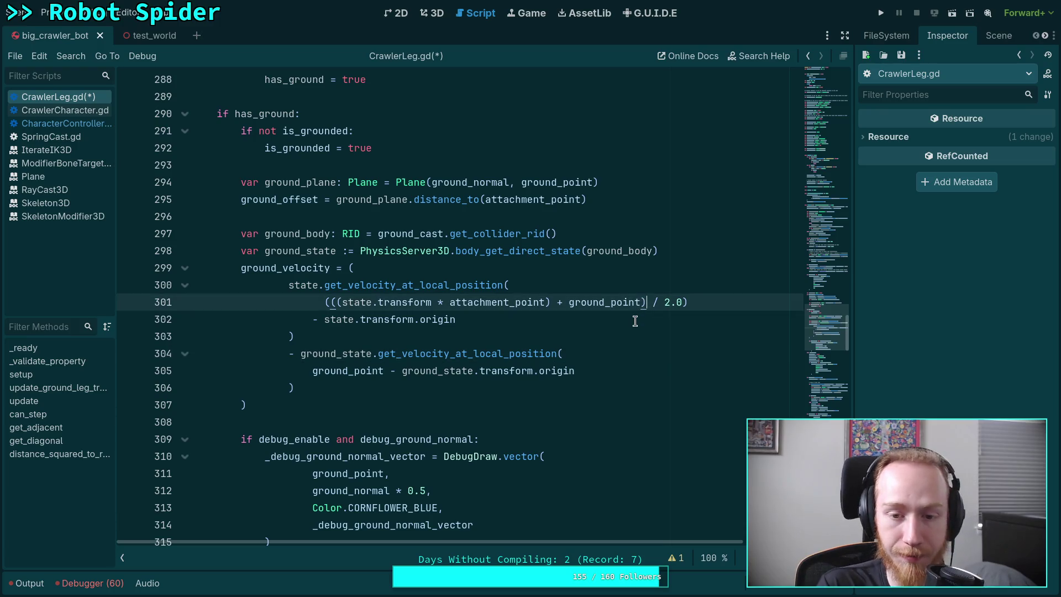
left_click(635, 336)
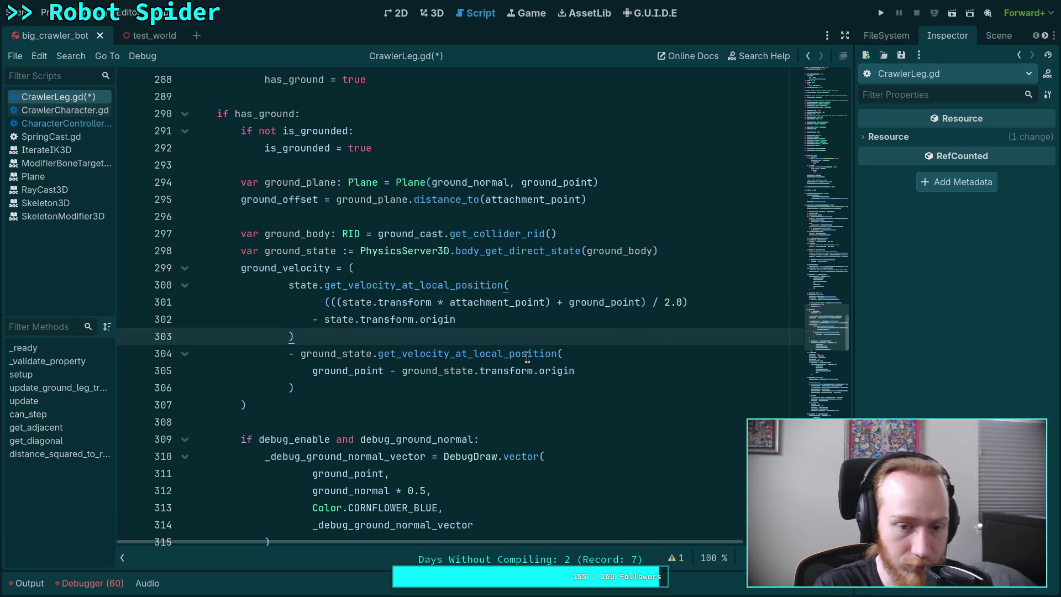
left_click(275, 371)
left_click(288, 421)
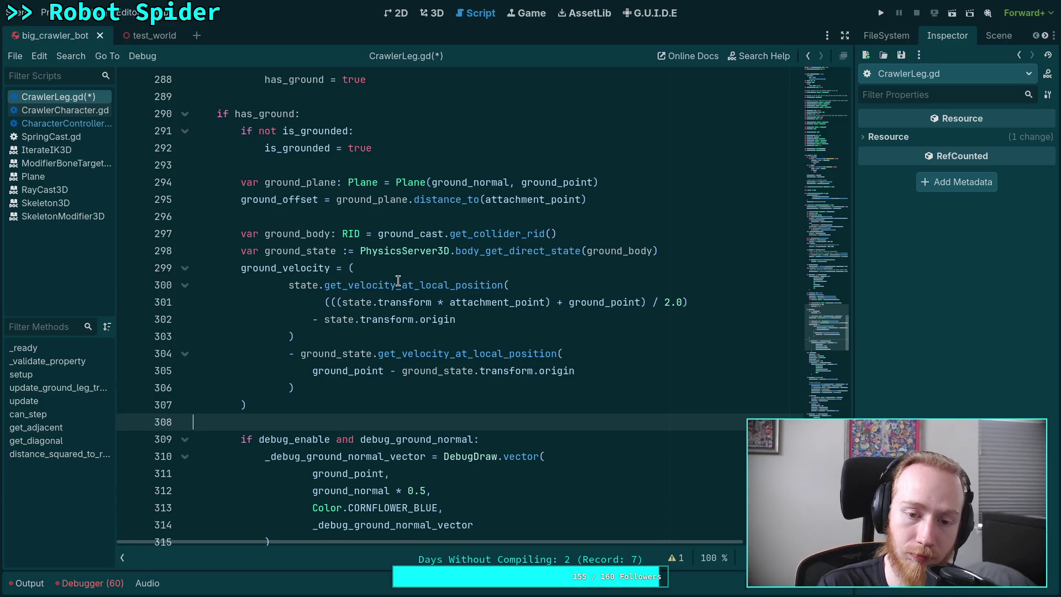
mouse_move(398, 280)
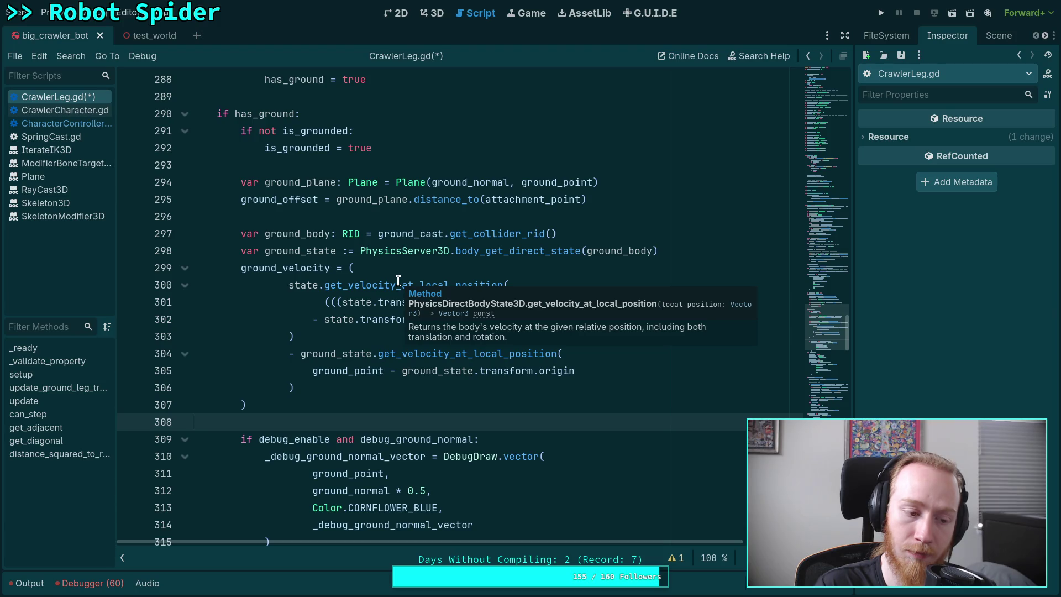
left_click(337, 335)
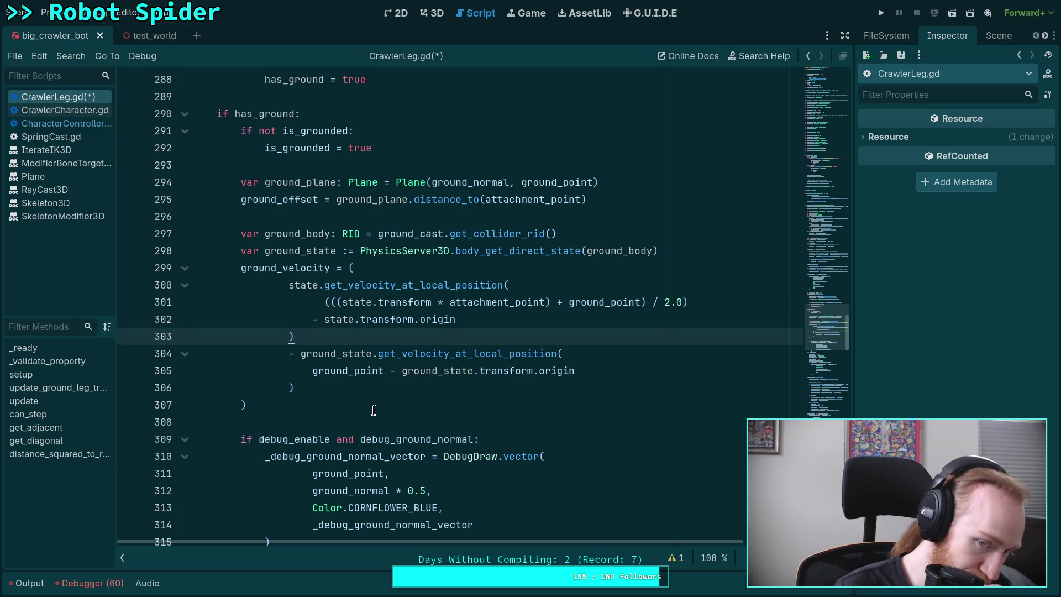
left_click_drag(475, 319, 310, 315)
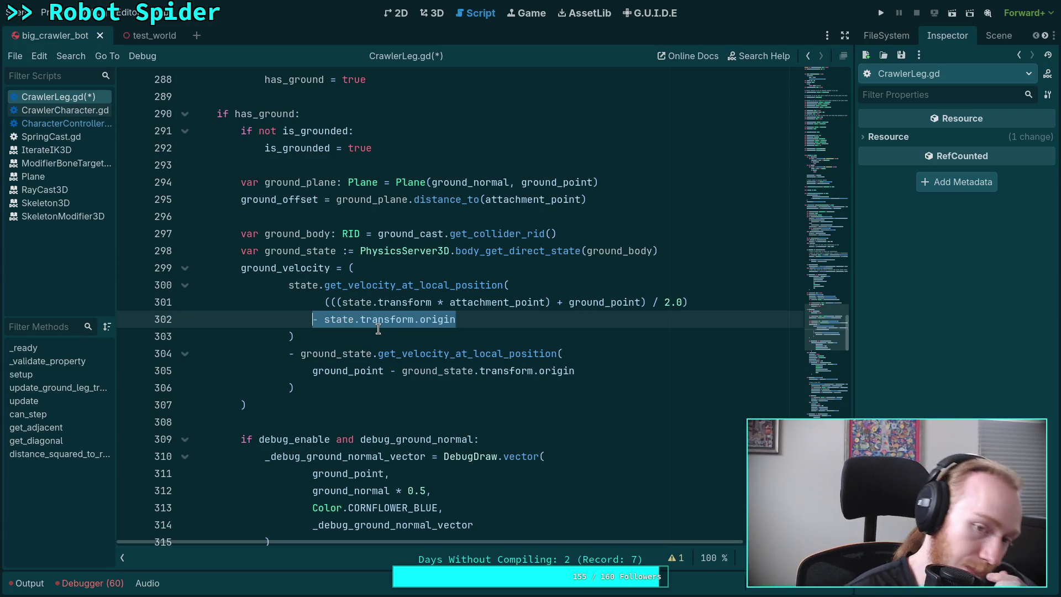
left_click(435, 346)
left_click_drag(480, 318, 313, 319)
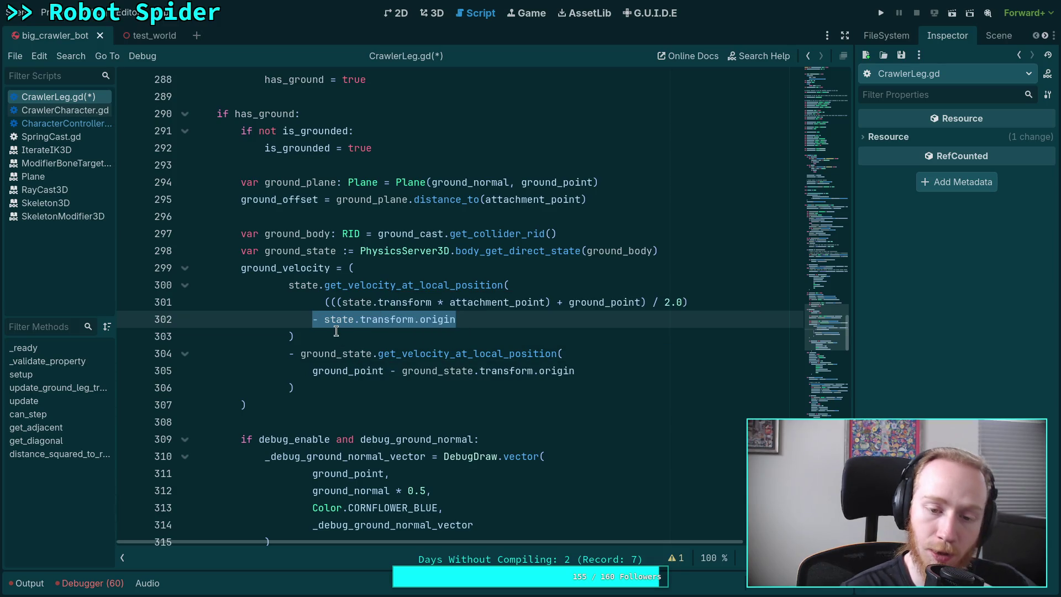
mouse_move(368, 323)
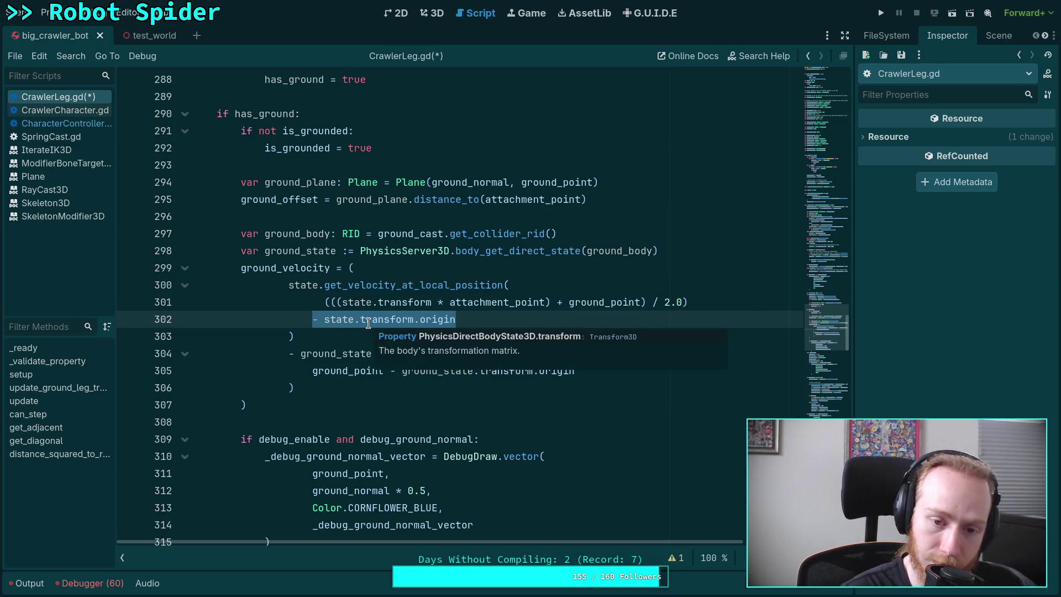
mouse_move(404, 280)
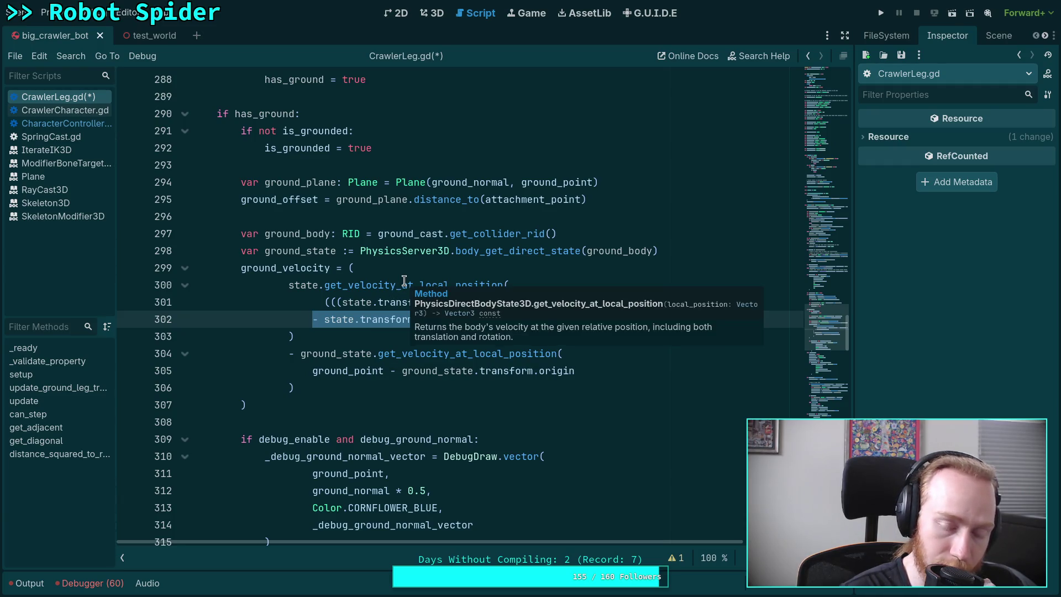
left_click(404, 280)
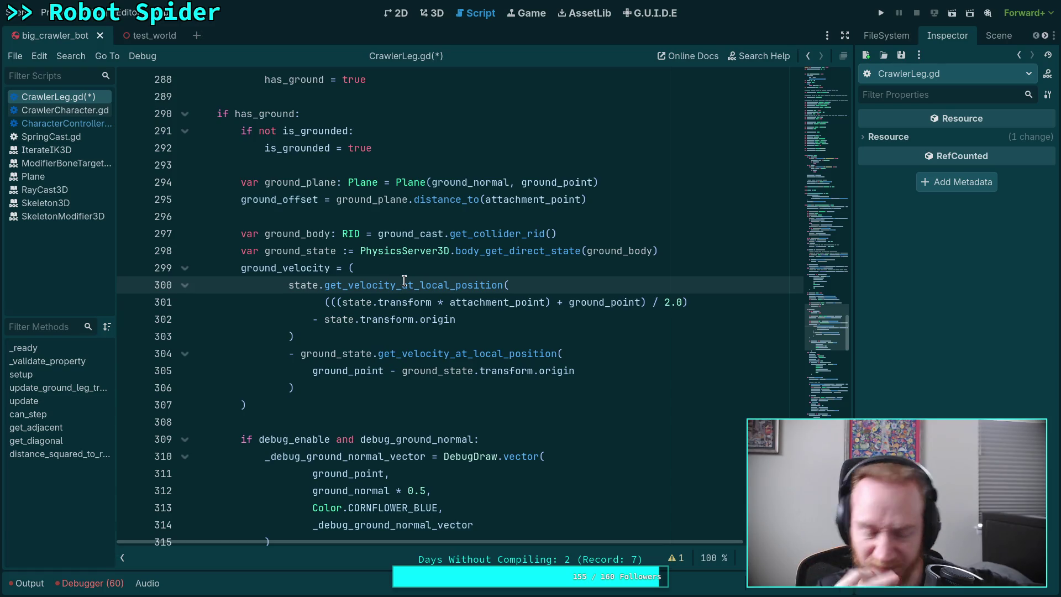
left_click(352, 424)
Save the changes to CrawlerLeg.gd.
key("ctrl+s")
scroll(341, 391, "down", 4)
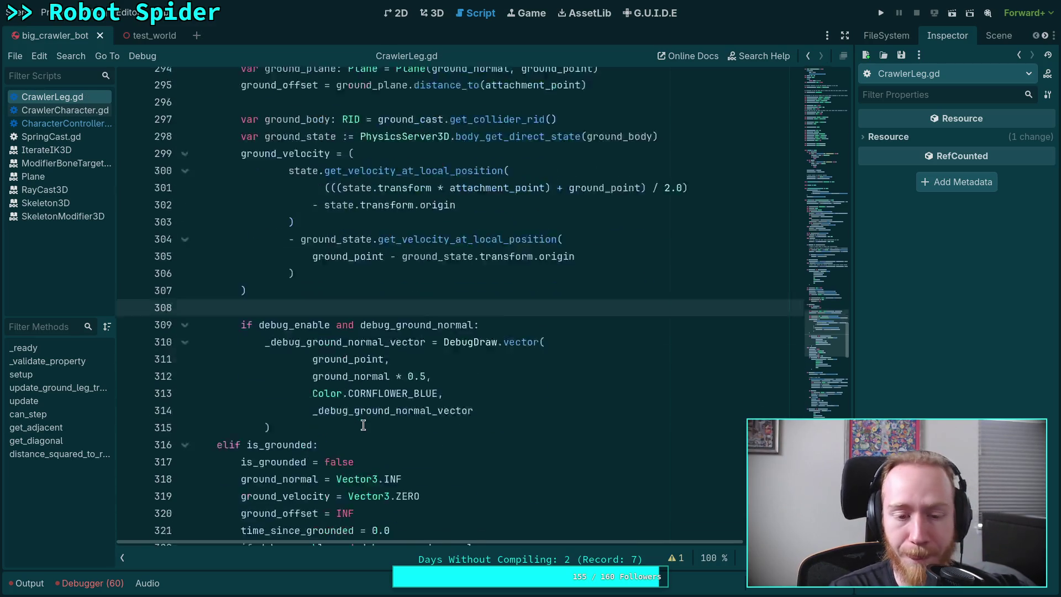
scroll(340, 391, "up", 2)
scroll(341, 391, "up", 5)
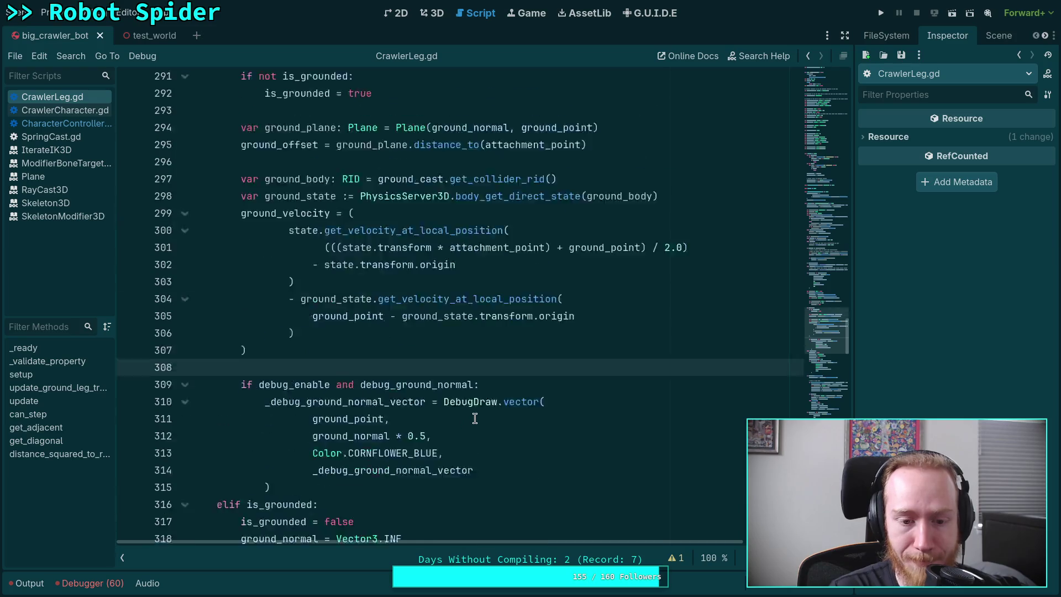
Open CrawlerCharacter.gd and scroll to the calls inside _integrate_forces.
left_click(53, 110)
left_click(59, 124)
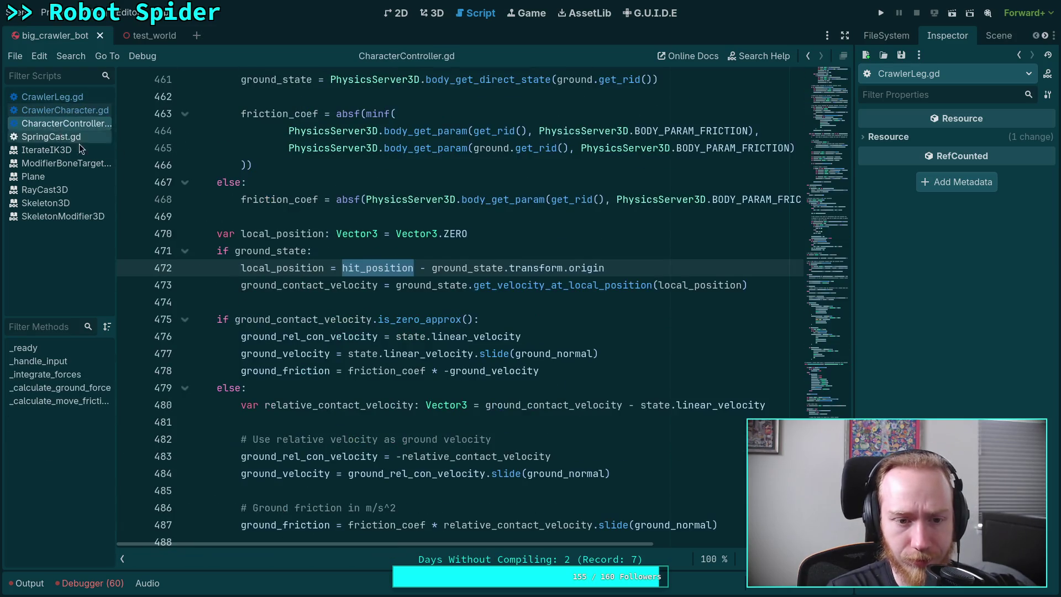
left_click(77, 112)
scroll(397, 325, "down", 8)
scroll(396, 325, "down", 14)
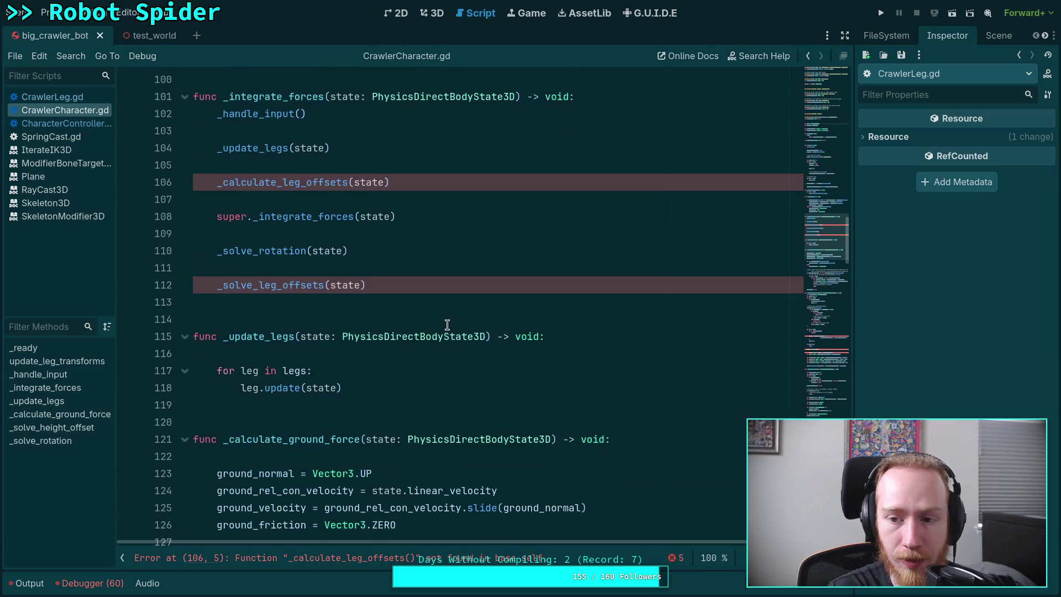
scroll(409, 317, "up", 2)
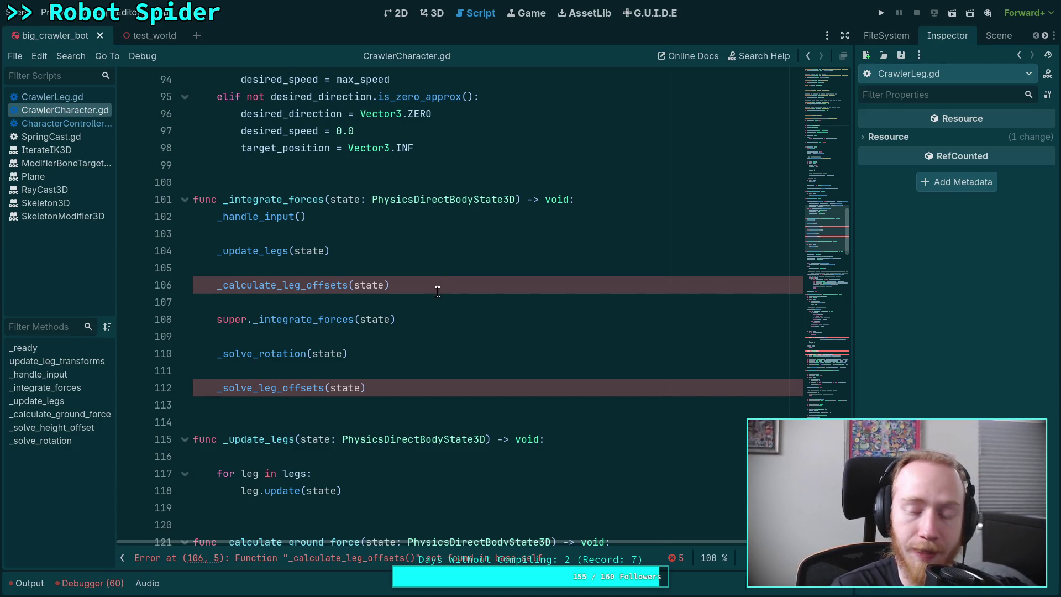
Delete the _calculate_leg_offsets(state) call and fold the _calculate_ground_force function.
left_click_drag(436, 283, 433, 270)
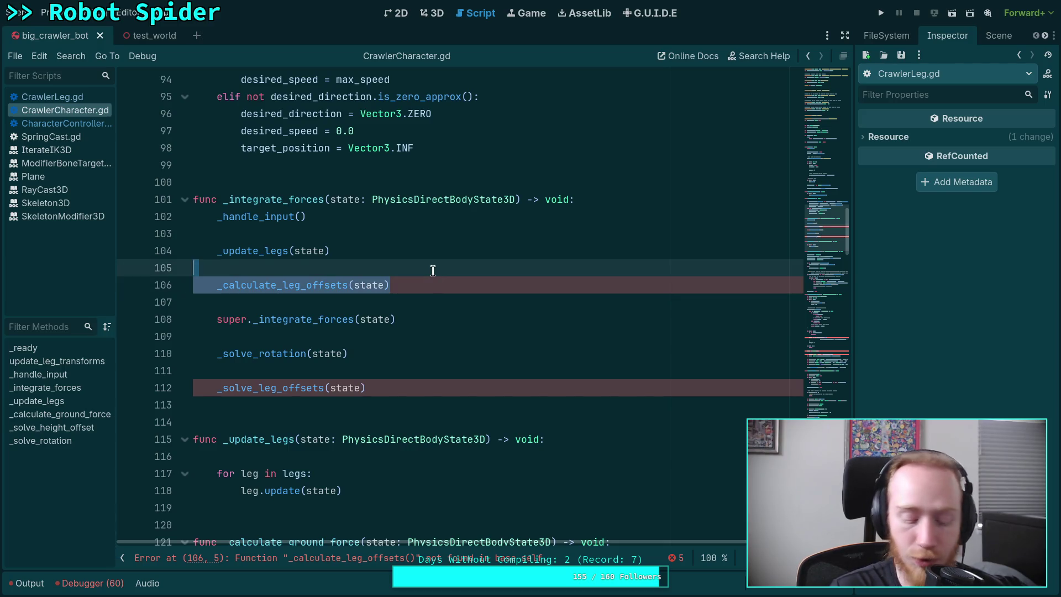
key("BackSpace")
key("BackSpace")
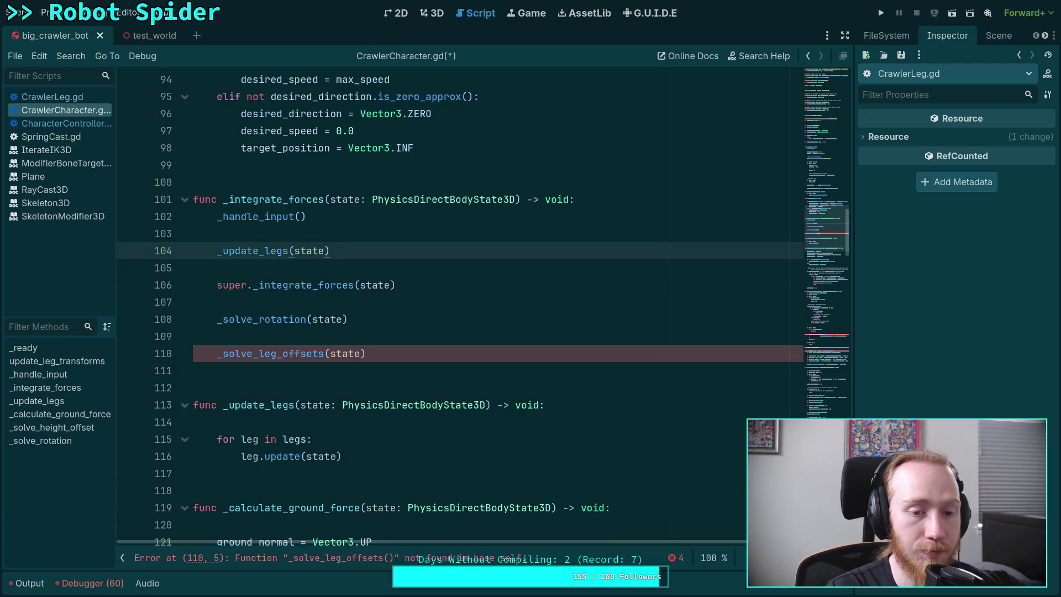
scroll(385, 339, "down", 8)
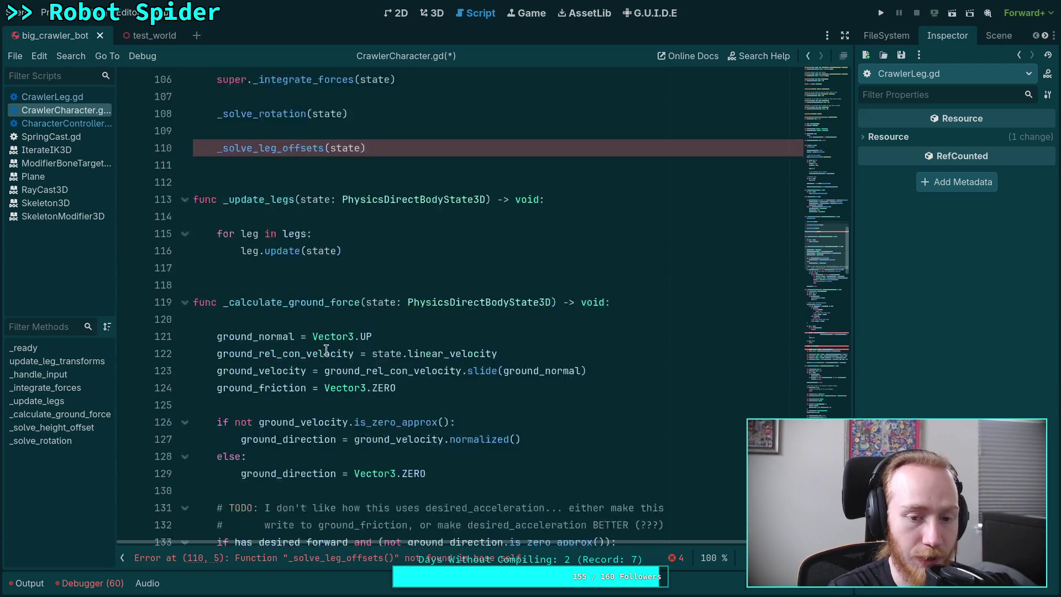
scroll(187, 195, "up", 2)
left_click(187, 195)
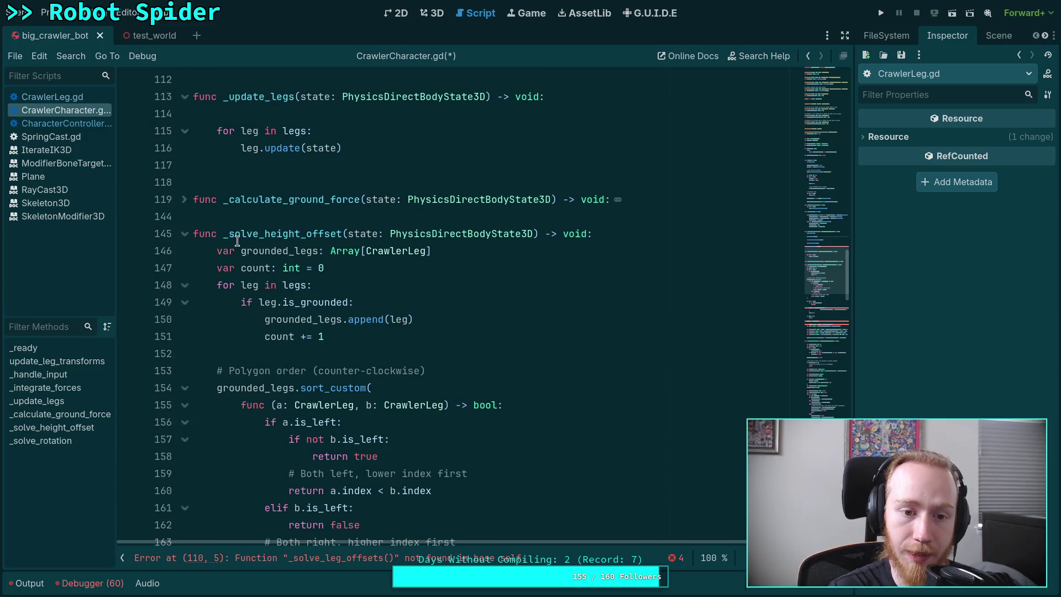
Rename _solve_height_offset to _solve_leg_offsets.
scroll(302, 253, "up", 3)
double_click(267, 390)
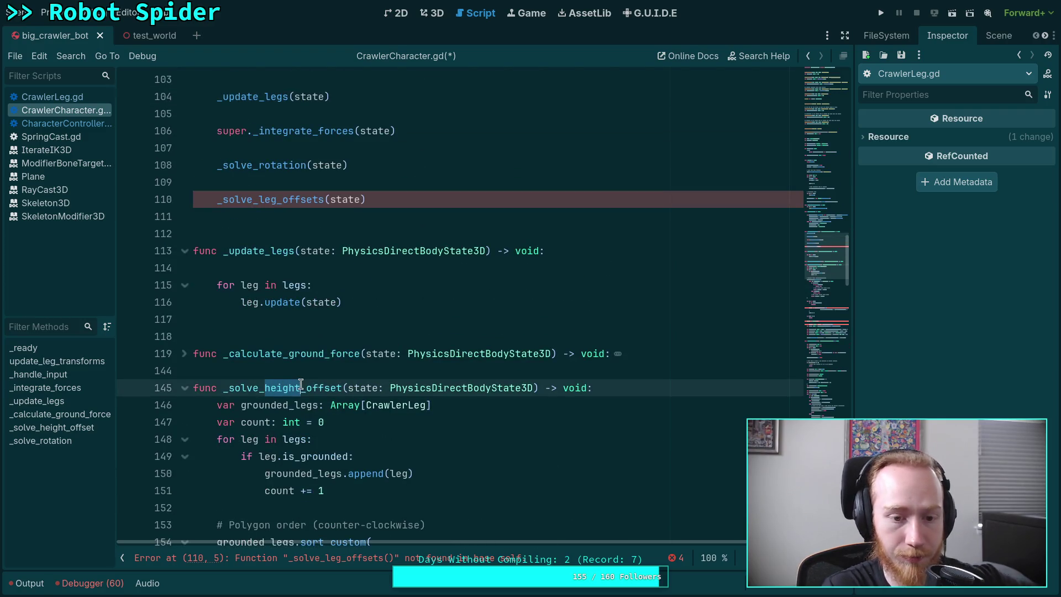
type("leg")
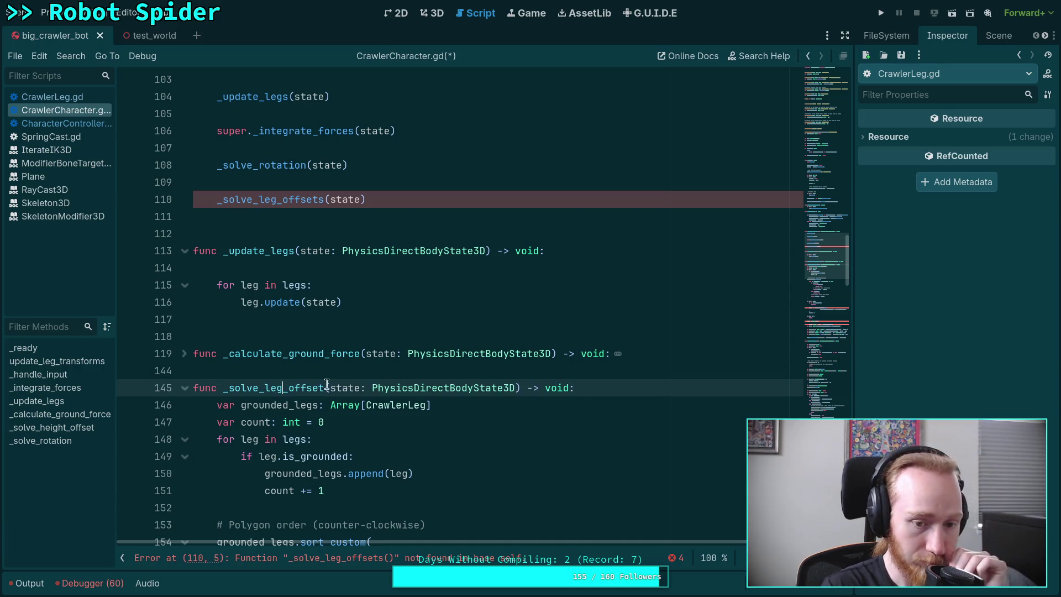
type("s")
left_click(290, 370)
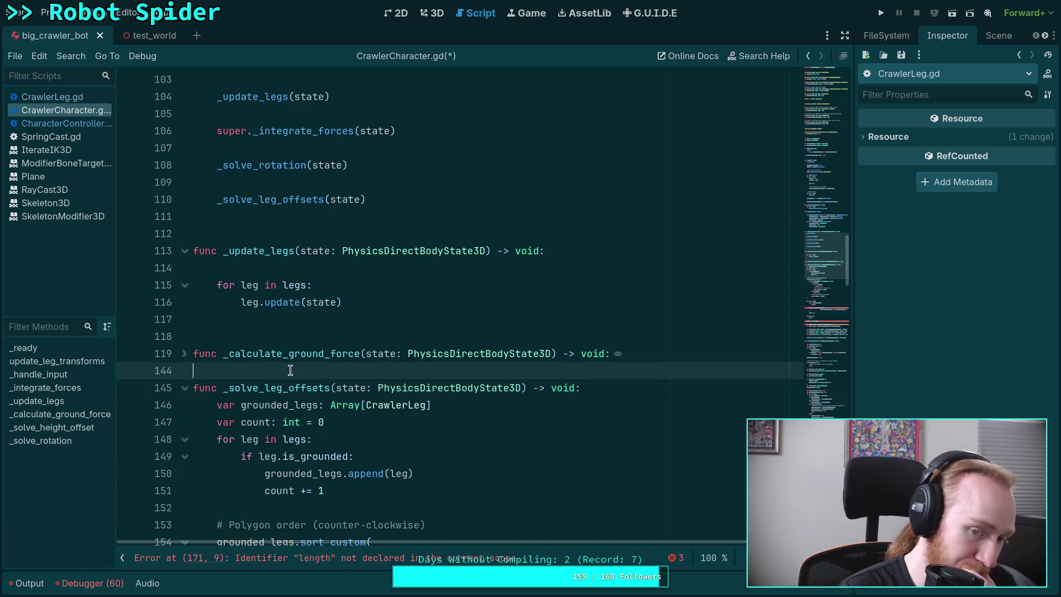
Remove the leg length summing and averaging lines from _solve_leg_offsets.
scroll(297, 372, "down", 3)
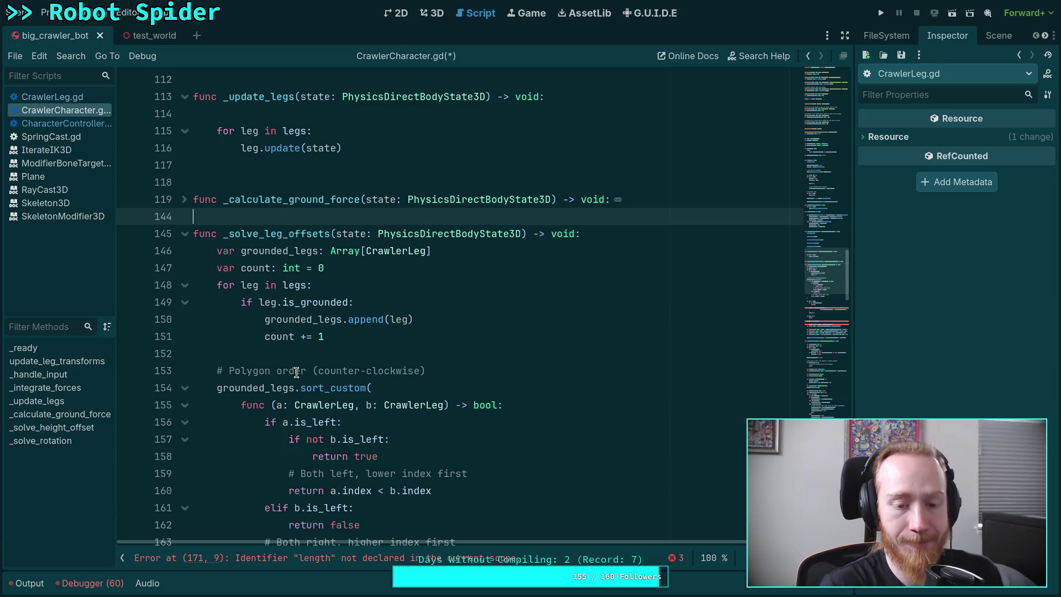
scroll(297, 372, "down", 2)
mouse_move(222, 183)
left_mouse_down()
mouse_move(222, 226)
mouse_move(267, 407)
mouse_move(354, 454)
mouse_move(355, 300)
mouse_move(419, 314)
mouse_move(398, 301)
mouse_move(370, 321)
mouse_move(384, 359)
mouse_move(419, 363)
left_mouse_up()
scroll(354, 454, "down", 13)
scroll(355, 300, "down", 3)
scroll(399, 304, "up", 2)
left_click(426, 389)
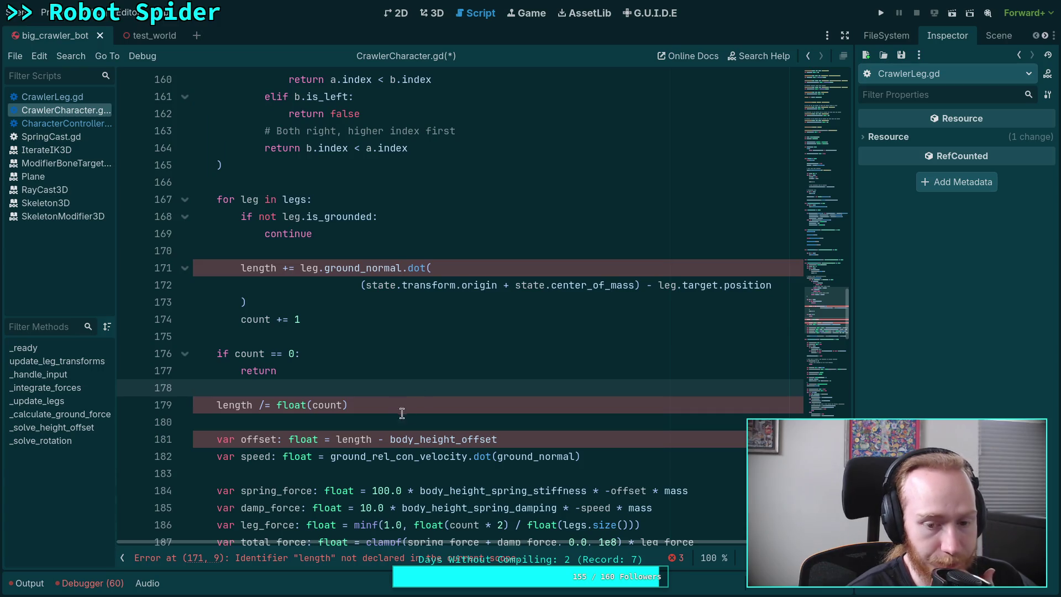
mouse_move(397, 405)
left_mouse_down()
mouse_move(403, 350)
mouse_move(257, 326)
mouse_move(239, 474)
left_mouse_up()
scroll(407, 367, "down", 1)
scroll(403, 351, "up", 1)
scroll(367, 341, "up", 4)
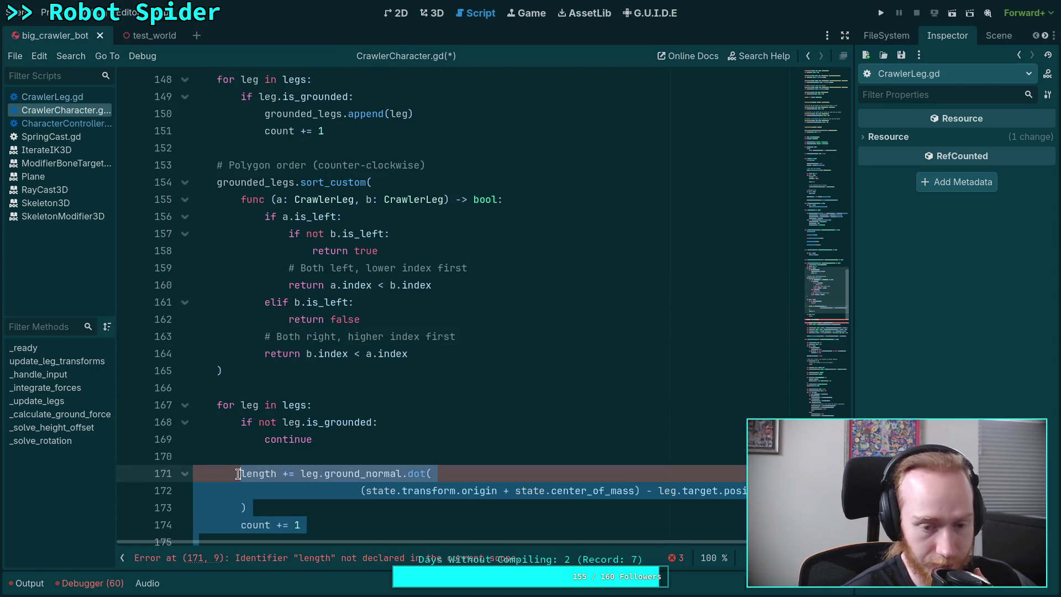
key("ctrl+x")
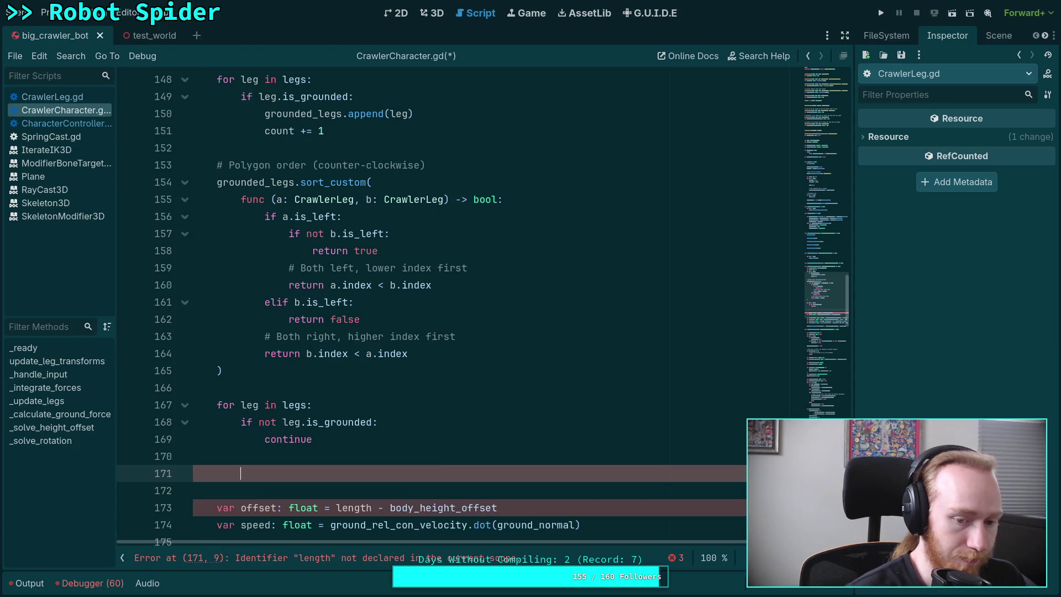
Cut the grounded-leg collection and sorting block and its leftover blank lines.
scroll(327, 387, "up", 1)
left_click_drag(224, 422, 169, 98)
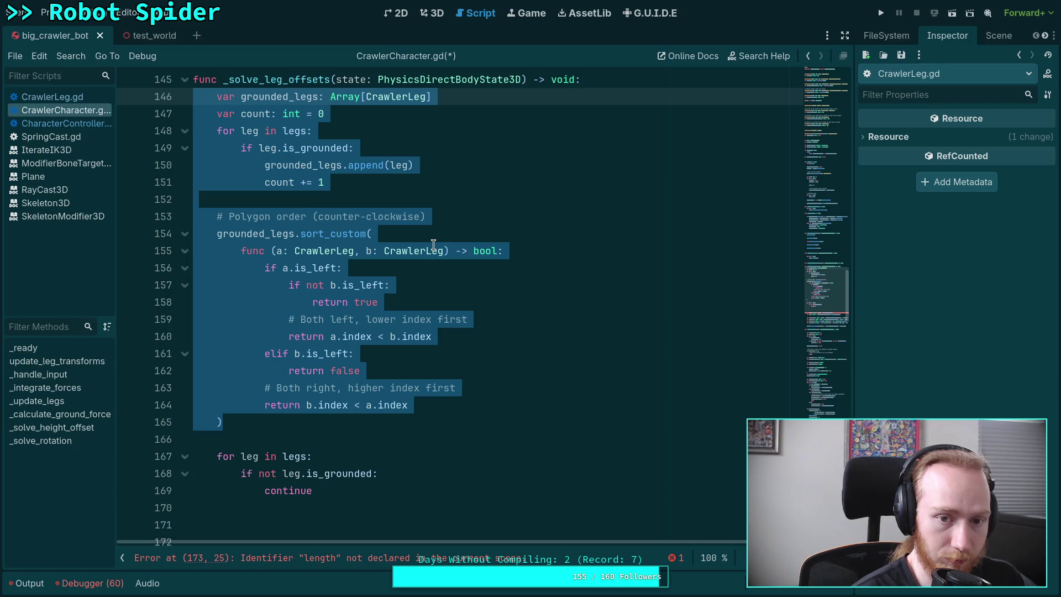
key("ctrl+x")
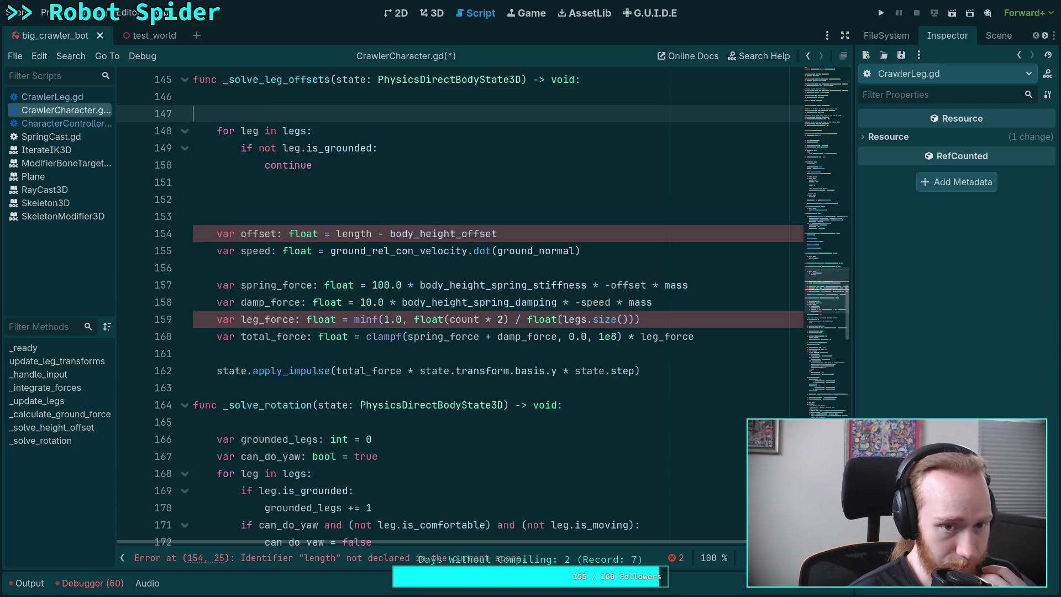
key("BackSpace")
key("Delete")
Indent the spring-force code into the per-leg loop and delete the blank lines above it.
scroll(431, 243, "down", 1)
scroll(431, 244, "up", 4)
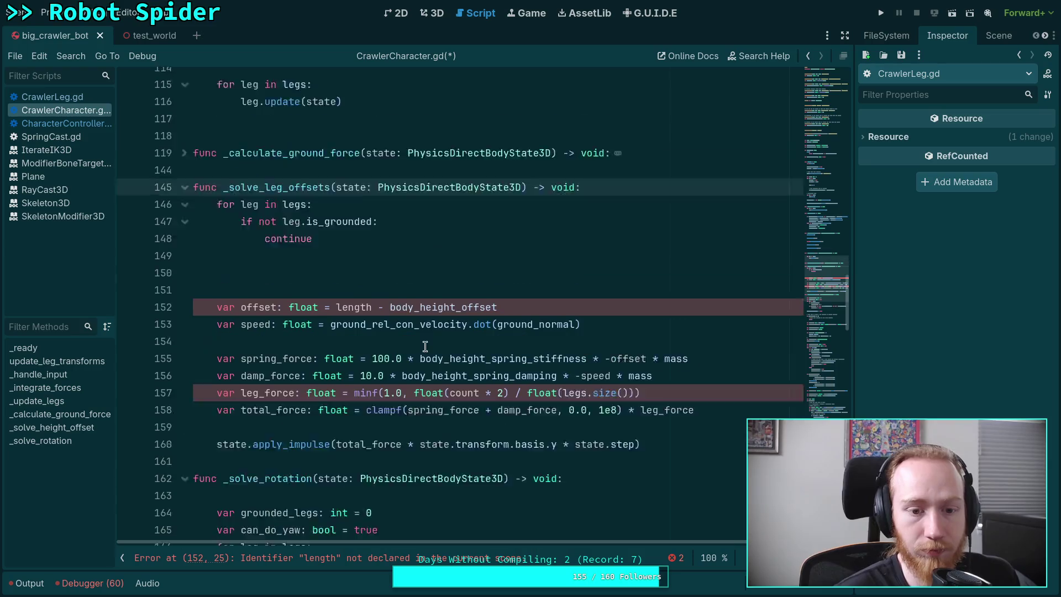
left_click_drag(676, 492, 288, 362)
key("Tab")
left_click(358, 319)
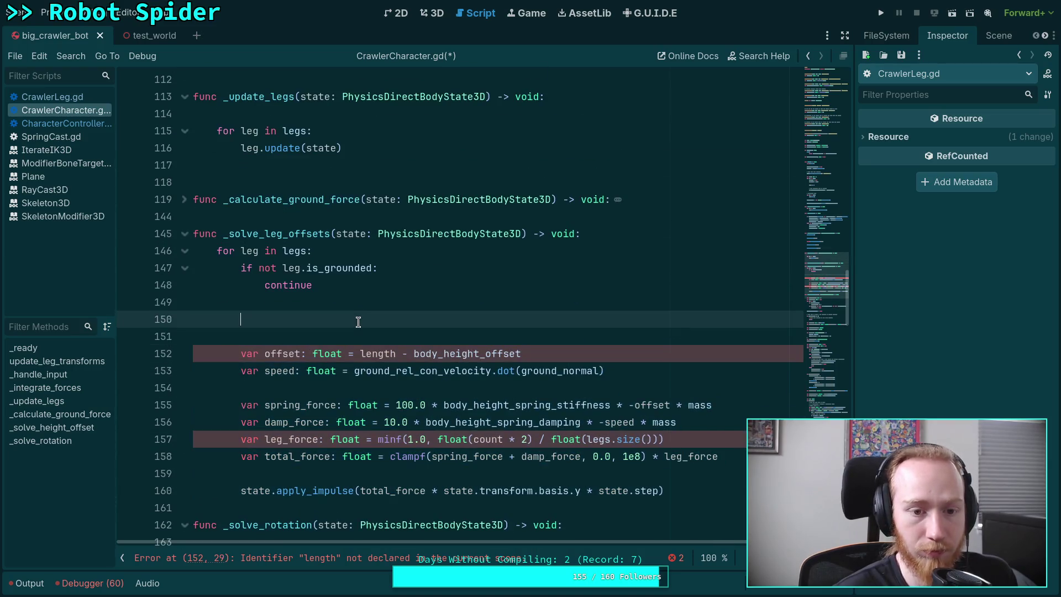
key("BackSpace")
key("BackSpace")
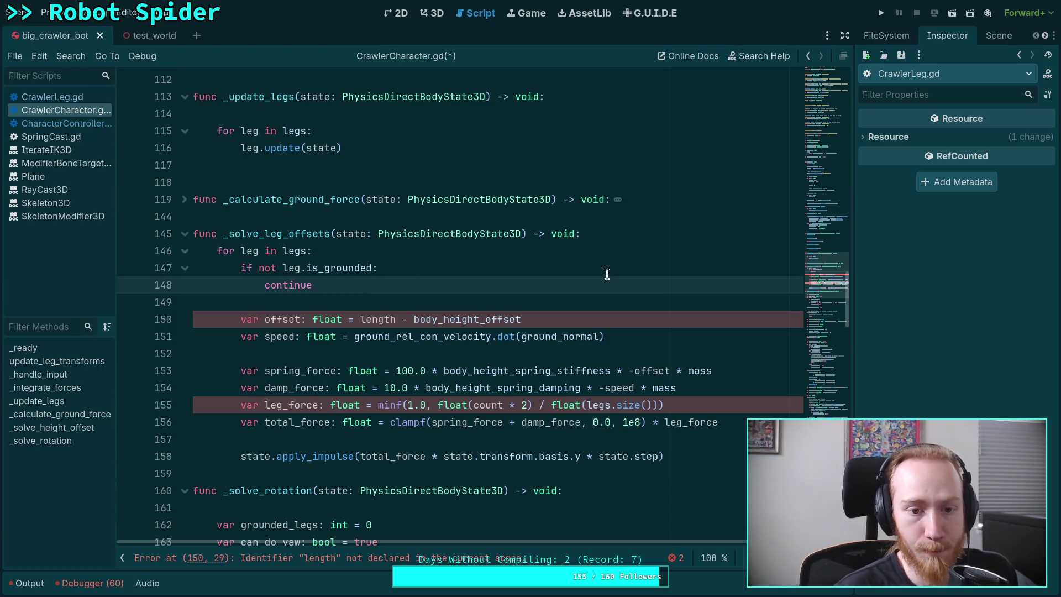
Begin a new var declaration at the top of _solve_leg_offsets and consult the Crawler Bot design note.
left_click(628, 240)
key("Return")
type("var")
key("alt+Tab")
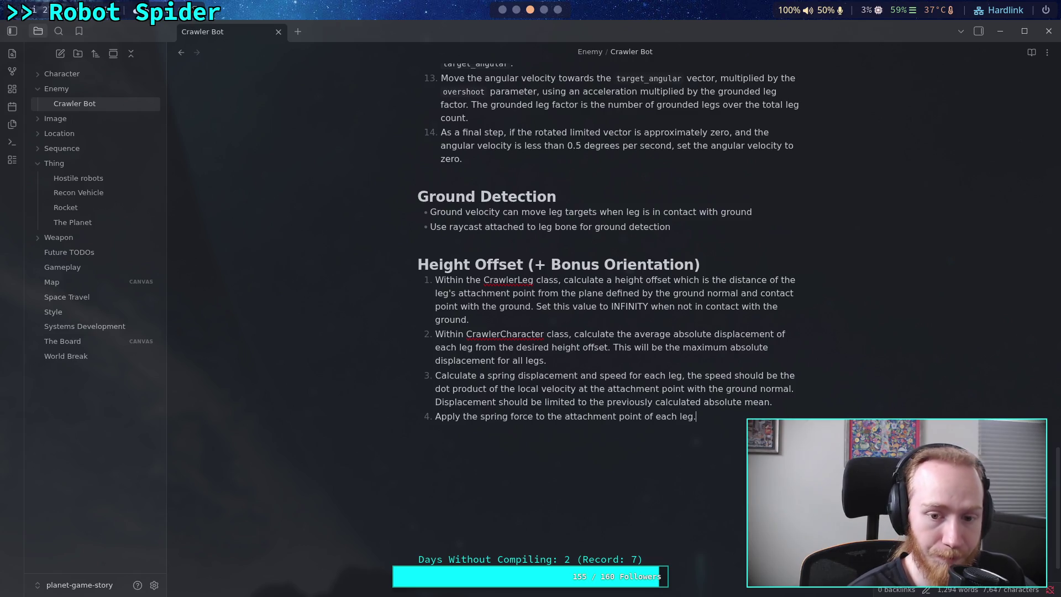
key("alt+Tab")
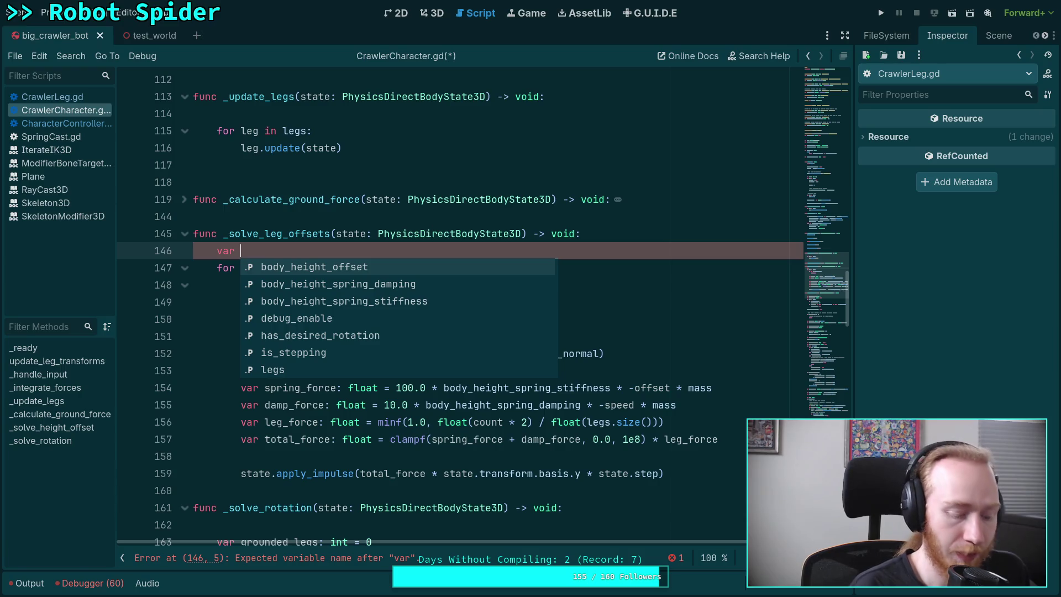
Declare avg_abs_displacement: float = 0.0 and count: int = 0 at the top of the function.
type("av")
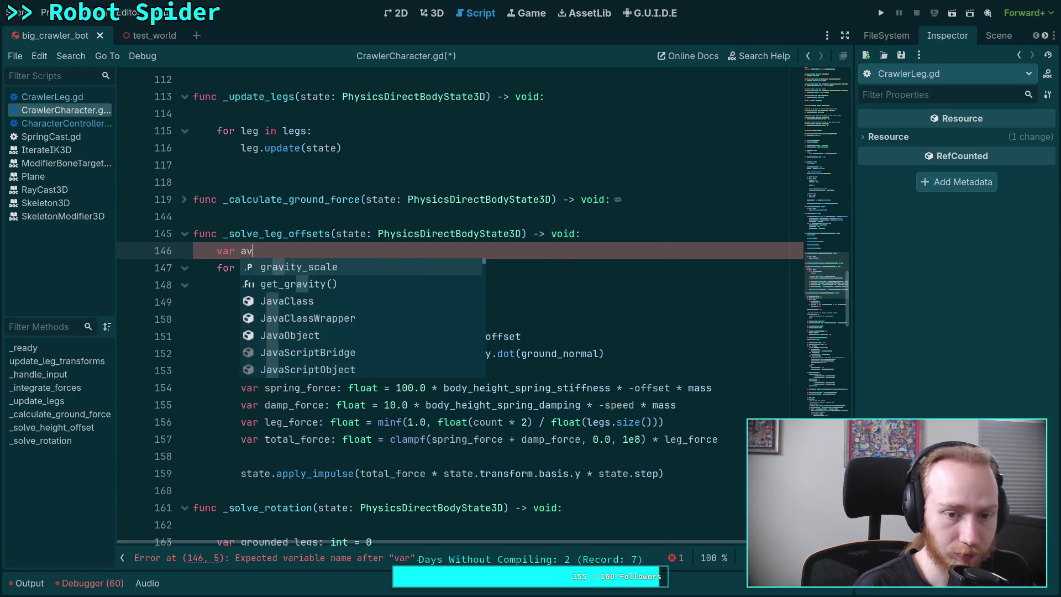
type("g_abs")
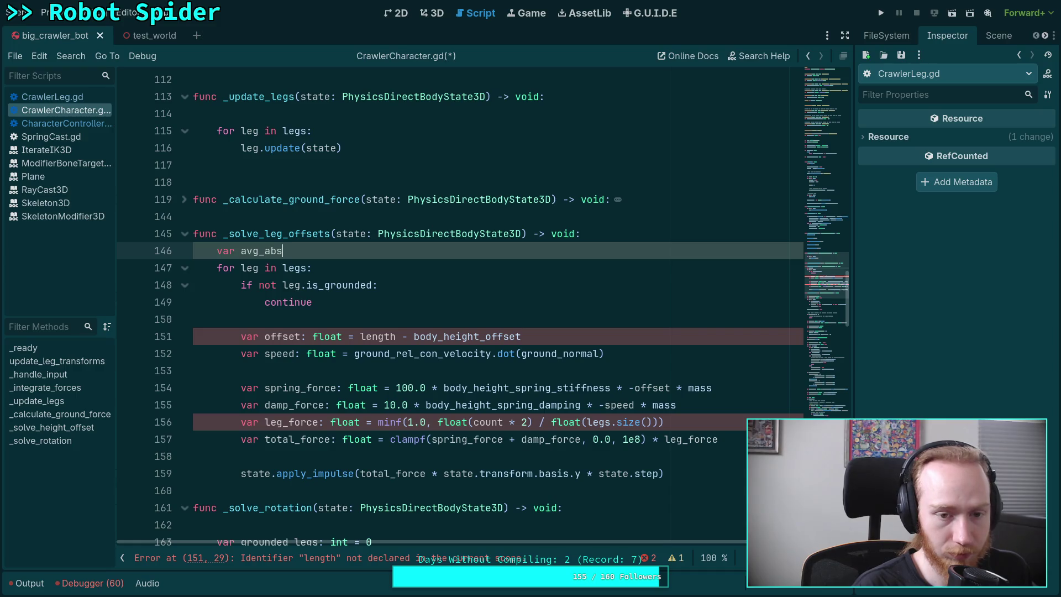
type("_displacement: float = 0.0")
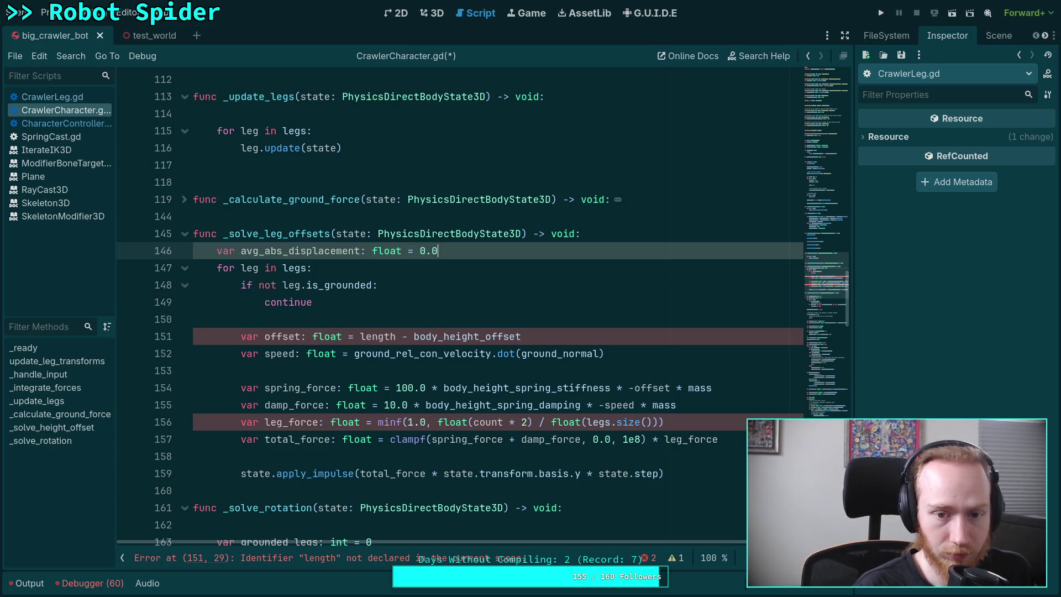
key("Return")
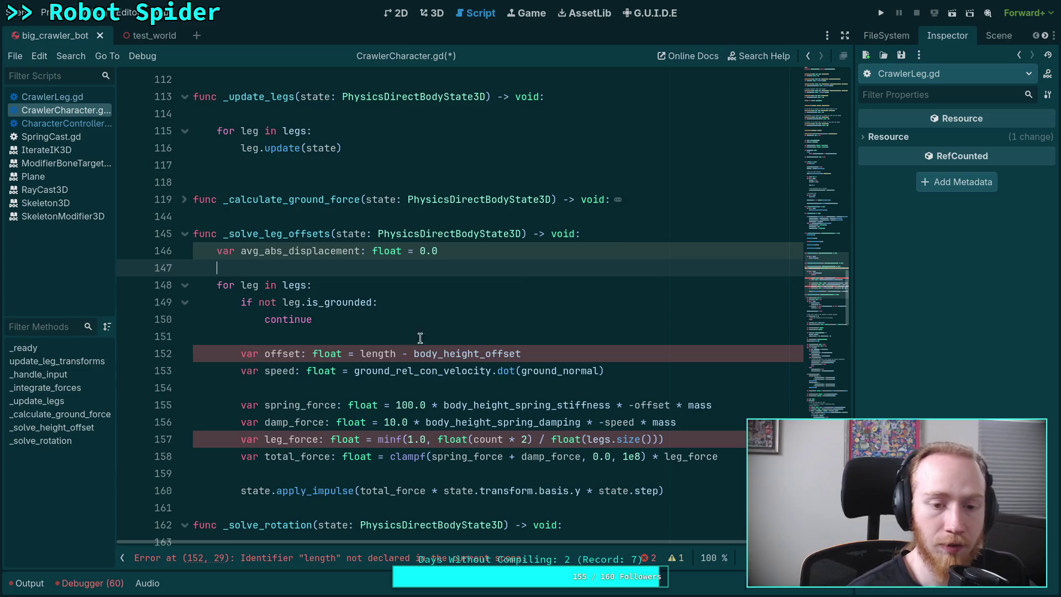
left_click(439, 330)
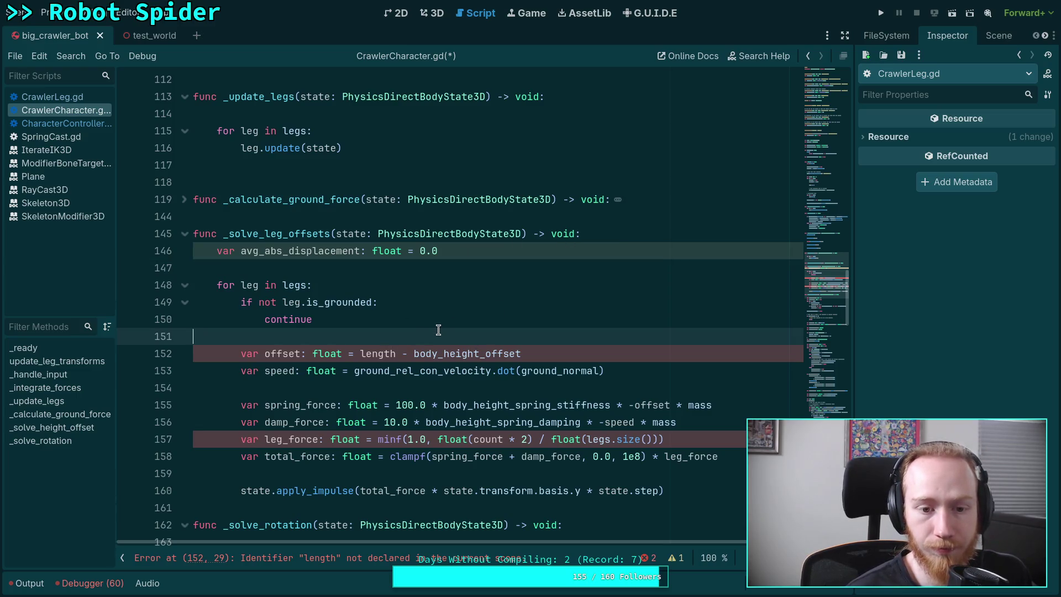
left_click(498, 251)
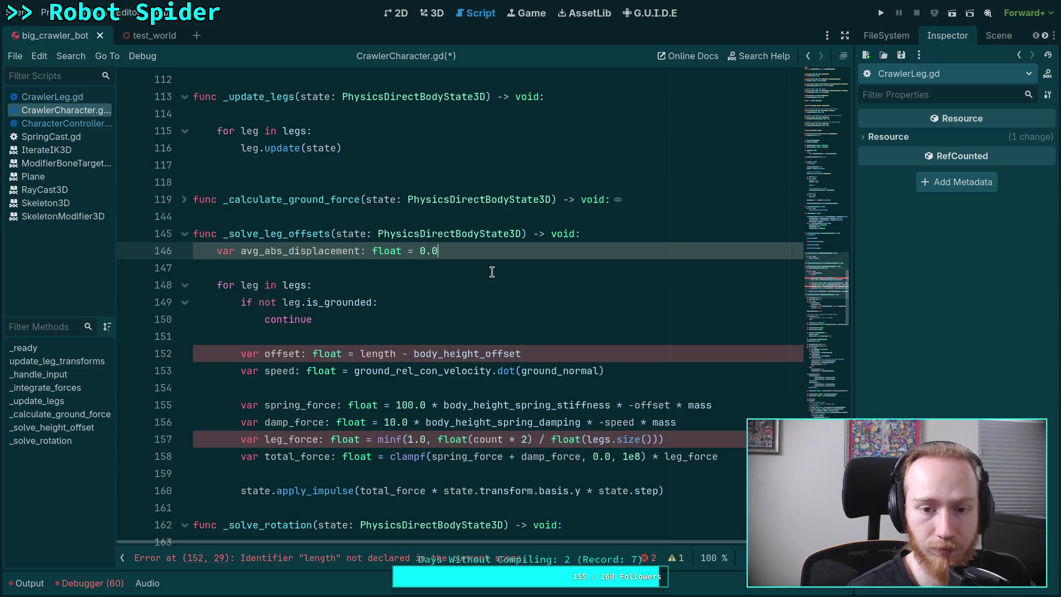
key("Return")
type("var count: int = 0")
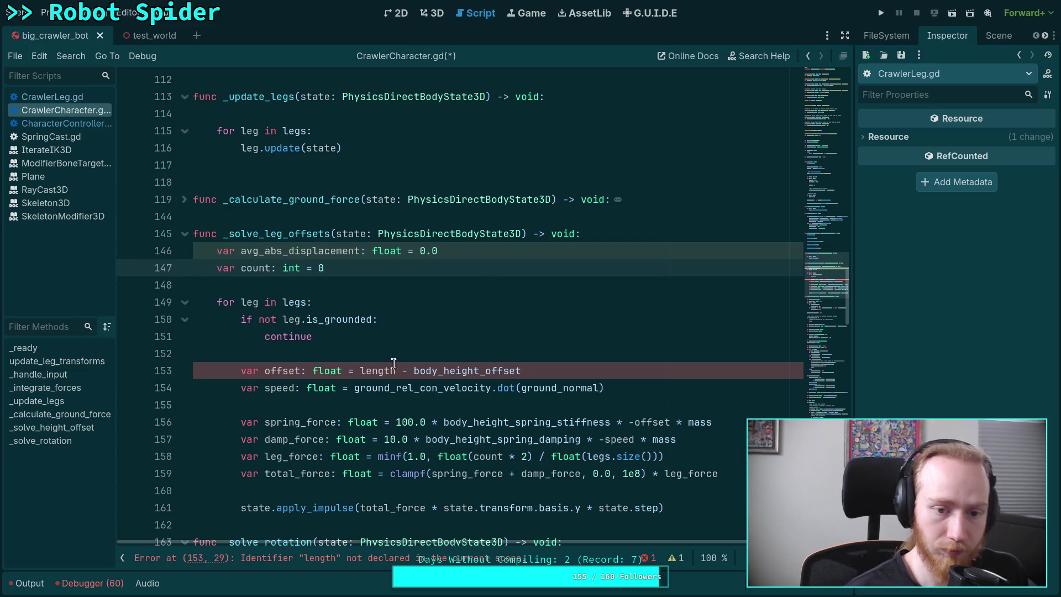
Inside the leg loop, add an avg_abs_displacement line using absf(leg.ground_offset).
left_click(388, 338)
key("Down")
key("Return")
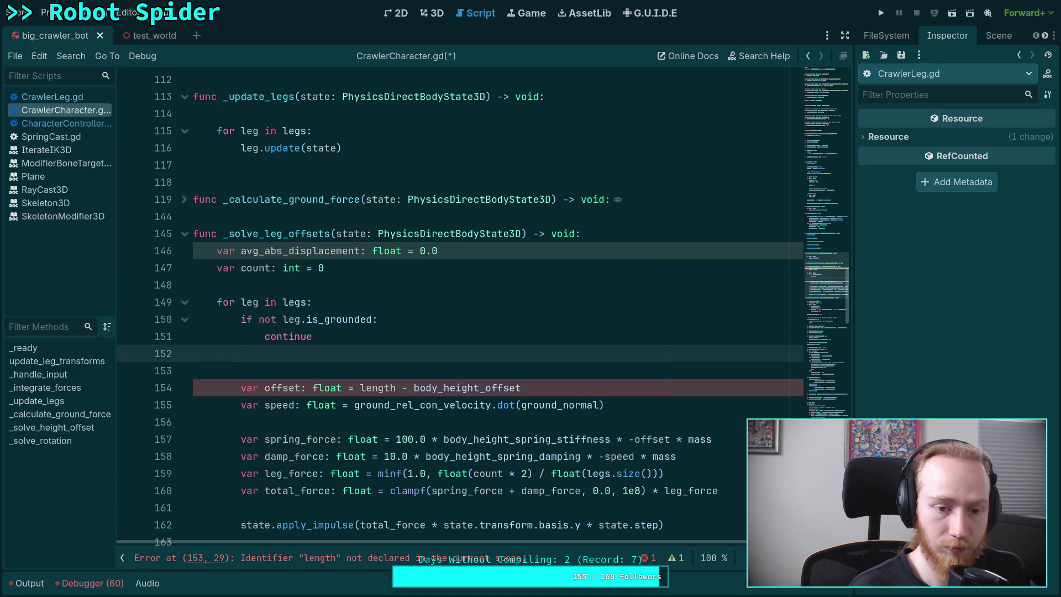
key("Return")
key("Up")
type("avg")
key("Return")
type("= absf")
key("Return")
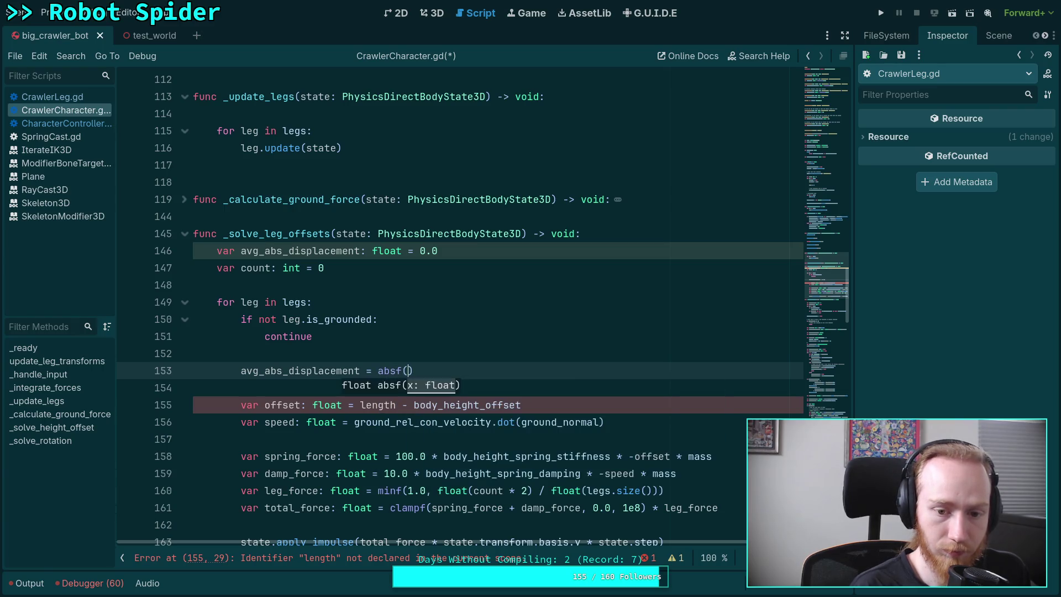
type("leg.b")
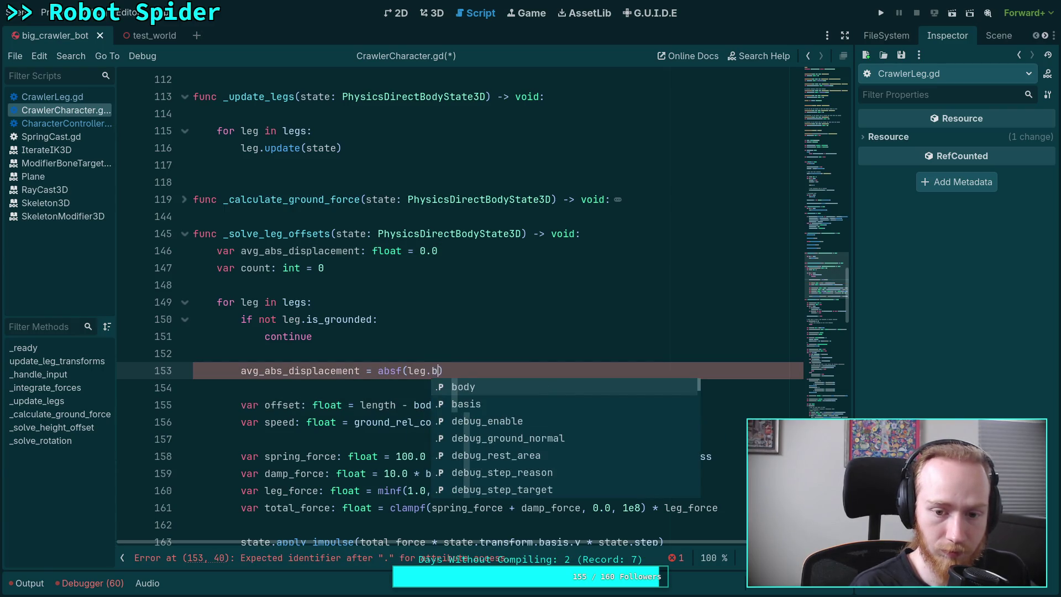
type("grou")
key("Down")
key("Down")
key("Down")
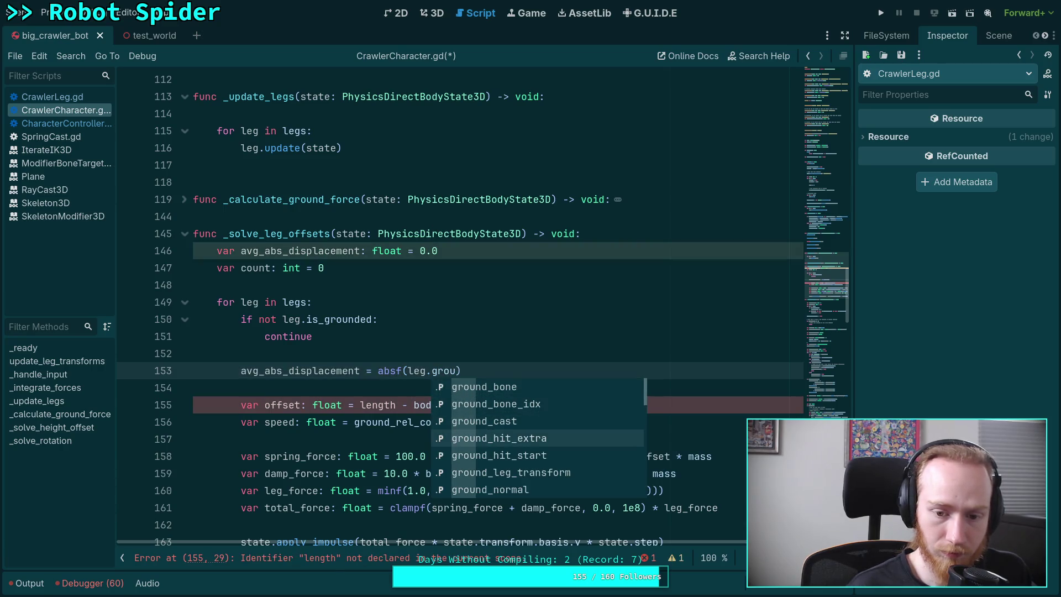
type("nd_offset")
key("Return")
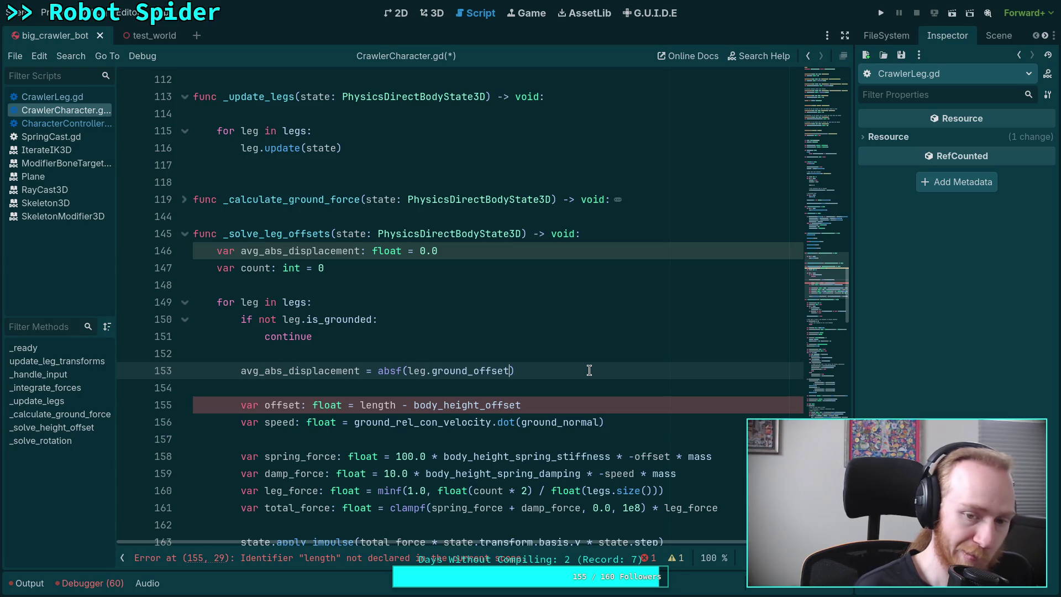
Add count += 1 in the loop, then 'if count < 1: return' after it.
key("Return")
type("count += 1")
key("Return")
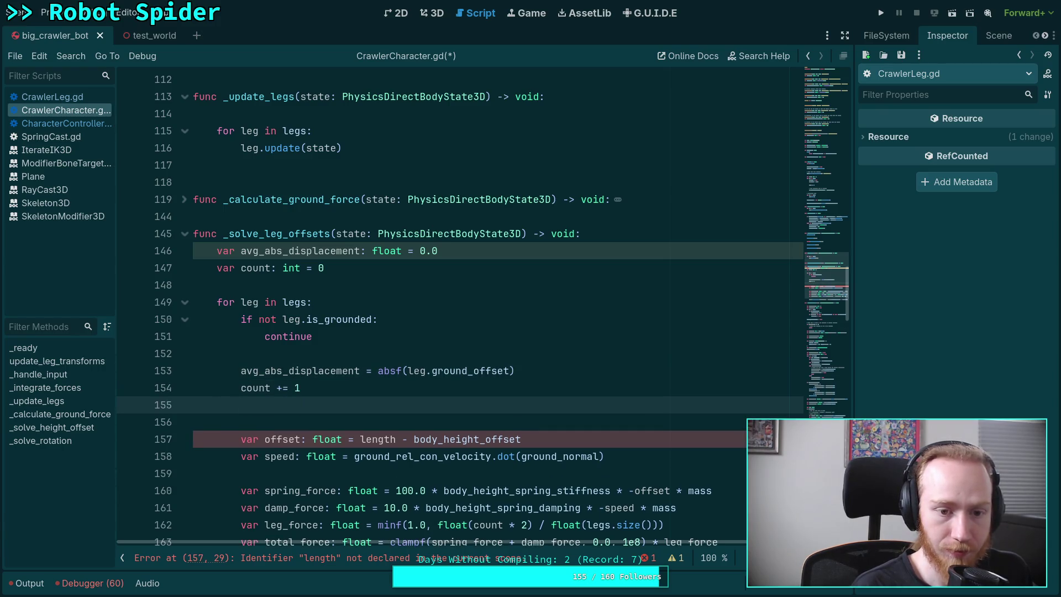
key("Return")
key("BackSpace")
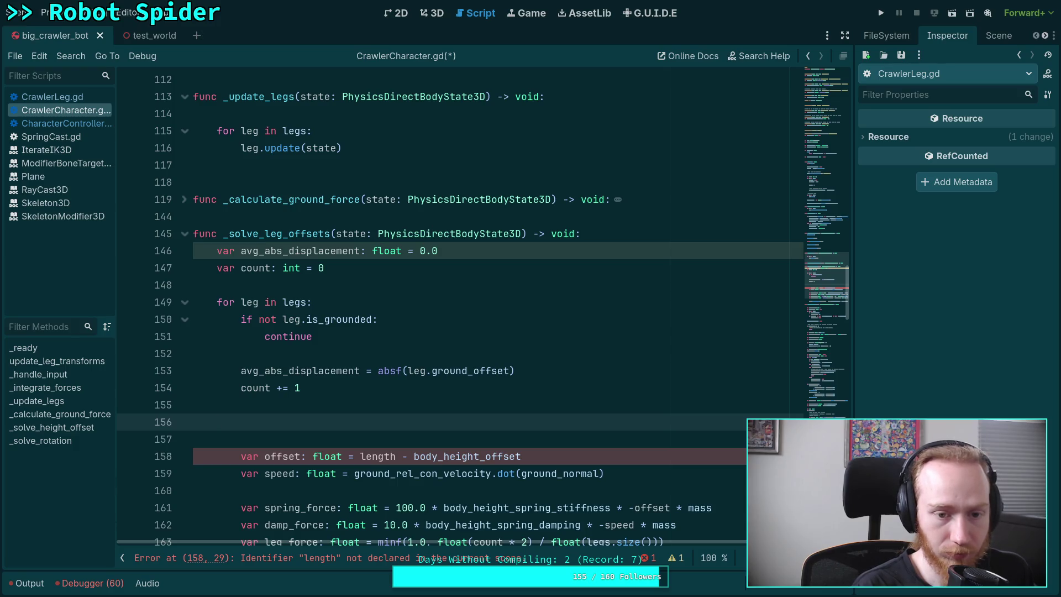
type("if ")
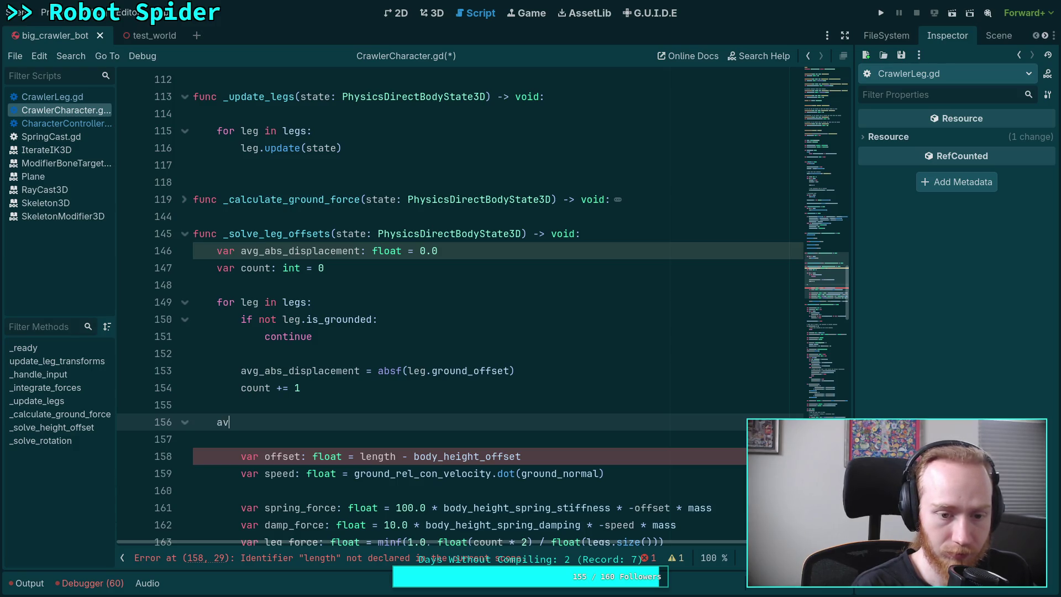
type("count < 1:")
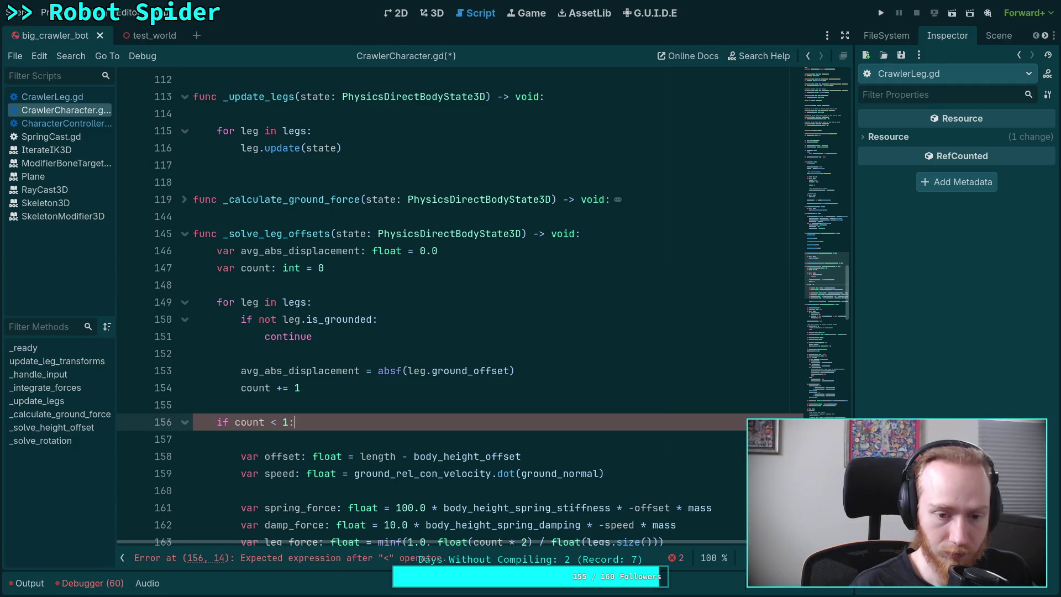
key("BackSpace")
key("BackSpace")
type("< 1:")
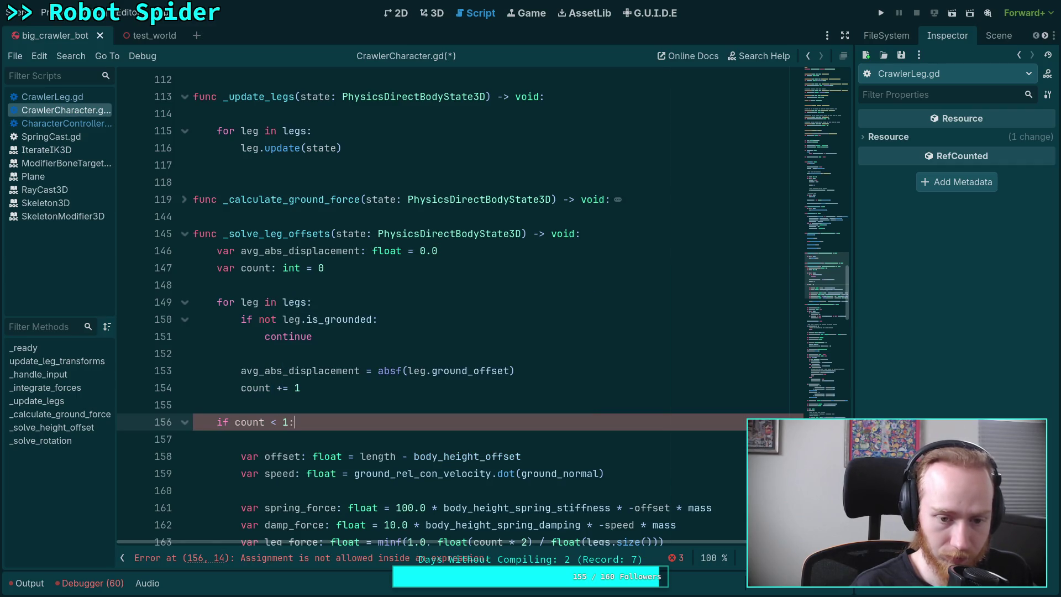
key("Return")
type("return")
key("Return")
key("Return")
key("Return")
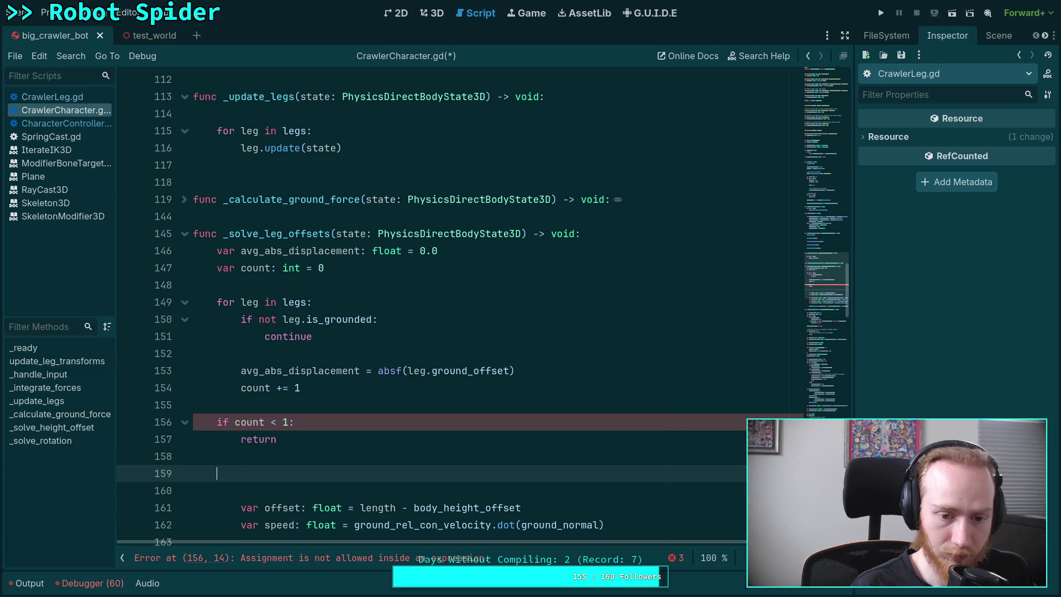
Divide avg_abs_displacement by count, dropping the float() wrapper.
type("avg_a")
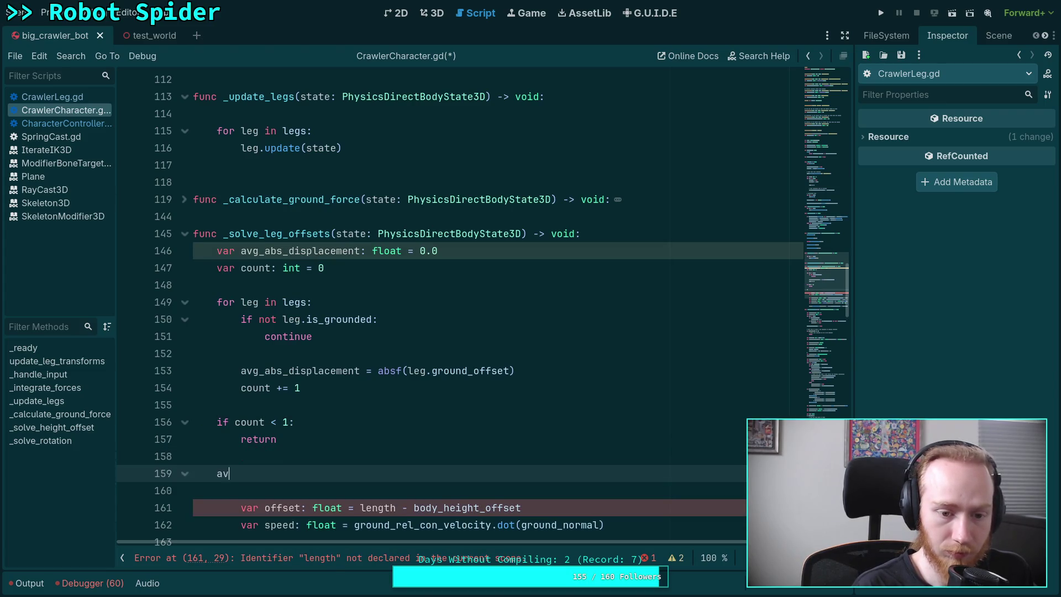
key("Return")
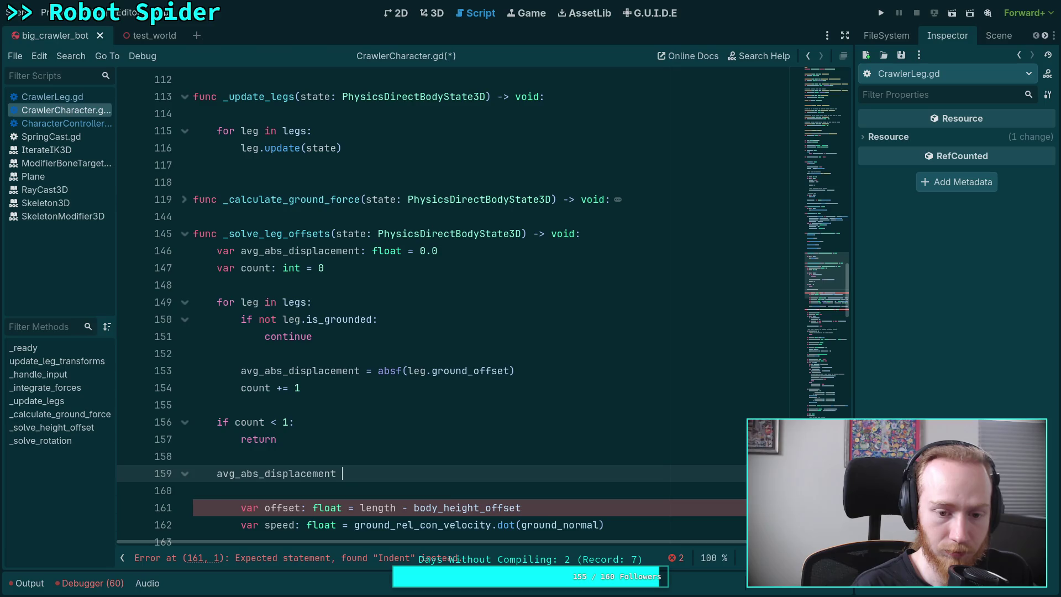
type("/= fl")
type("oat(cout")
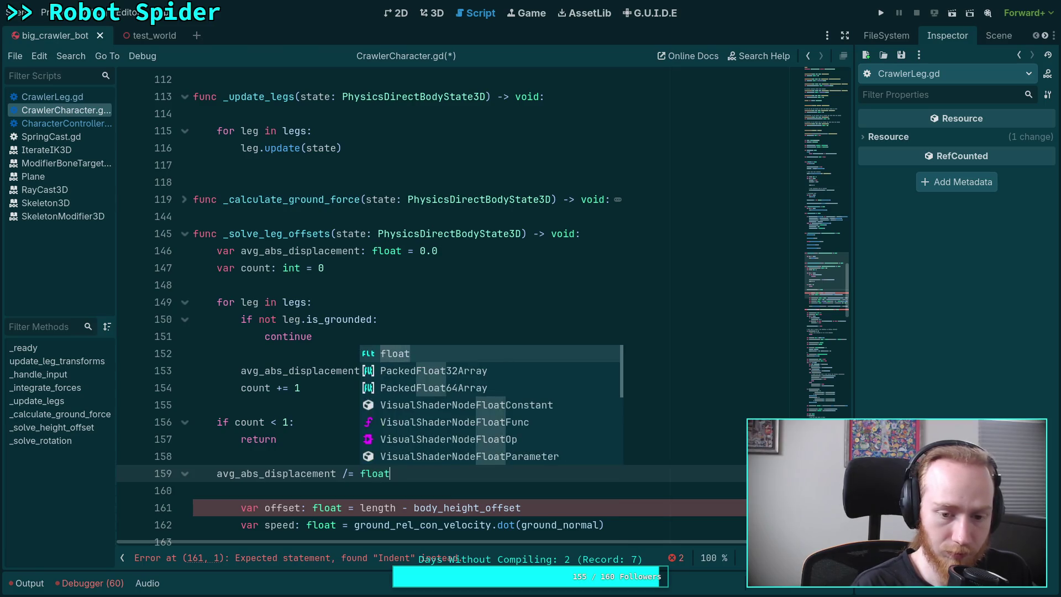
key("BackSpace")
type("nt)")
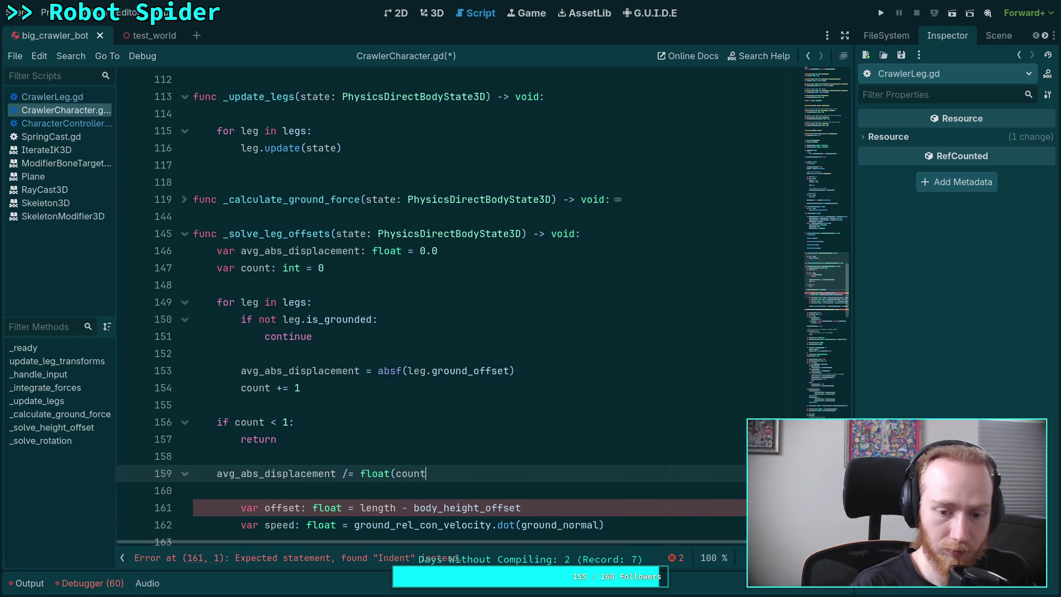
scroll(569, 382, "down", 2)
left_click_drag(360, 371, 395, 370)
key("BackSpace")
left_click(440, 370)
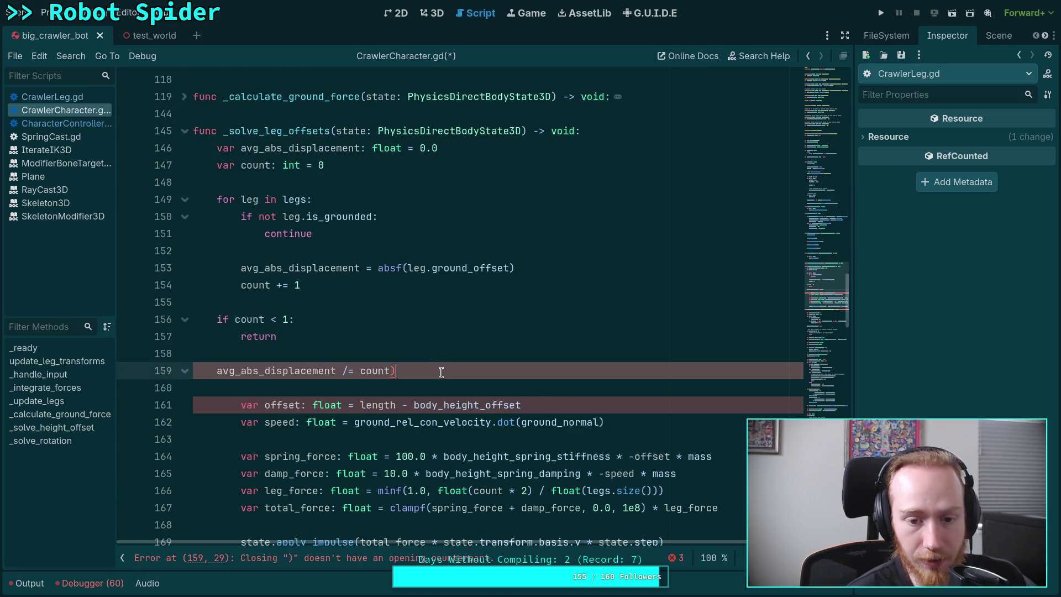
Remove the stray ')' and start a second 'for leg in legs:' loop.
key("BackSpace")
left_click(434, 385)
mouse_move(411, 404)
left_mouse_down()
mouse_move(409, 525)
mouse_move(407, 473)
left_mouse_up()
left_click(487, 278)
key("Return")
key("Tab")
type("for leg in legs:")
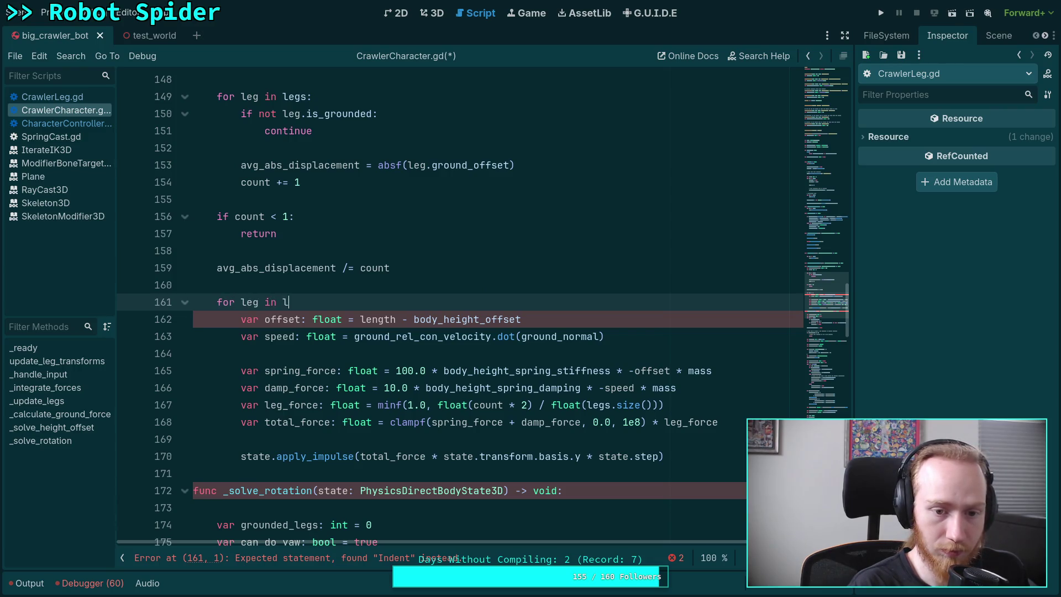
key("Return")
Skip ungrounded legs in the new loop with 'if not leg.is_grounded: continue'.
type("if ")
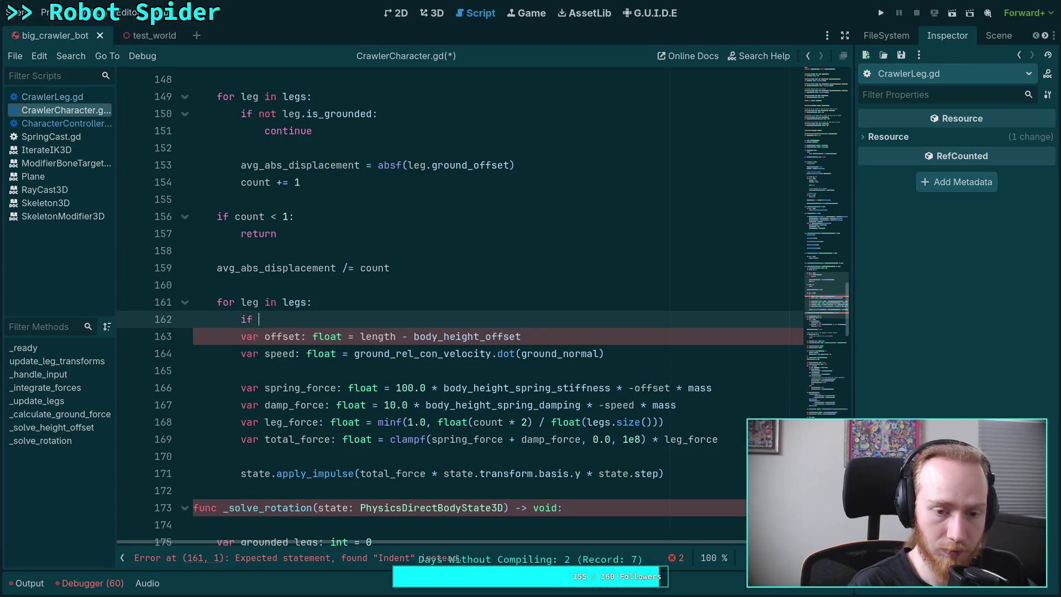
type("not leg.is_gr")
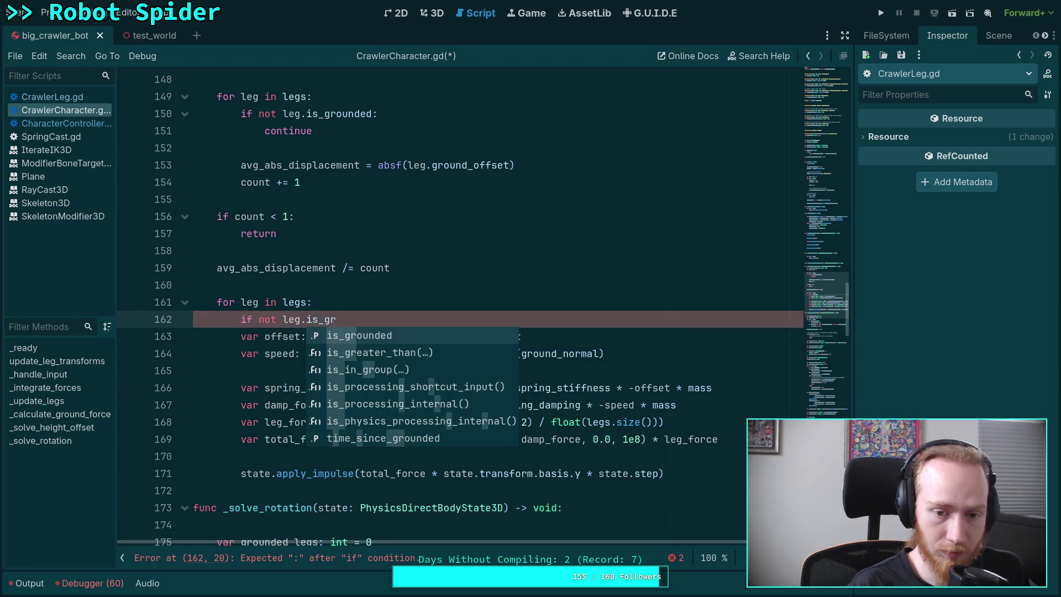
key("Return")
type(":")
key("Return")
type("continue")
key("Return")
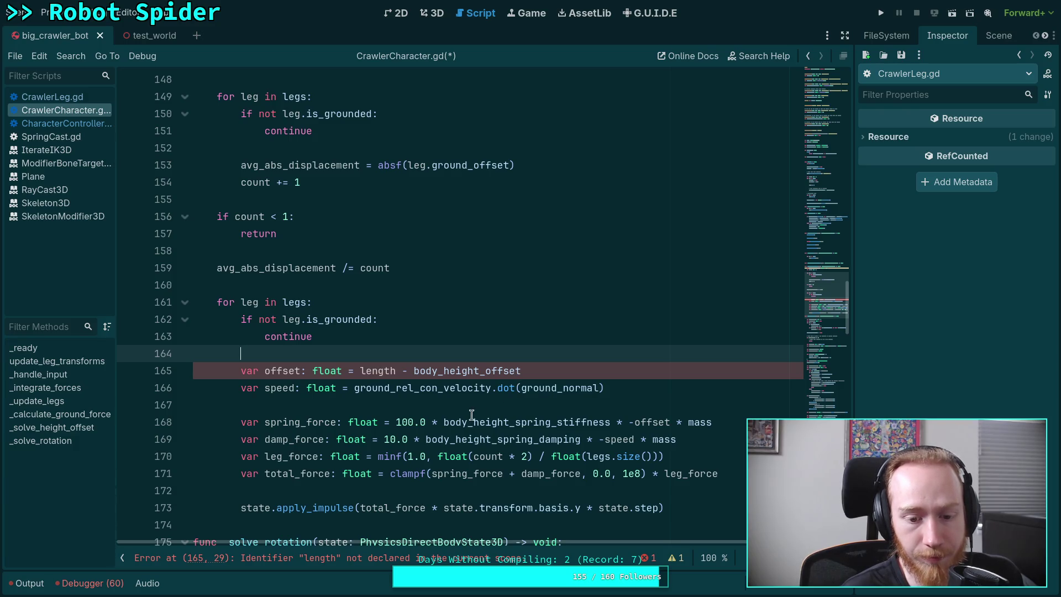
Replace length with leg.ground_offset in the spring offset on line 165.
scroll(462, 430, "down", 1)
left_click(364, 319)
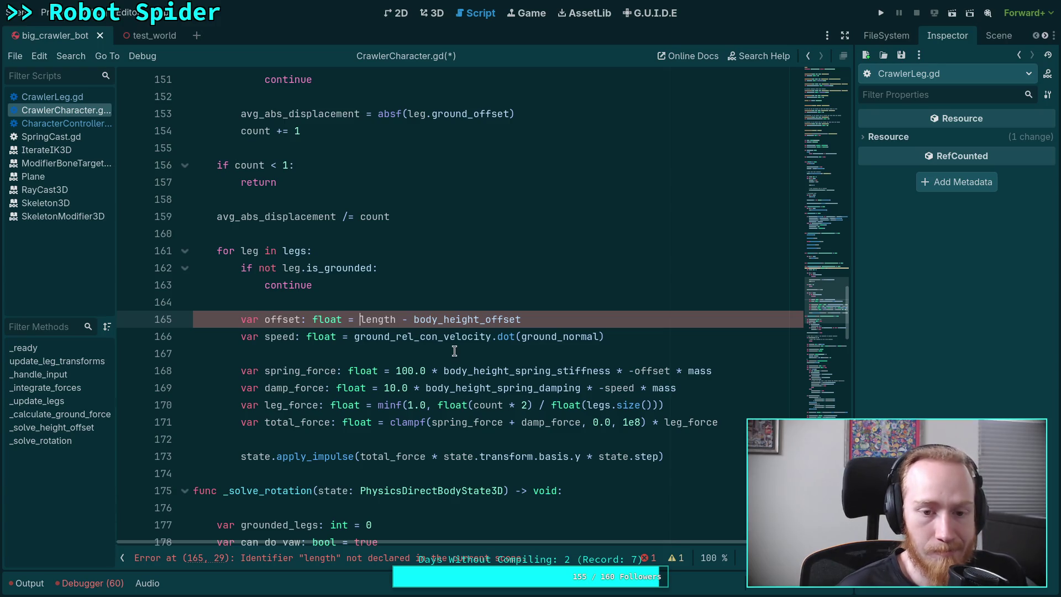
scroll(467, 370, "up", 1)
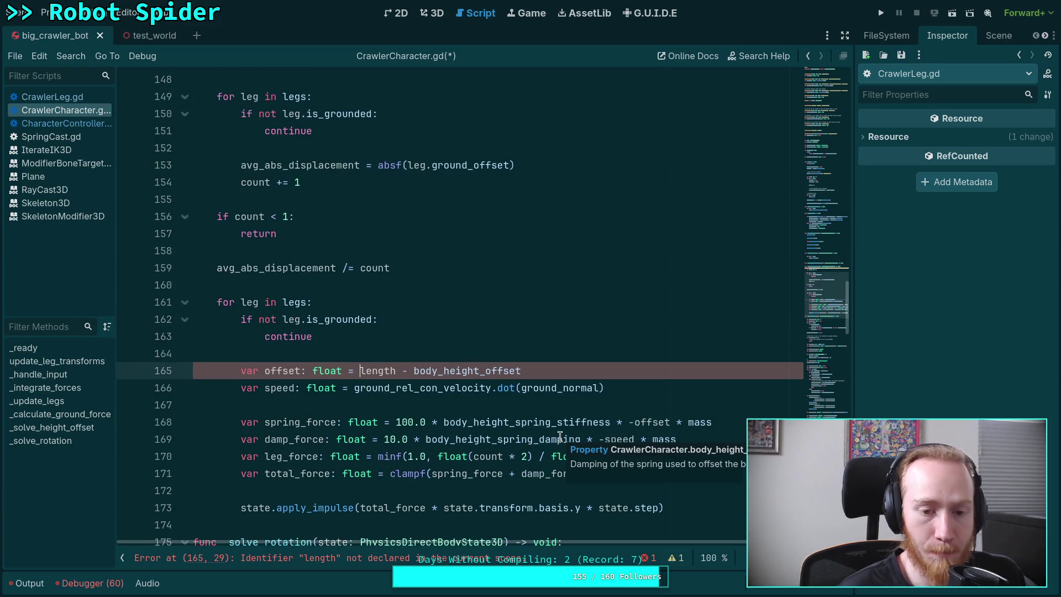
type("leg.")
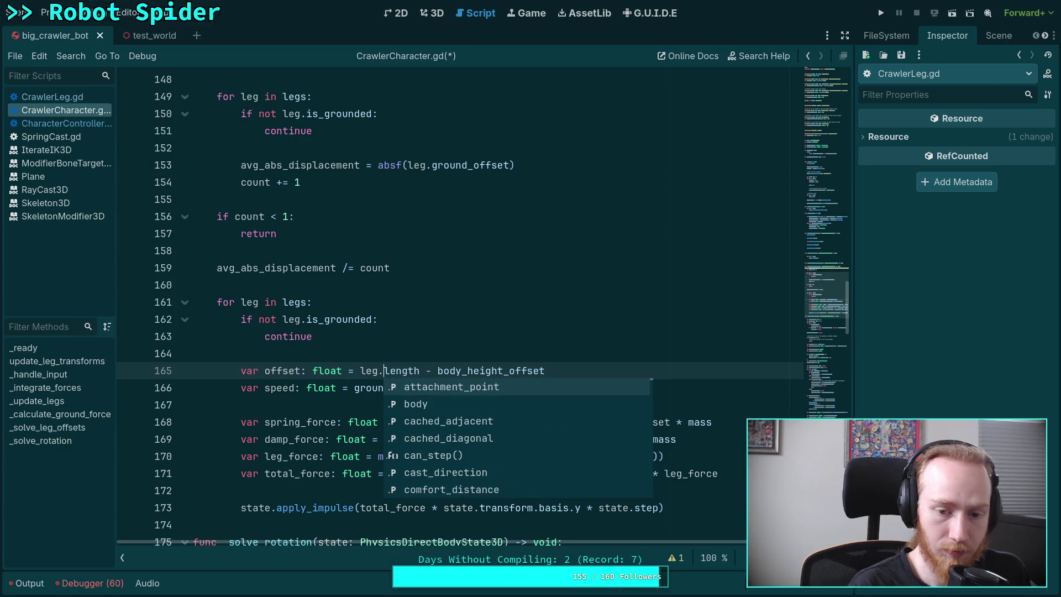
type("ground_off")
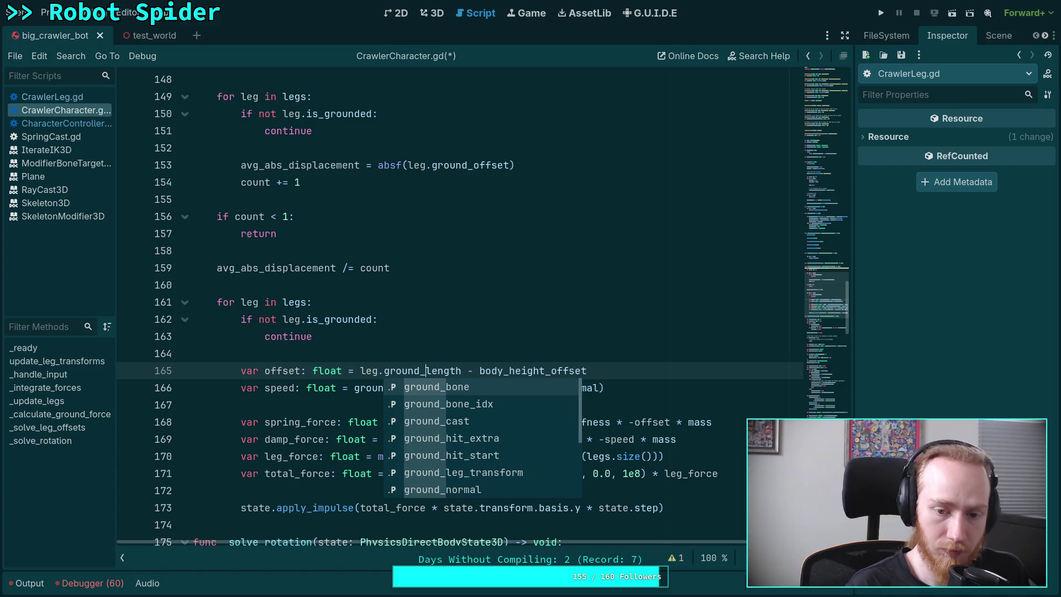
key("Tab")
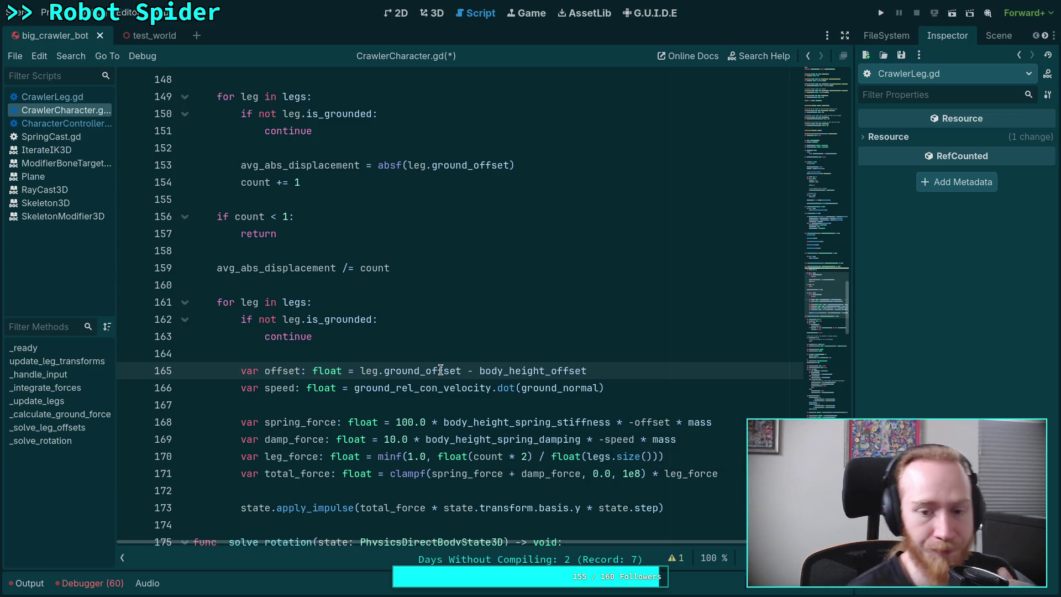
mouse_move(441, 370)
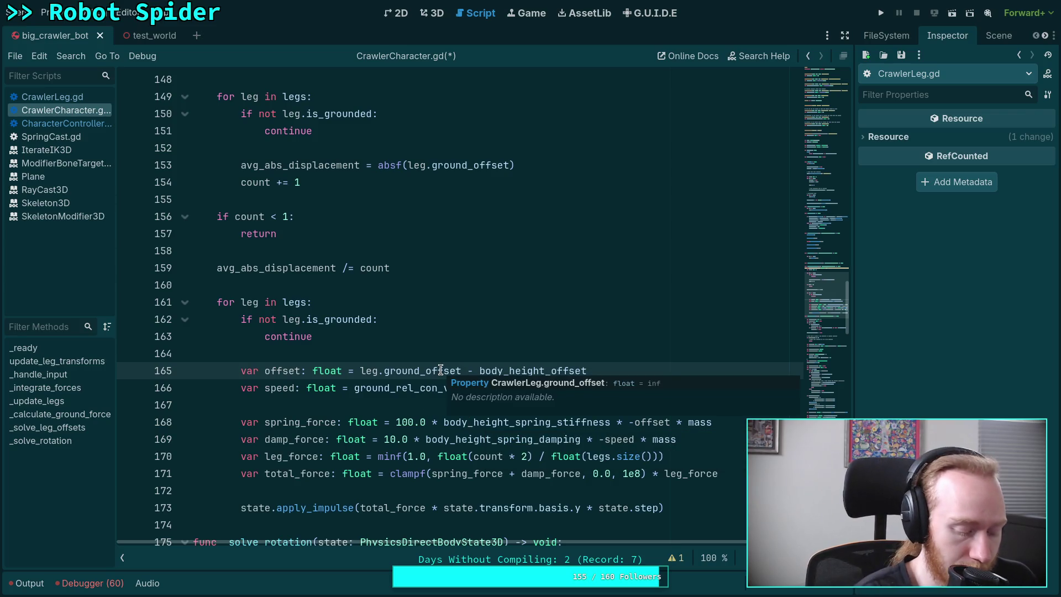
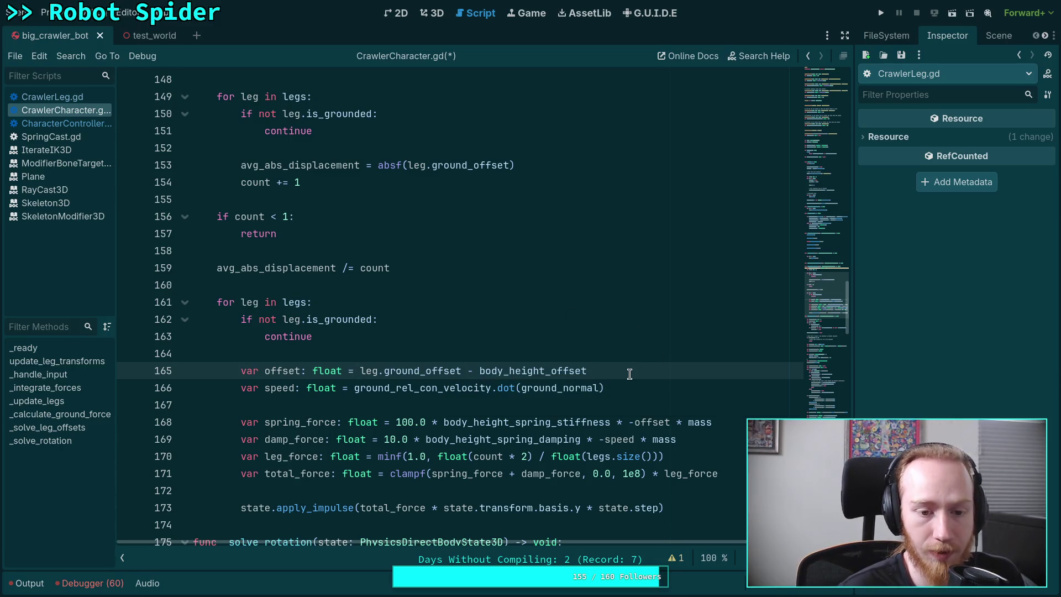
Below the offset declaration, begin a new line 'offset = signf(offset) *'.
key("Return")
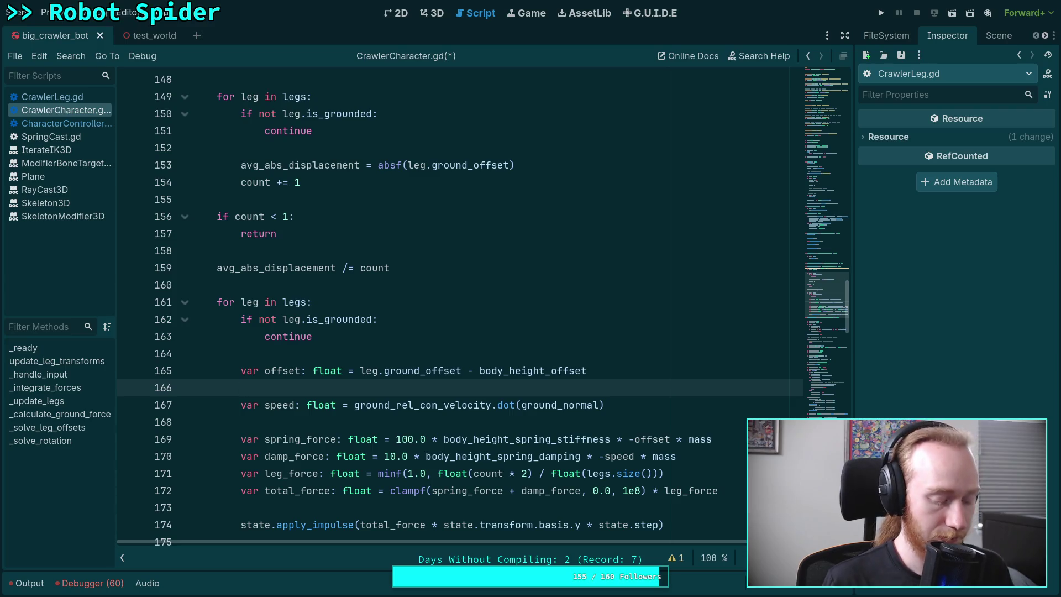
type("offset =")
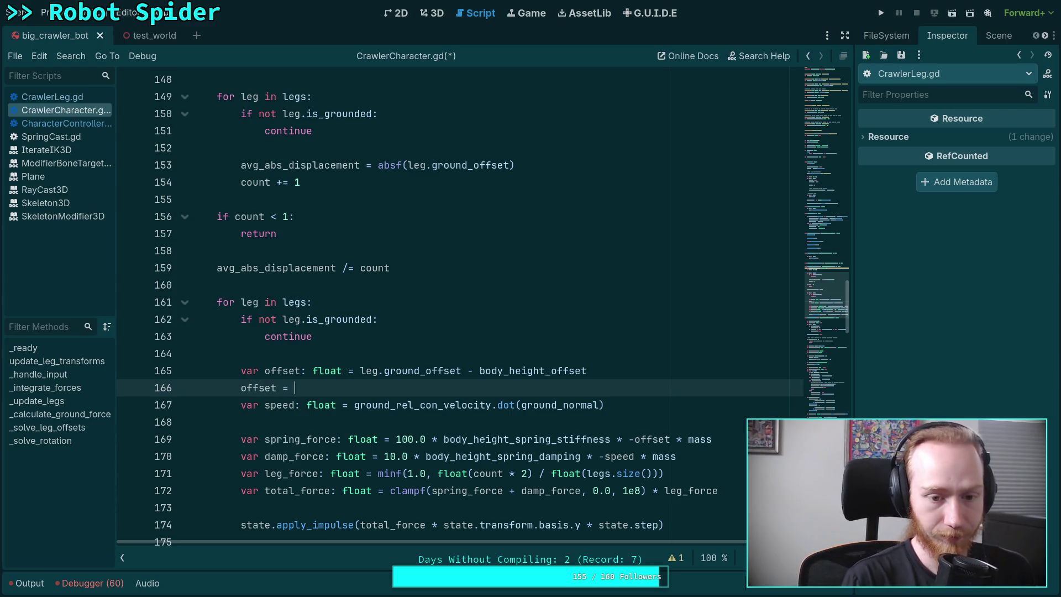
key("ctrl+space")
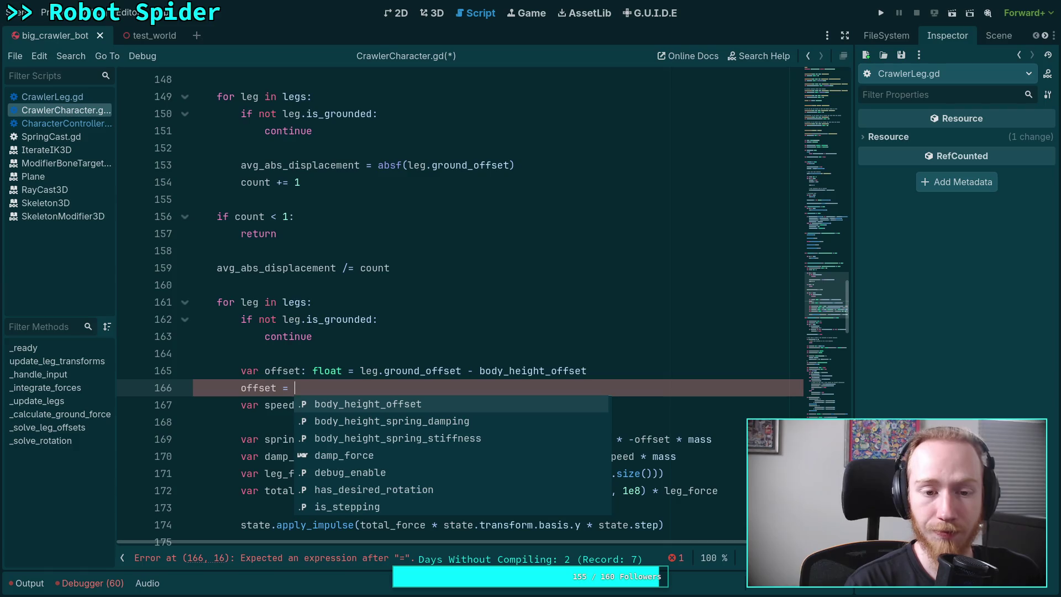
type("og")
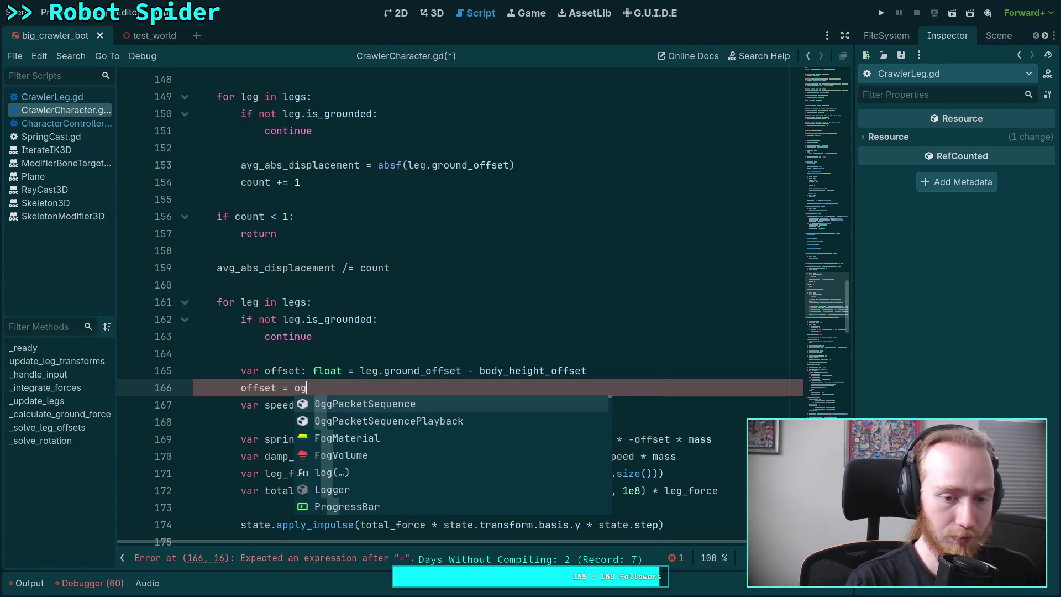
key("BackSpace")
type("ffset")
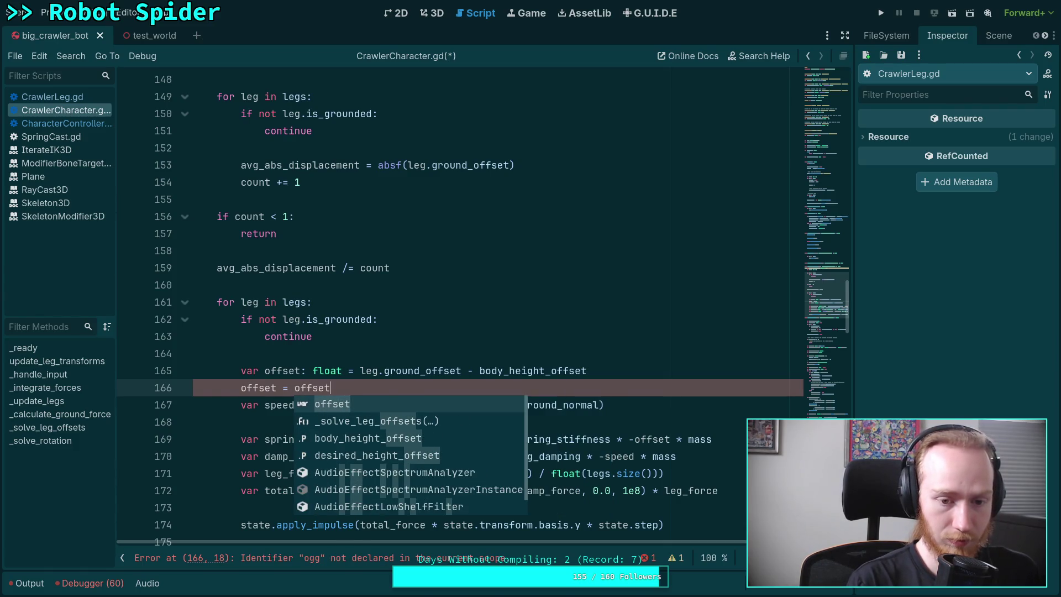
type(".sign")
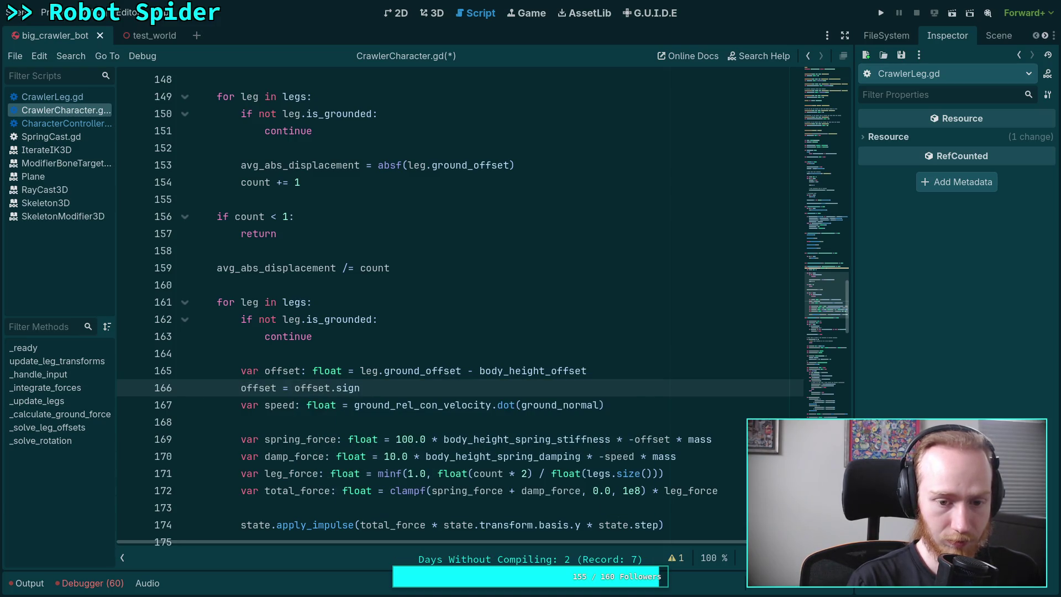
key("BackSpace")
key("BackSpace")
key("BackSpace")
type("s")
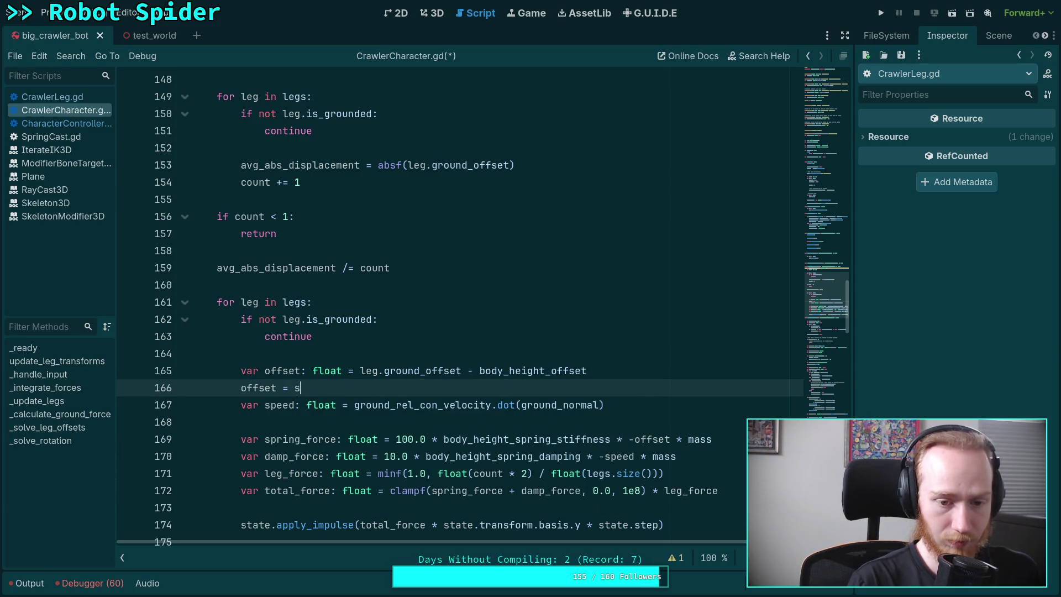
type("ignf(")
type("offset")
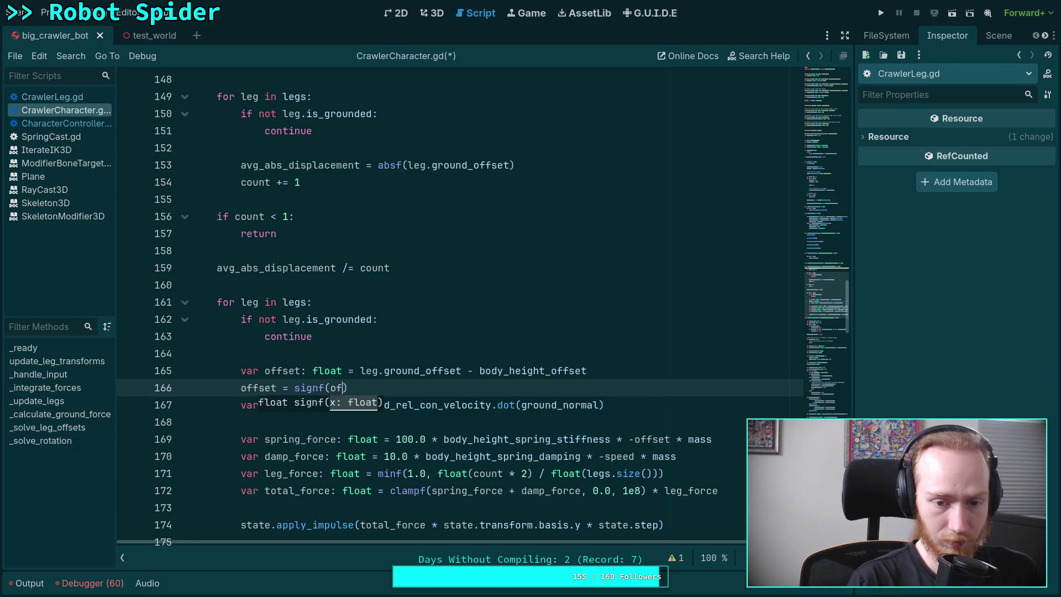
type(") *")
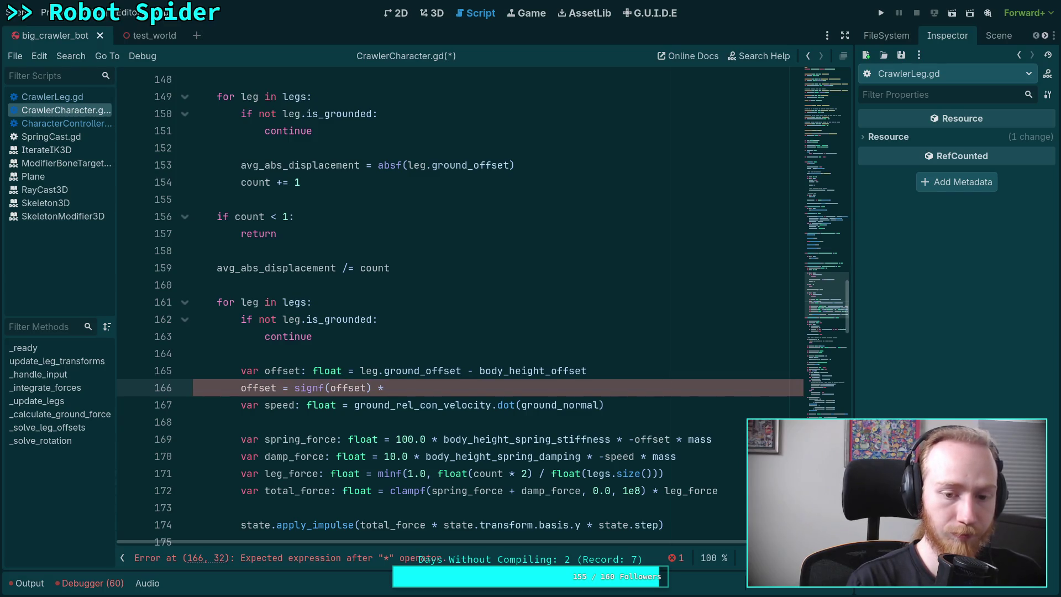
Insert 'if is_zero_approx(offset): continue' above the sign line to skip near-zero offsets.
key("Up")
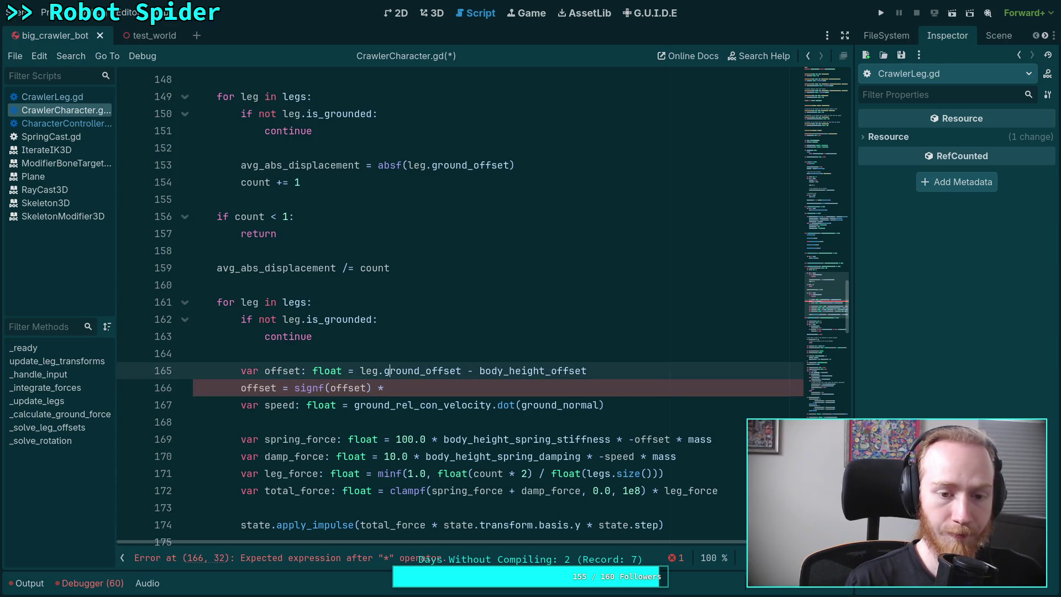
key("End")
key("Return")
scroll(596, 368, "up", 2)
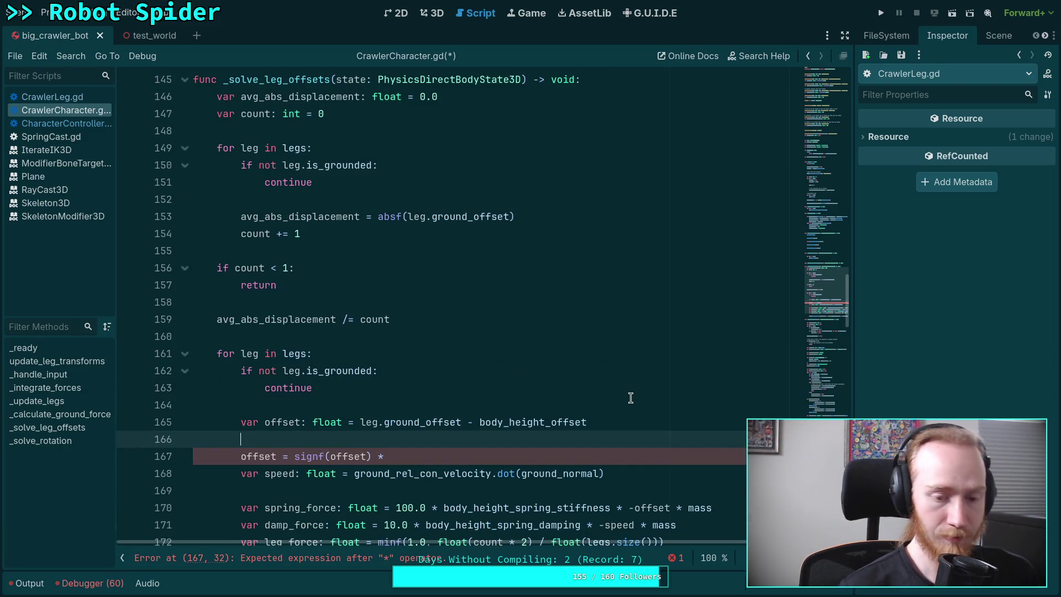
type("if ")
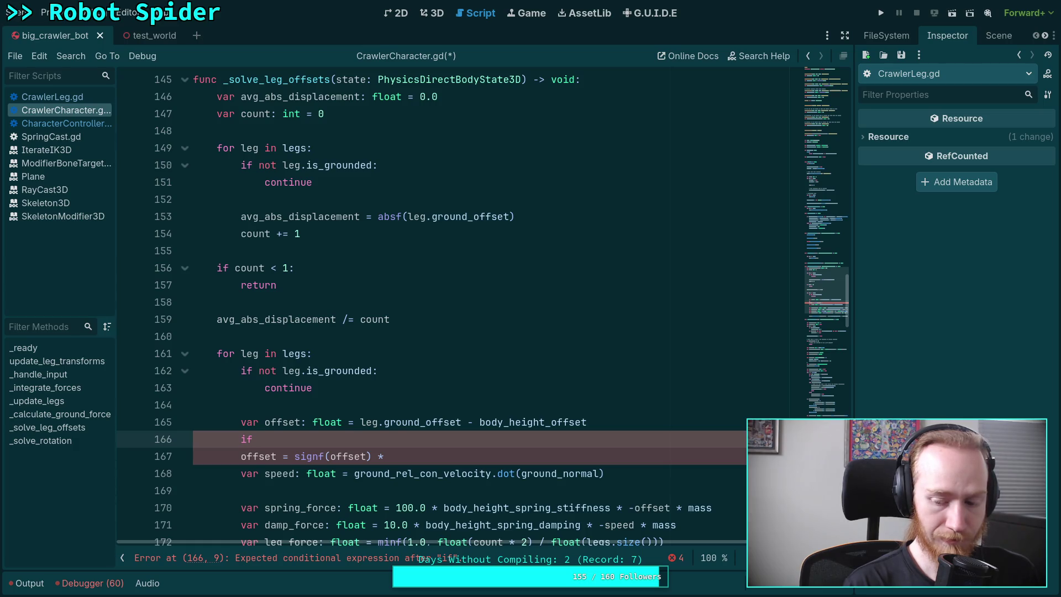
type("is_zero")
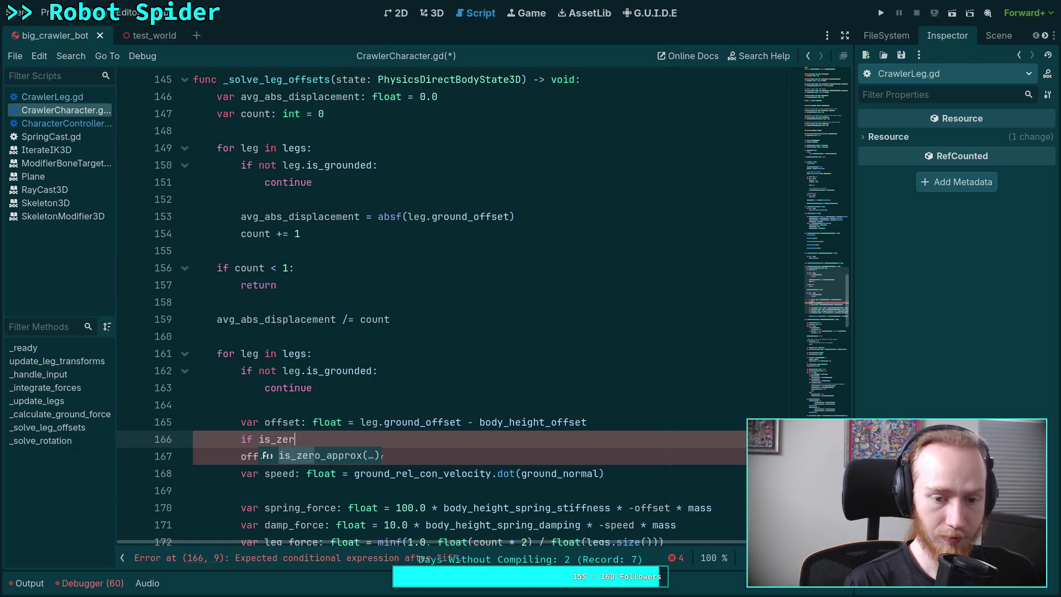
key("Return")
type("offset):")
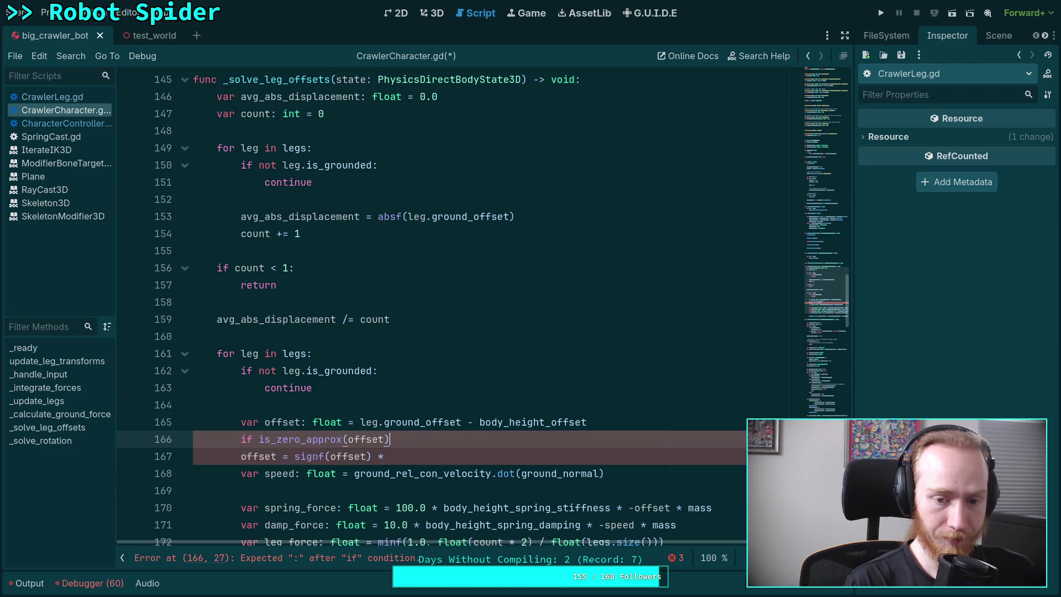
key("Return")
type("continuen")
key("Return")
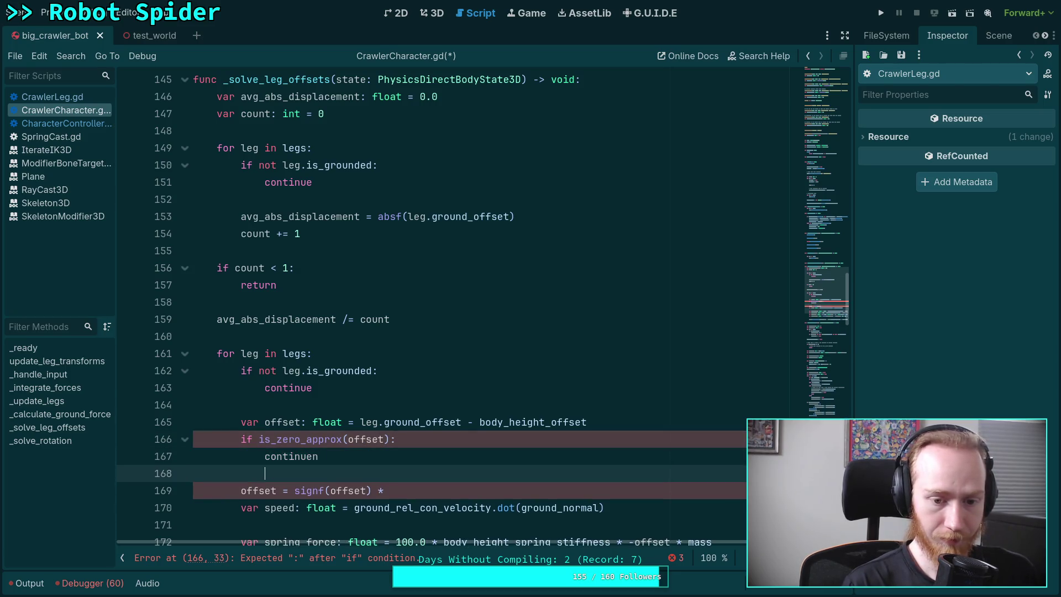
key("BackSpace")
key("BackSpace")
key("Return")
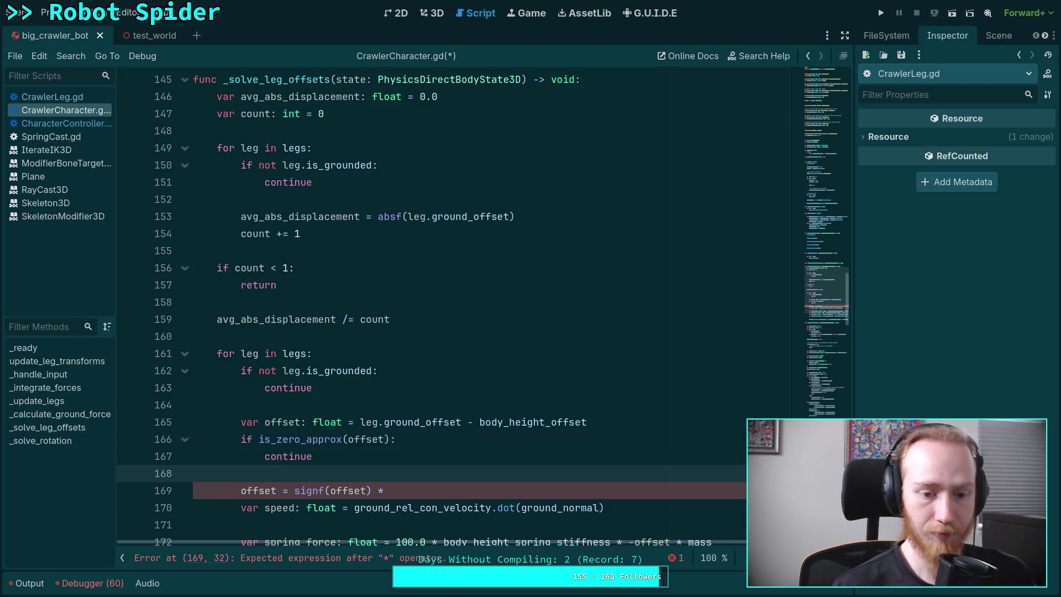
Select the zero-check lines 166–167.
scroll(512, 385, "down", 2)
left_click(531, 387)
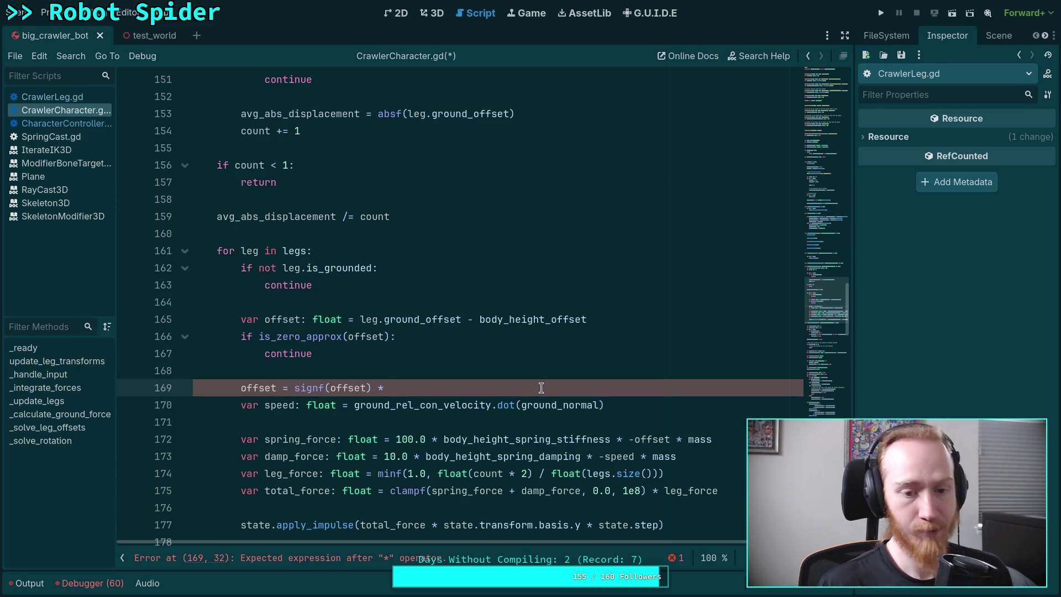
left_click_drag(359, 351, 74, 330)
Remove the zero check and complete line 166 as 'offset = signf(offset) * minf(absf(offset), avg_abs_displacement)'.
key("Delete")
key("Delete")
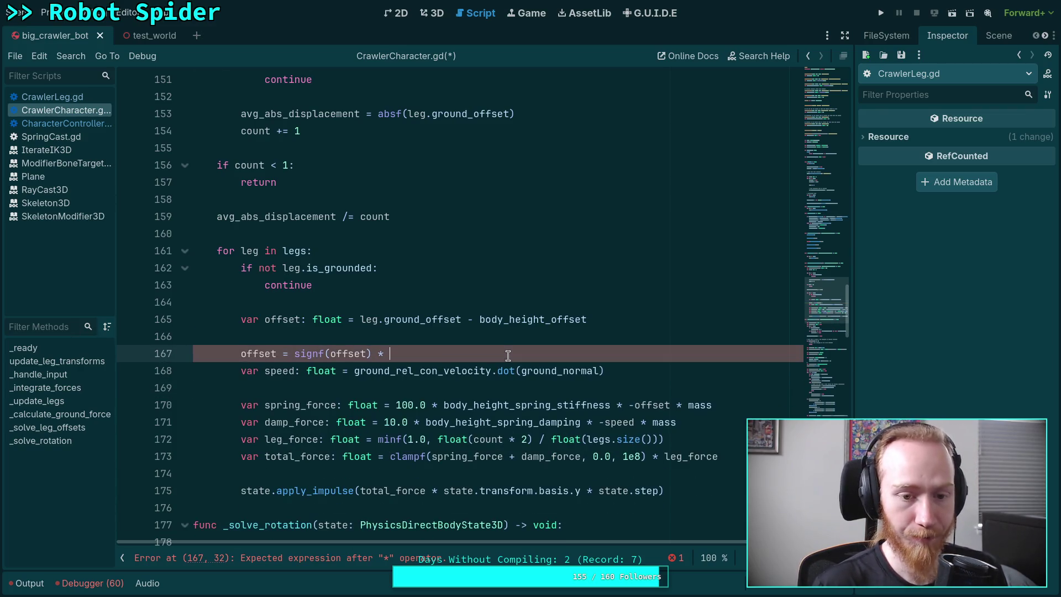
key("Tab")
key("ctrl+shift+k")
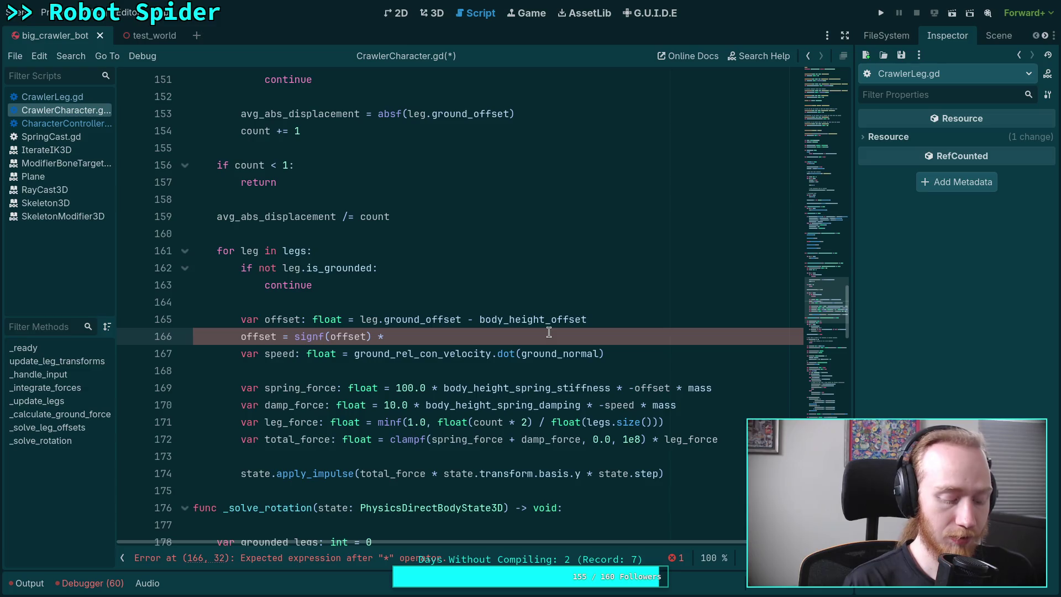
type("minf")
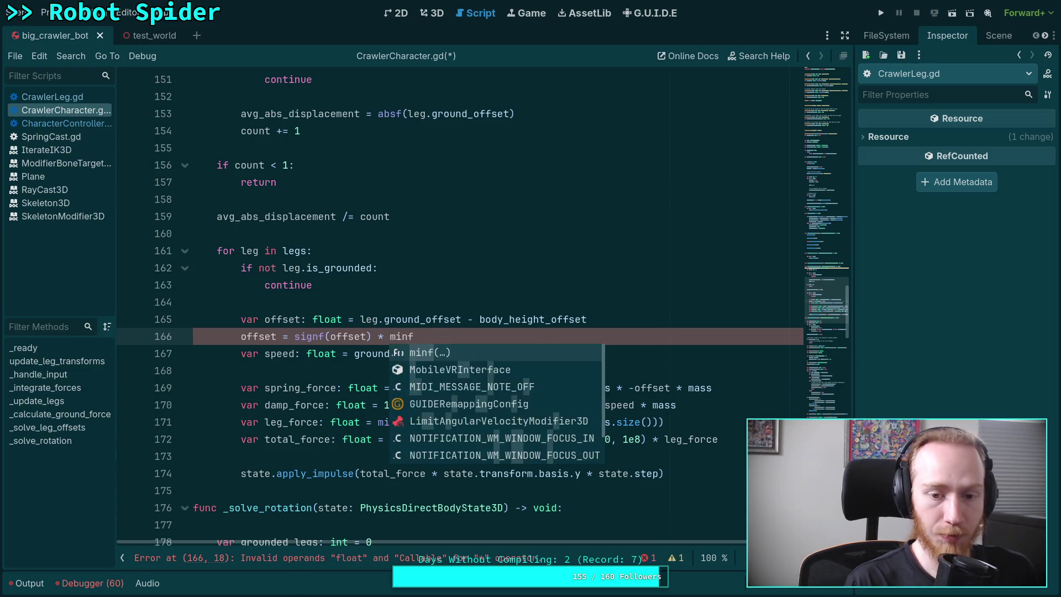
type("(avg_")
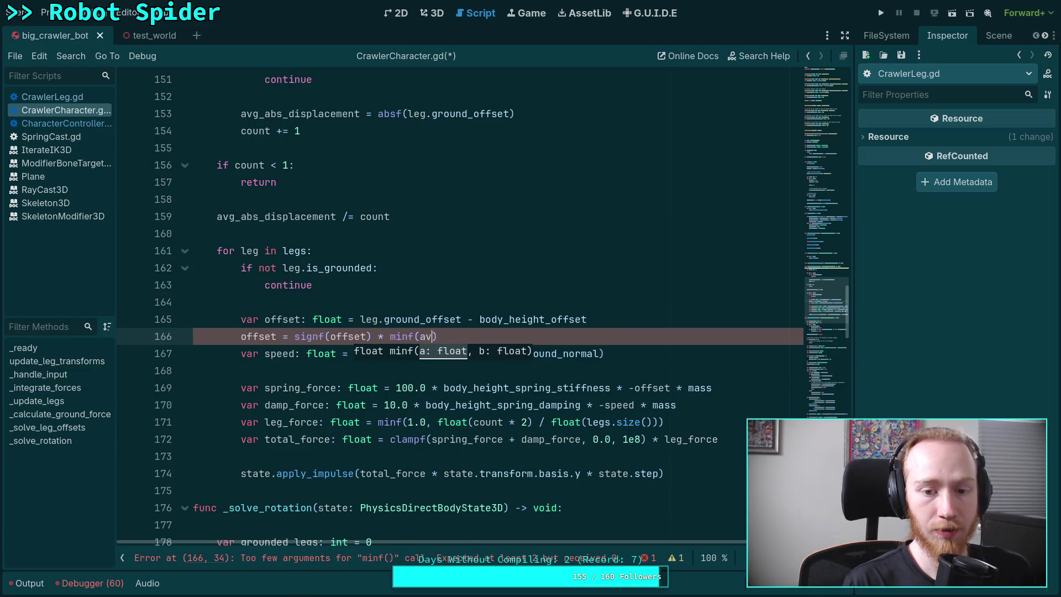
key("BackSpace")
key("BackSpace")
key("BackSpace")
type("bsf(off")
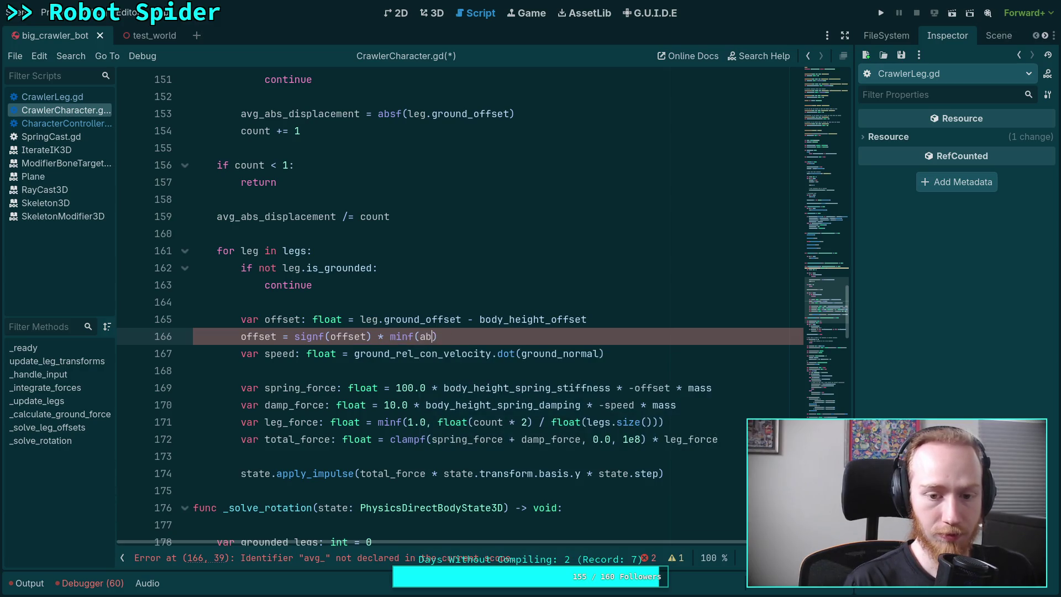
type("set), ")
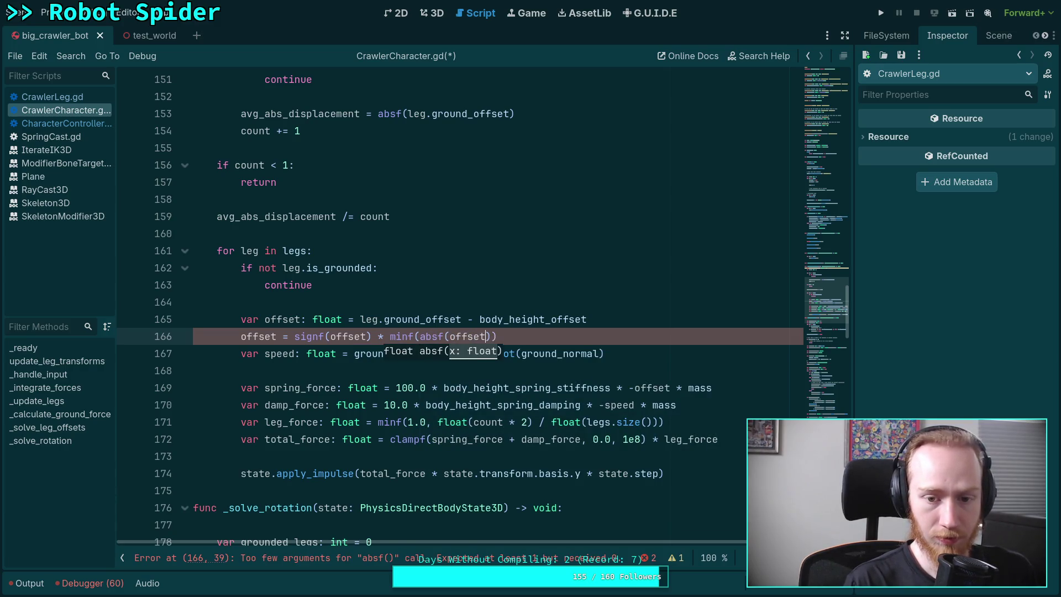
type("avg")
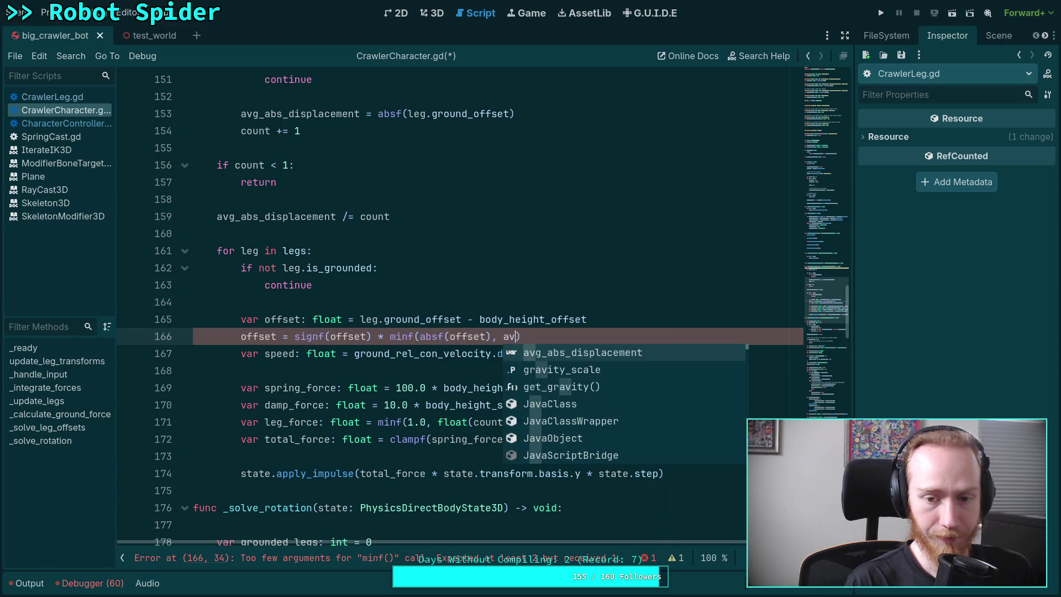
key("Return")
key("Return")
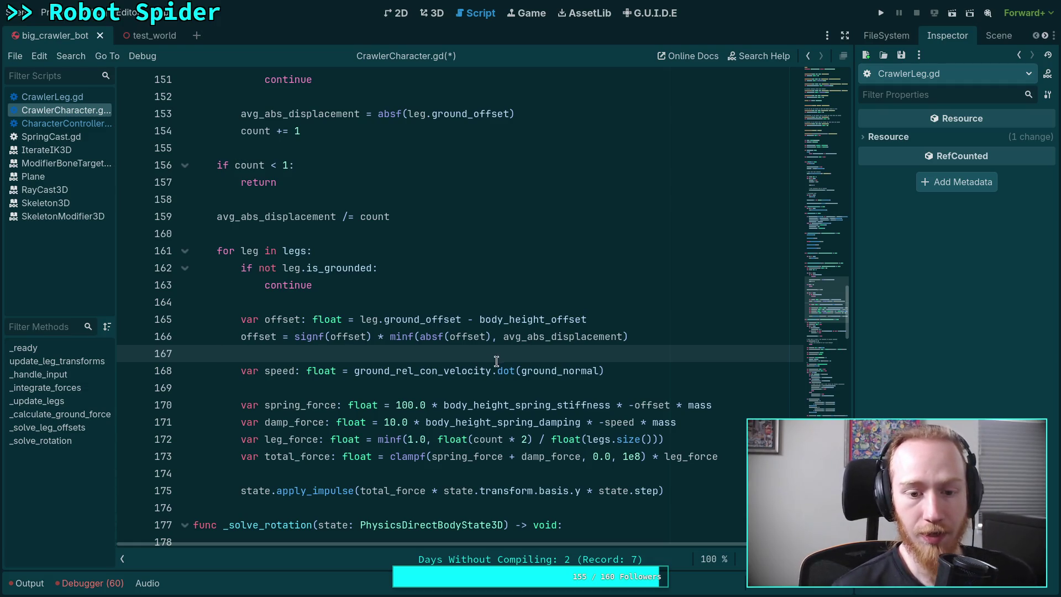
Replace the speed expression on line 168 with leg.ground_normal.dot(leg.ground_velocity).
left_click(601, 371)
left_click_drag(601, 371, 354, 370)
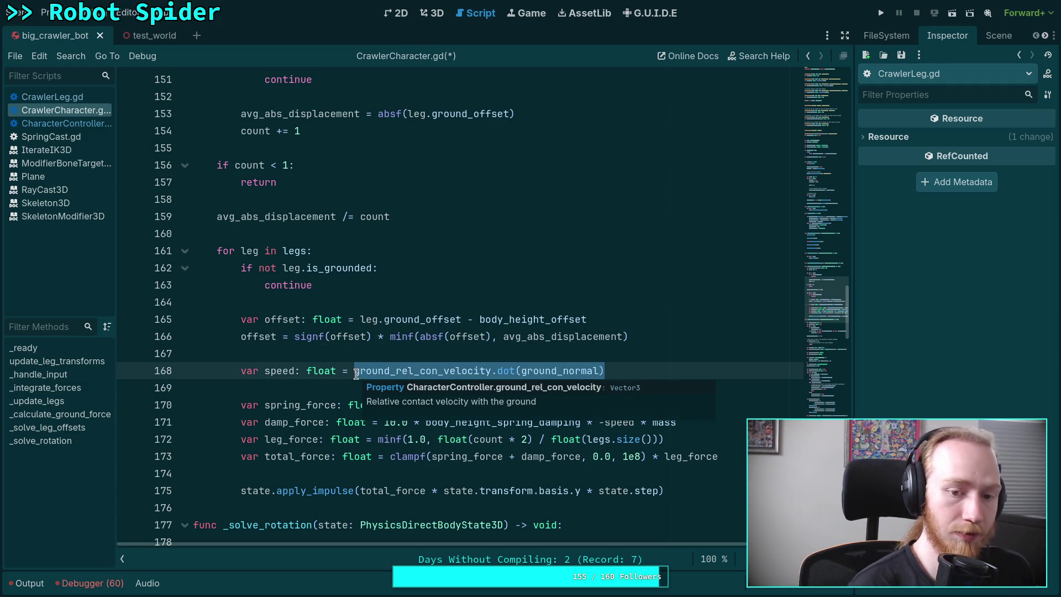
type("leg.ground_v")
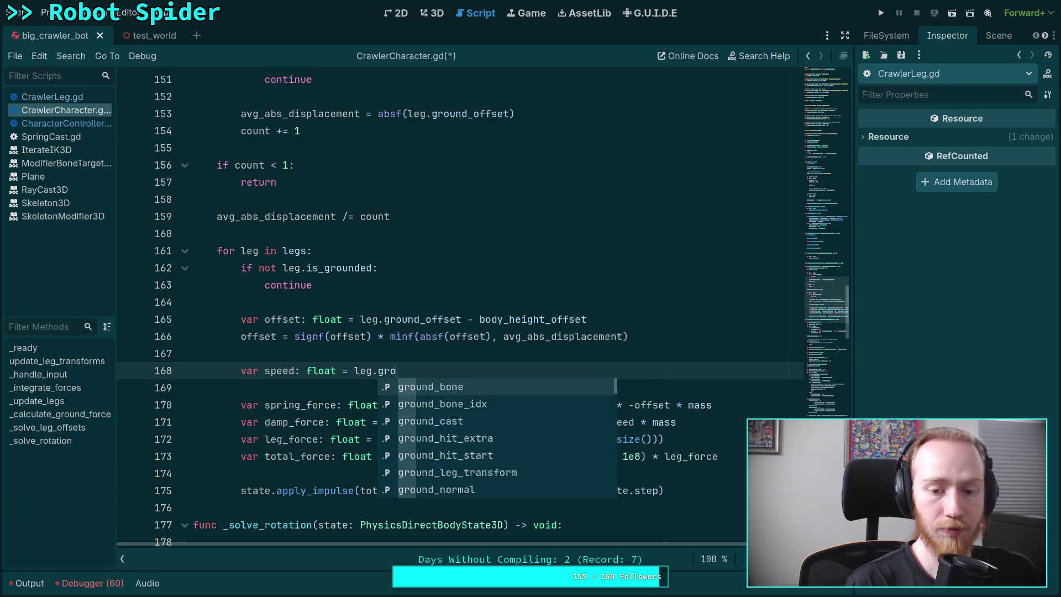
key("Return")
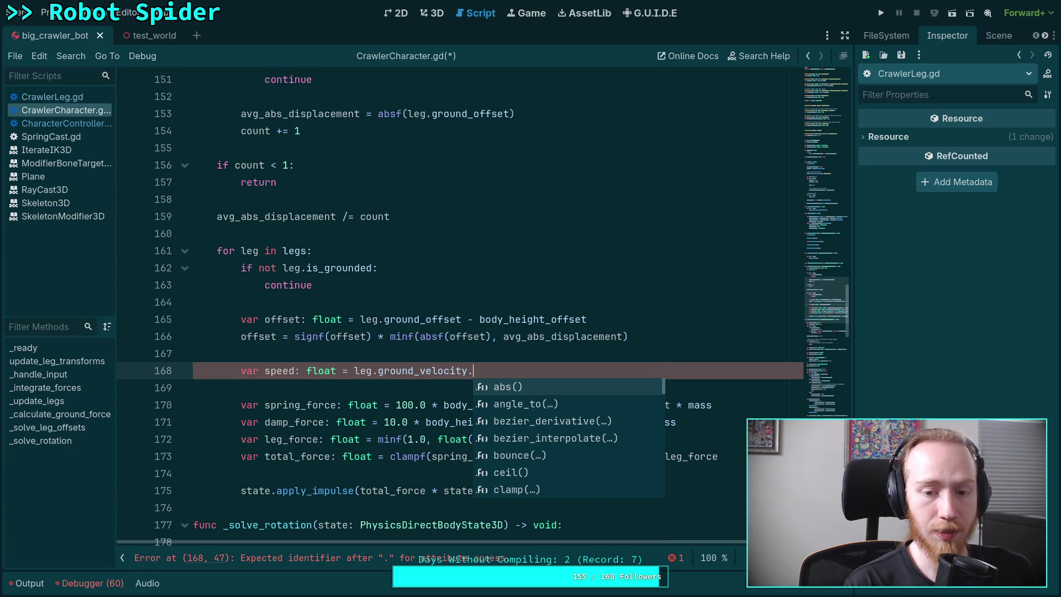
key("BackSpace")
type("leg.ground")
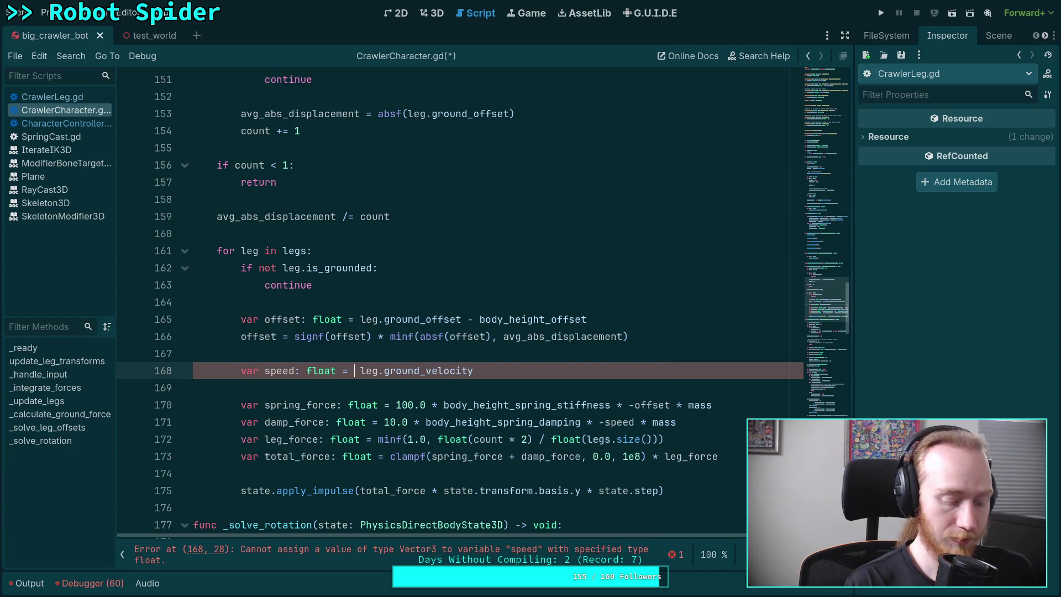
type("_normal.dot")
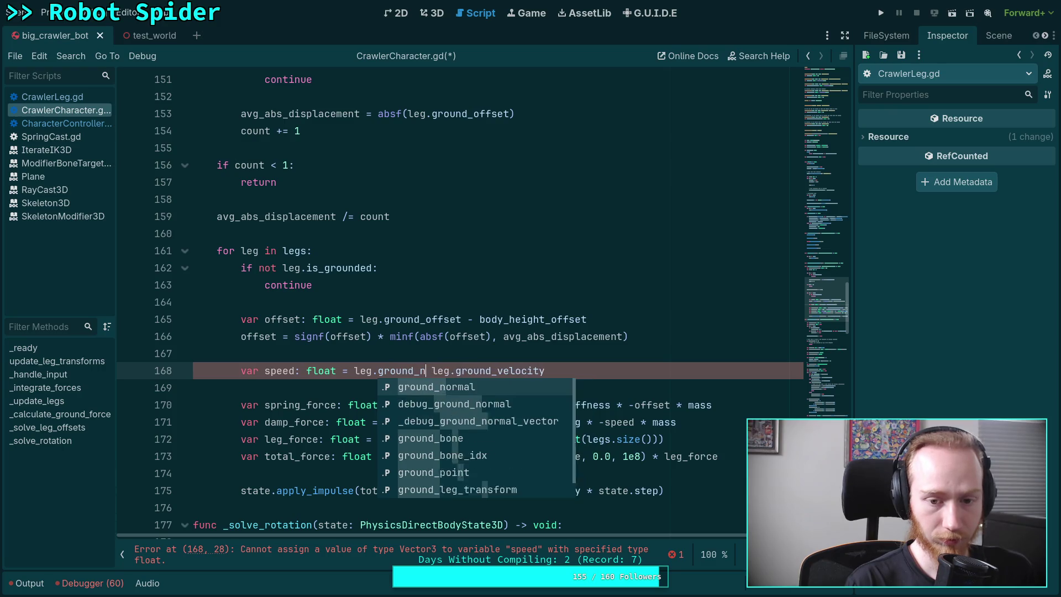
key("Delete")
type("(")
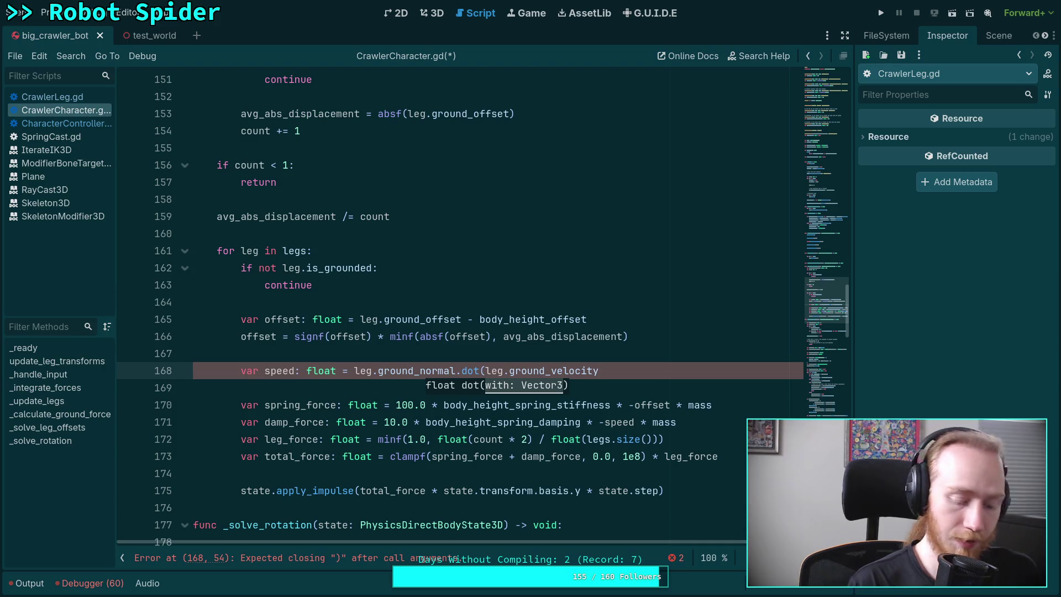
type(")")
key("Down")
key("Up")
key("Down")
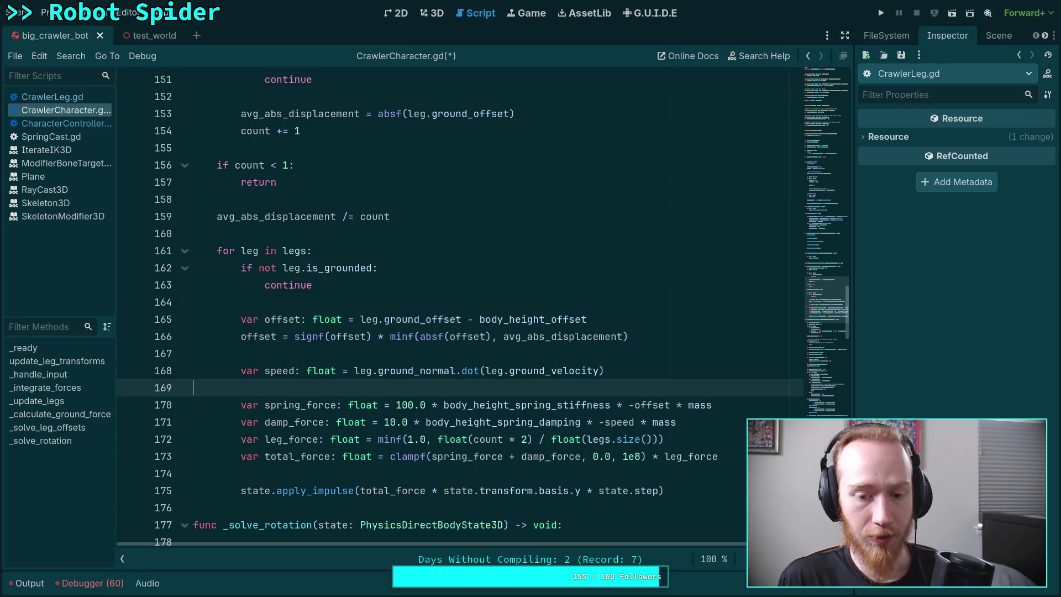
double_click(465, 404)
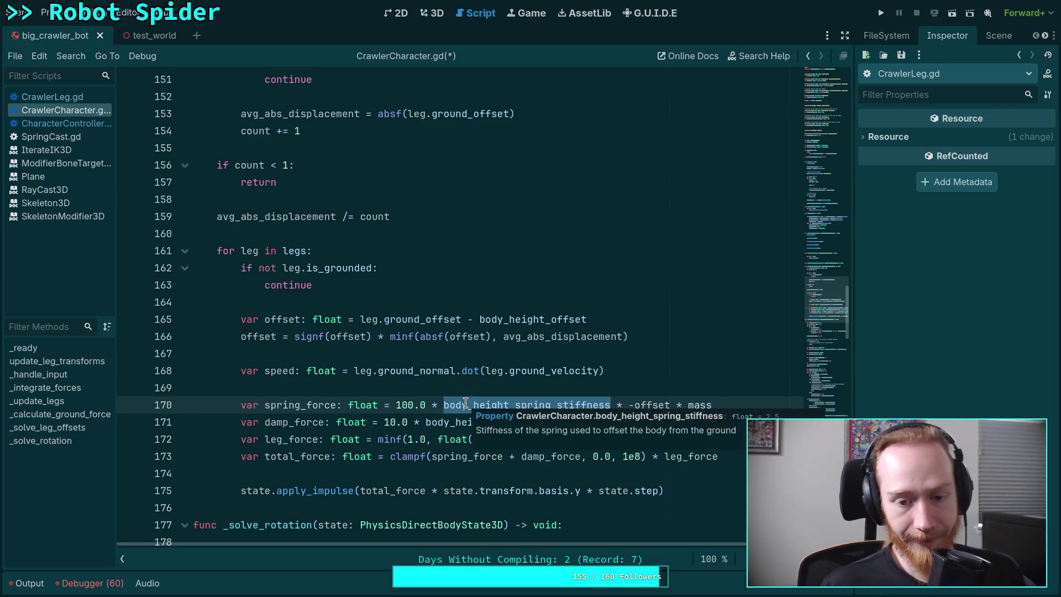
left_click(413, 383)
scroll(413, 382, "down", 1)
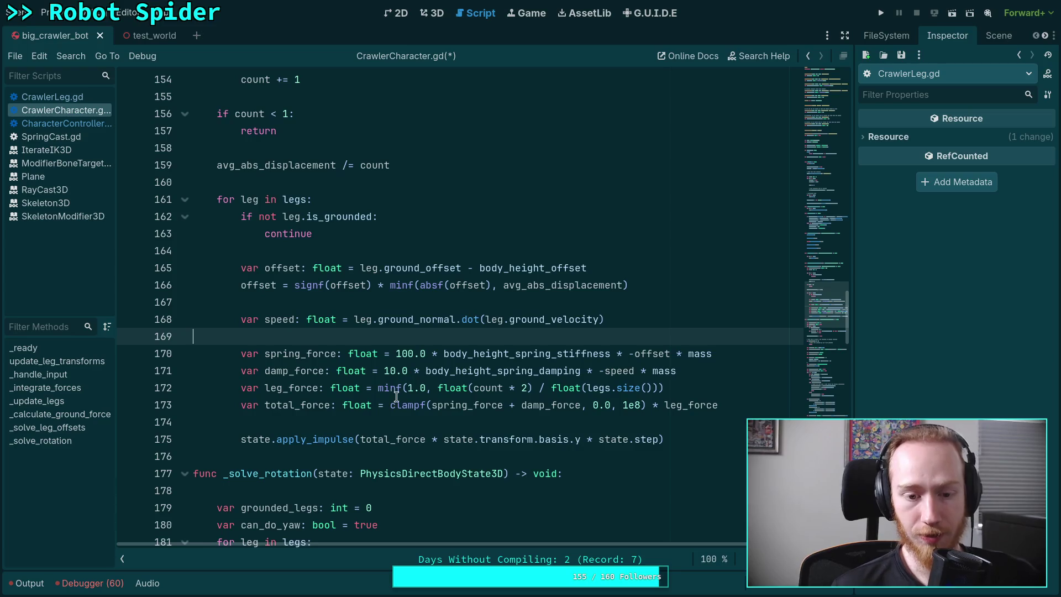
left_click(370, 422)
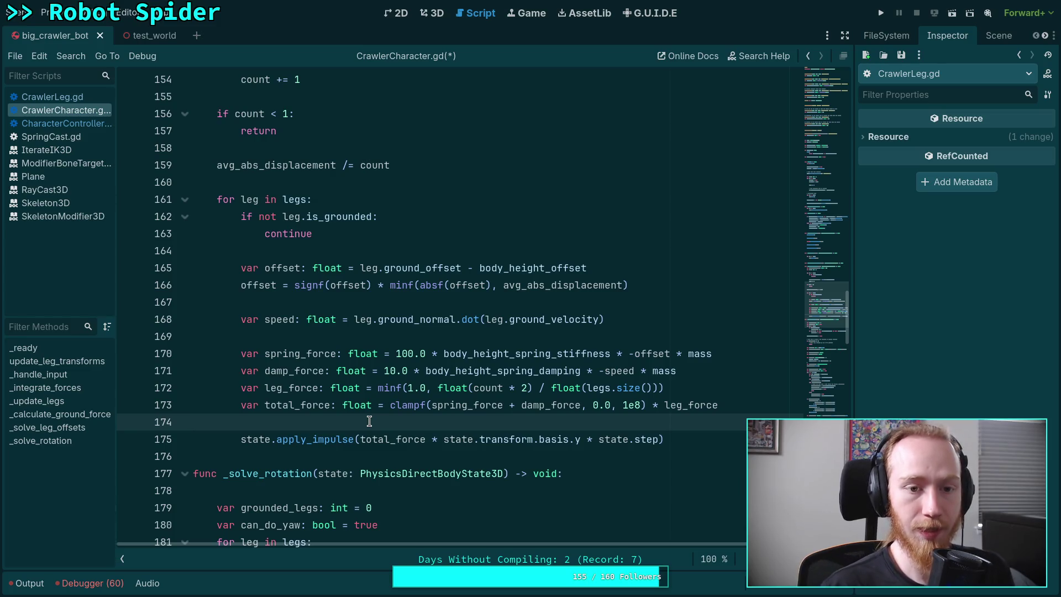
left_click(444, 440)
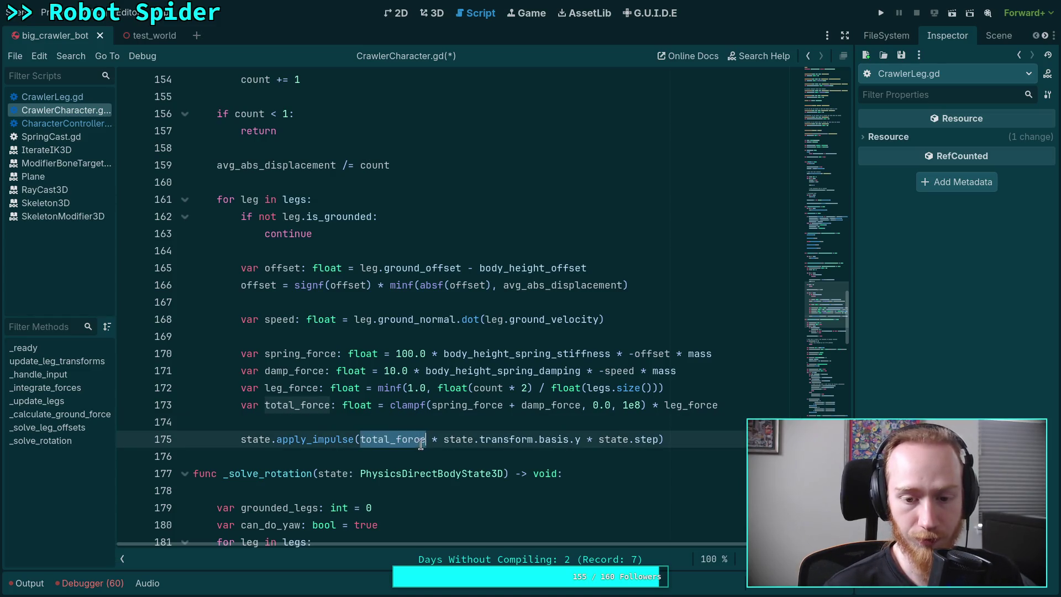
mouse_move(444, 441)
left_mouse_down()
mouse_move(577, 447)
mouse_move(576, 458)
left_mouse_up()
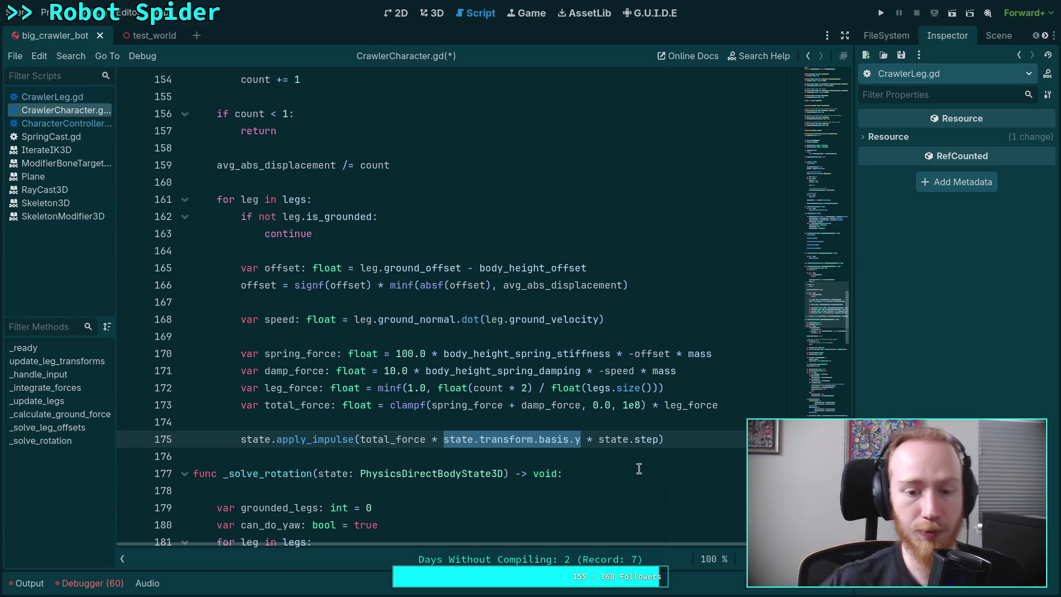
On line 175, swap state.transform.basis.y for leg.ground_normal and pass leg.attachment_point as impulse position.
key("BackSpace")
type("leg.g")
type("round_no")
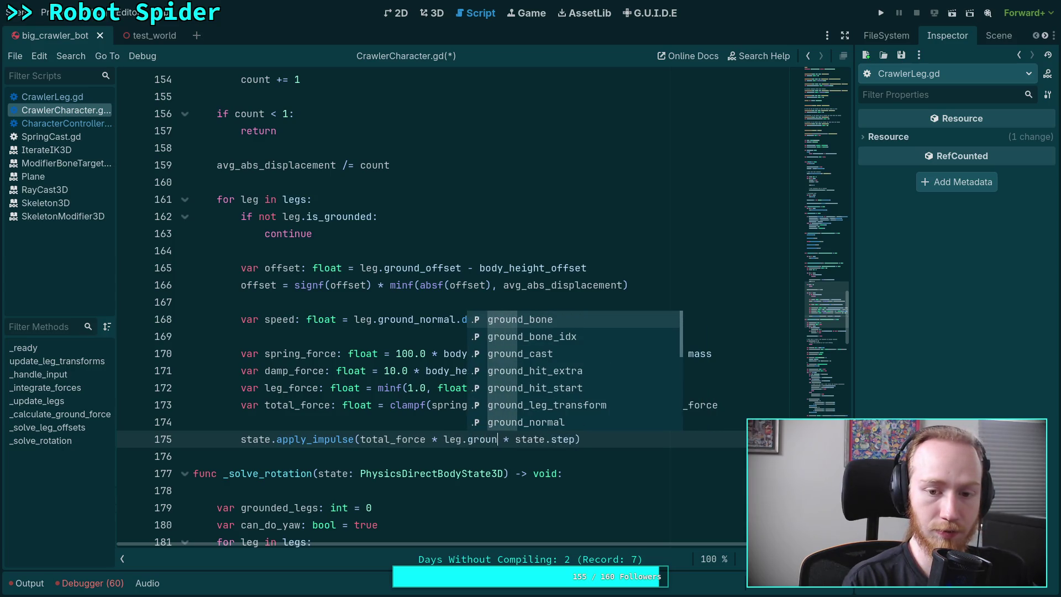
key("Return")
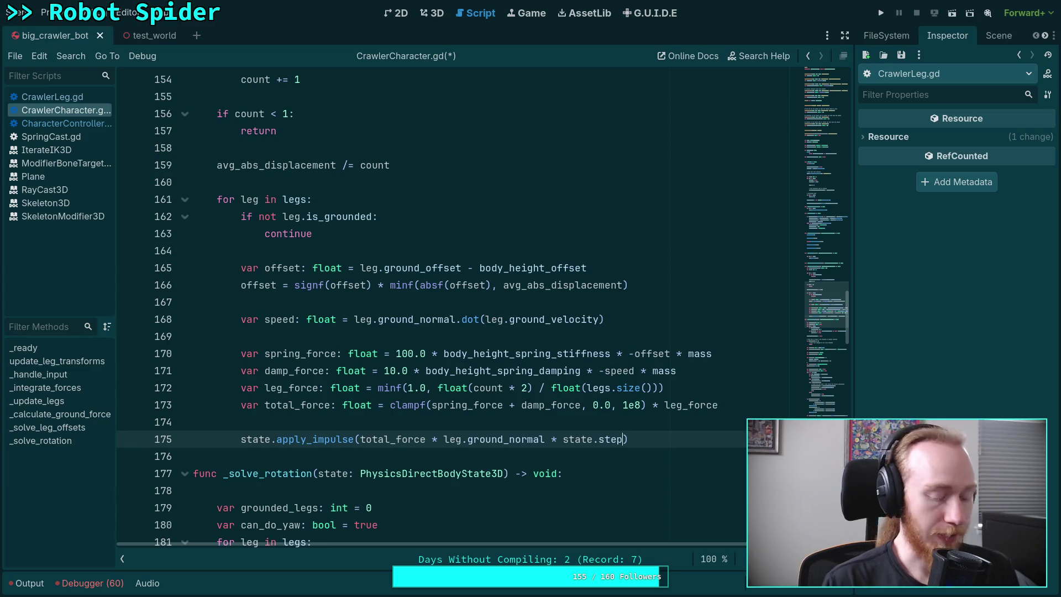
type(",")
type(" leg.att")
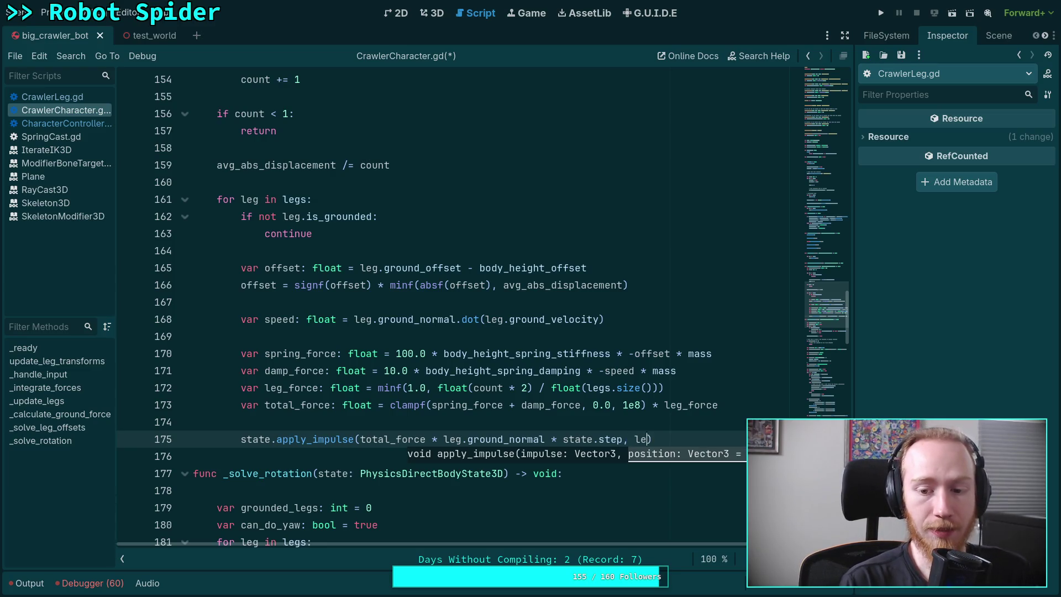
key("Return")
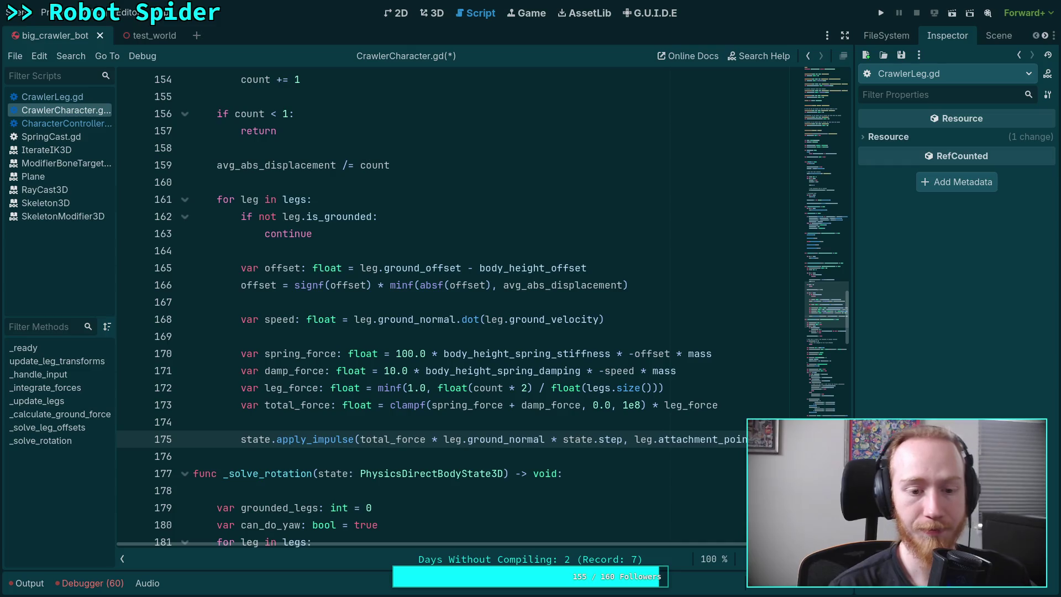
scroll(531, 397, "up", 2)
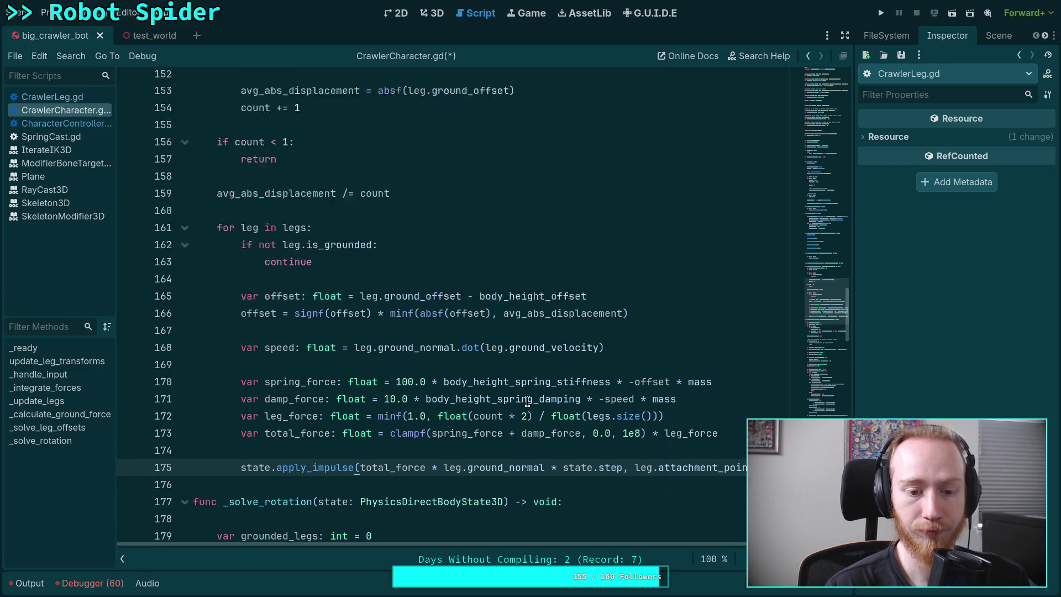
Add 'angular.x = 0.0' and 'angular.z = 0.0' below the angular Vector3 line.
scroll(458, 396, "down", 4)
scroll(458, 397, "down", 12)
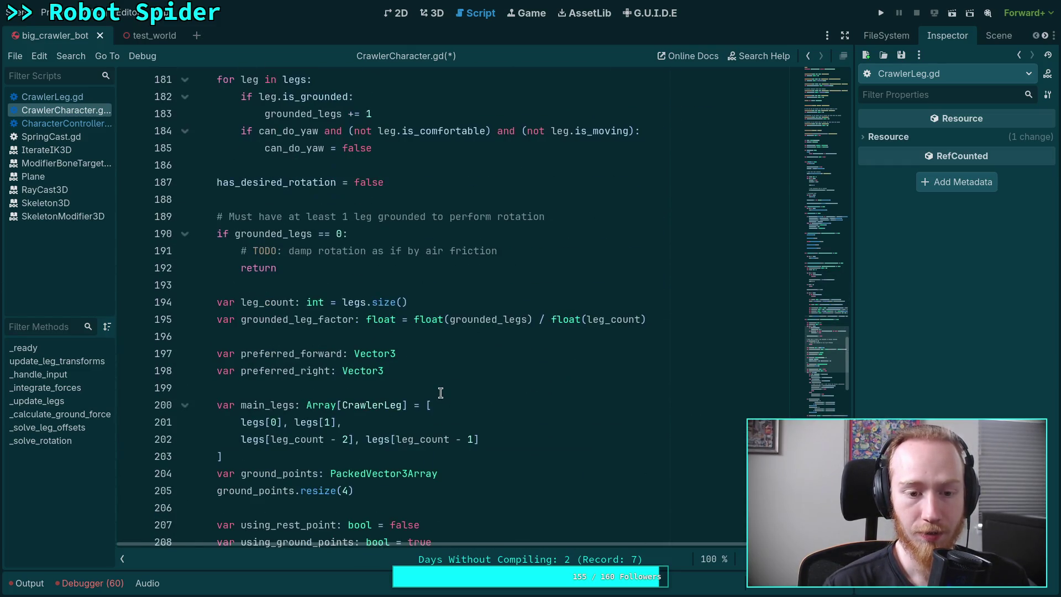
scroll(440, 393, "down", 9)
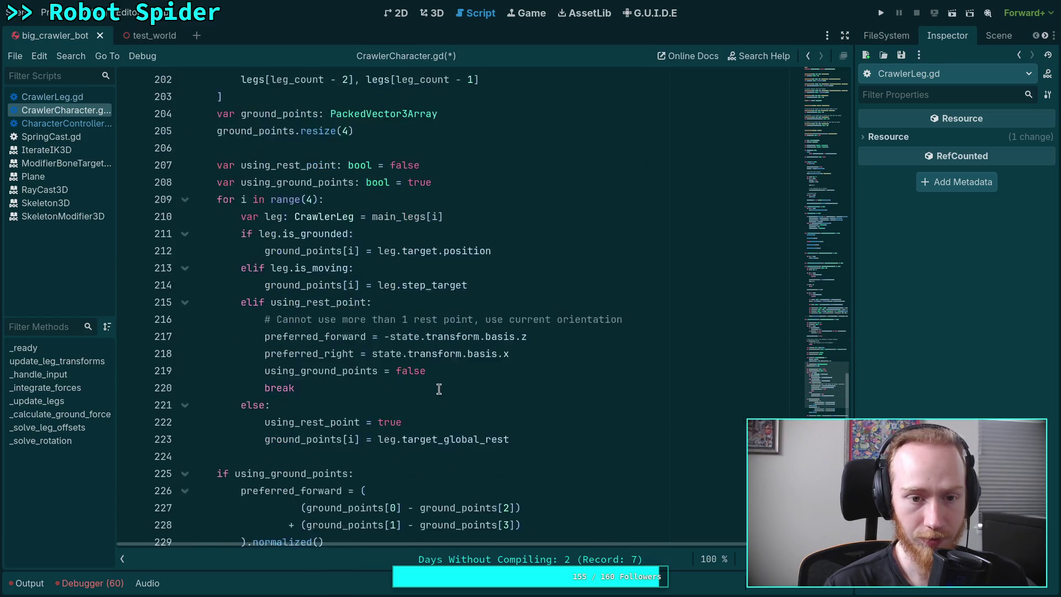
scroll(345, 356, "down", 7)
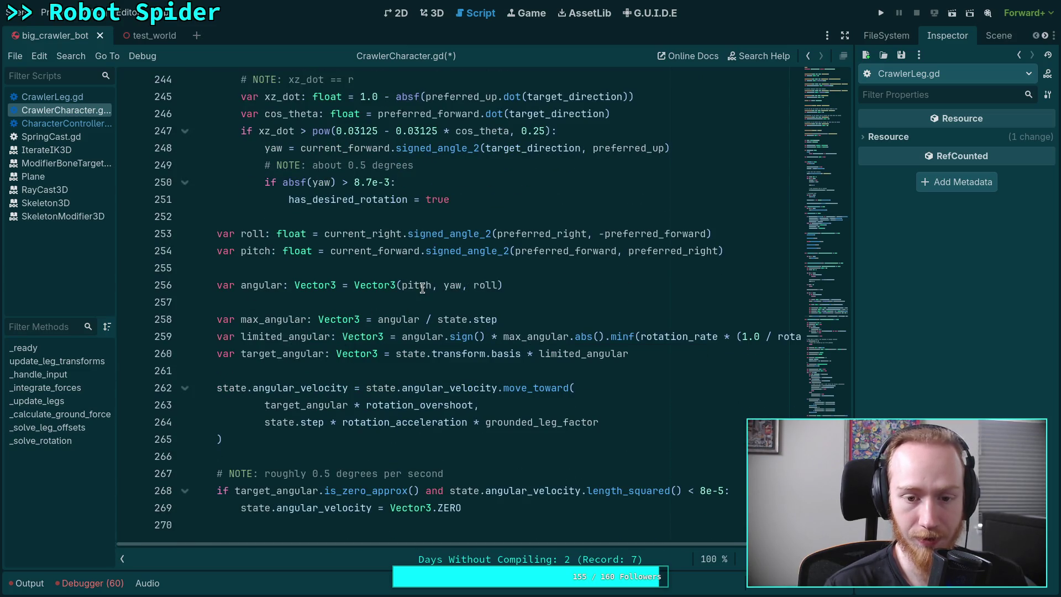
left_click(559, 287)
key("Return")
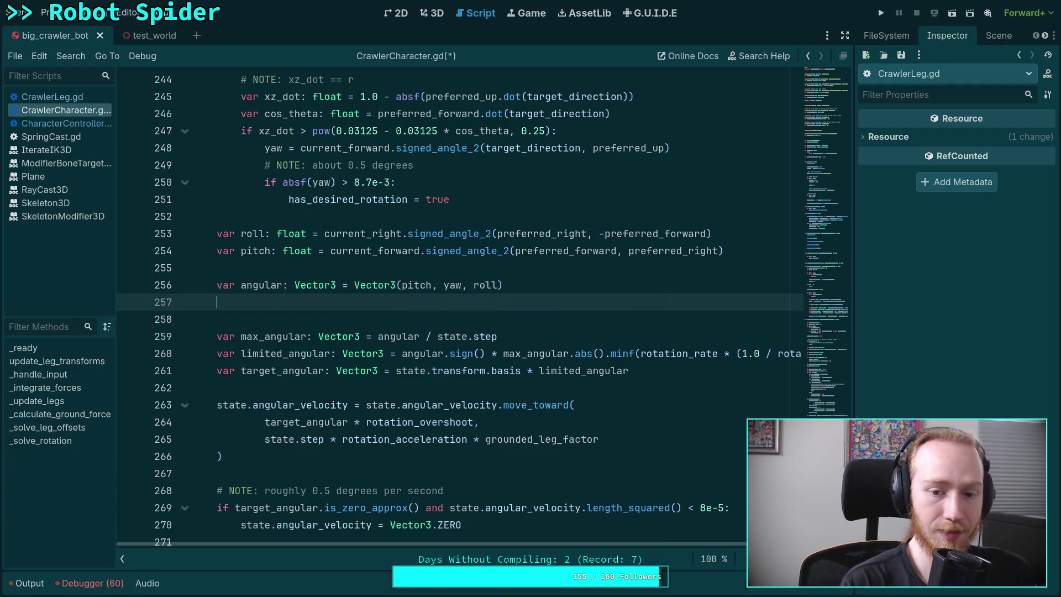
type("ang")
key("Return")
type(".p")
key("BackSpace")
type("k")
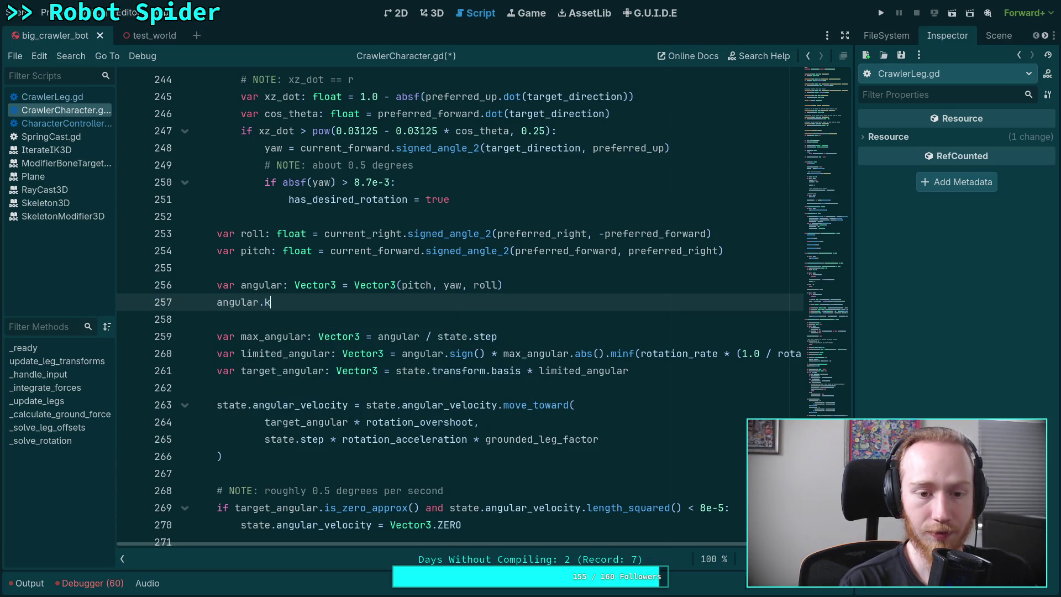
key("BackSpace")
type("x = 0.0")
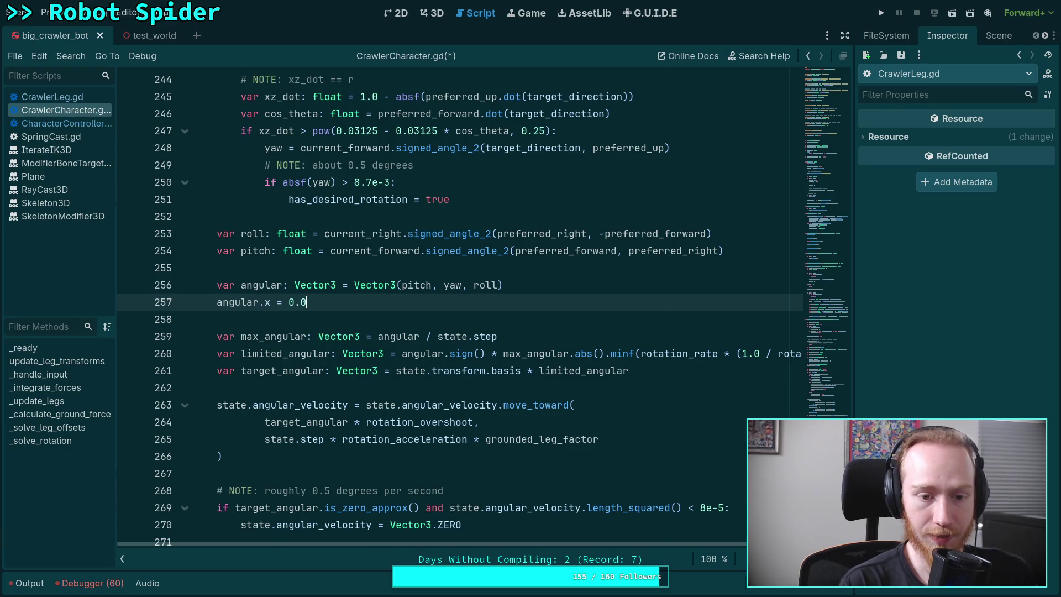
key("Return")
type("angular.z = ")
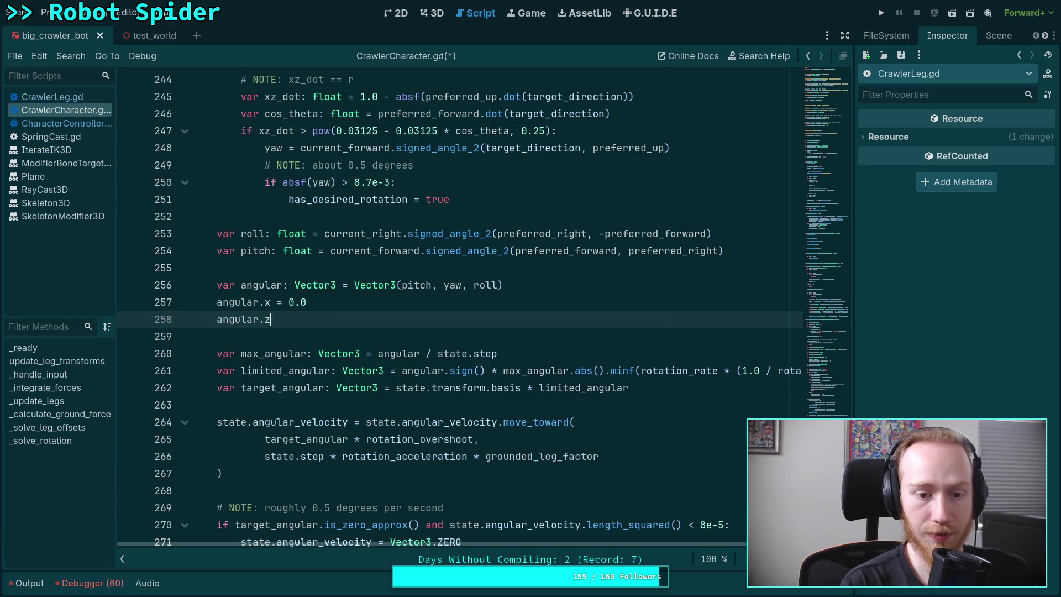
type("0.0")
Save CrawlerCharacter.gd.
left_click(366, 302)
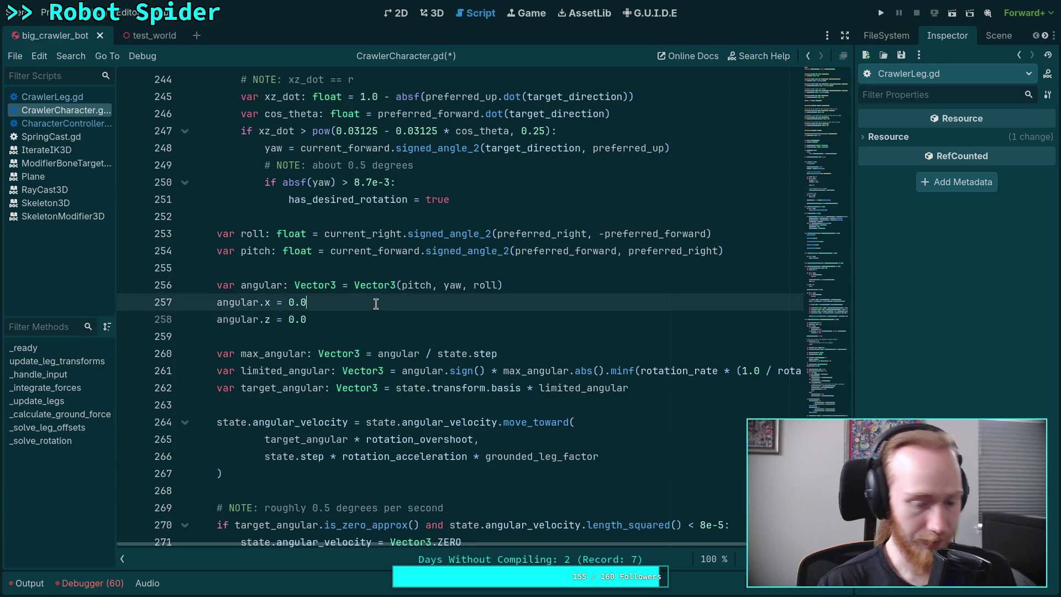
key("ctrl+s")
scroll(381, 368, "down", 3)
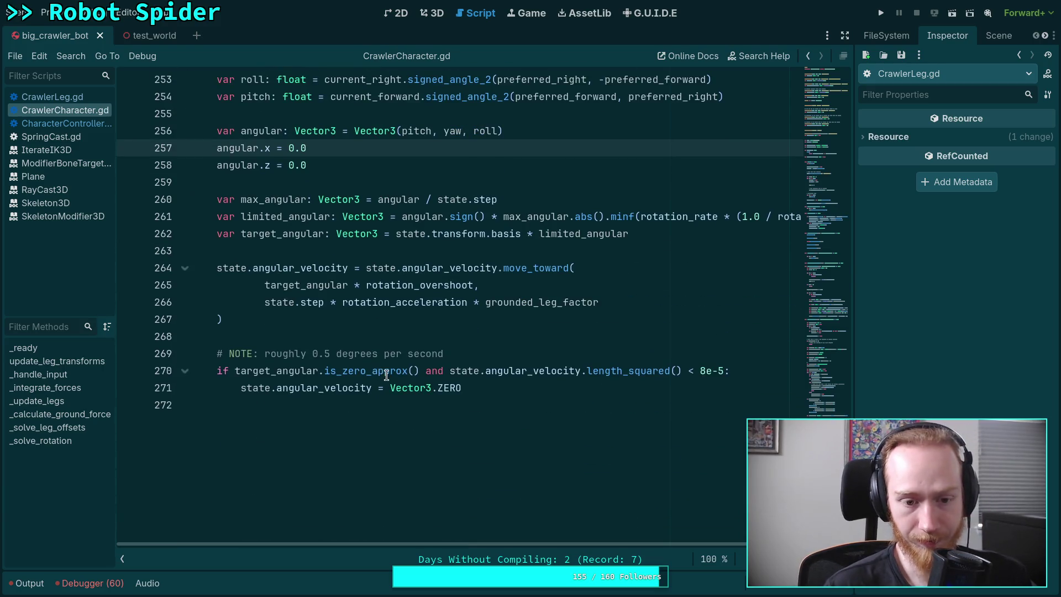
Review the rotation code, highlighting every use of yaw.
scroll(381, 368, "up", 3)
scroll(381, 368, "up", 9)
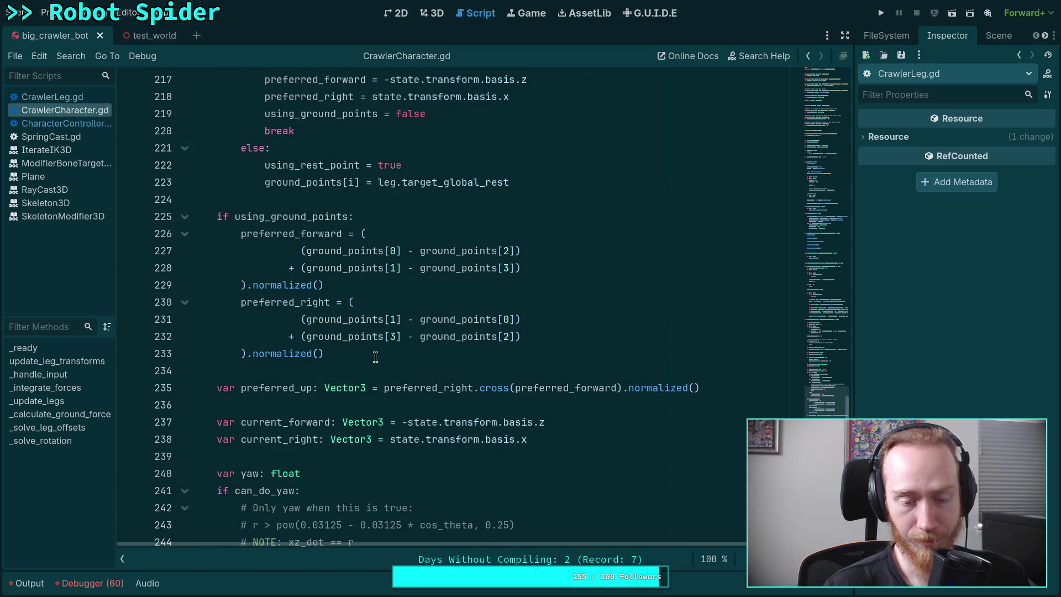
scroll(373, 352, "up", 11)
scroll(373, 351, "down", 14)
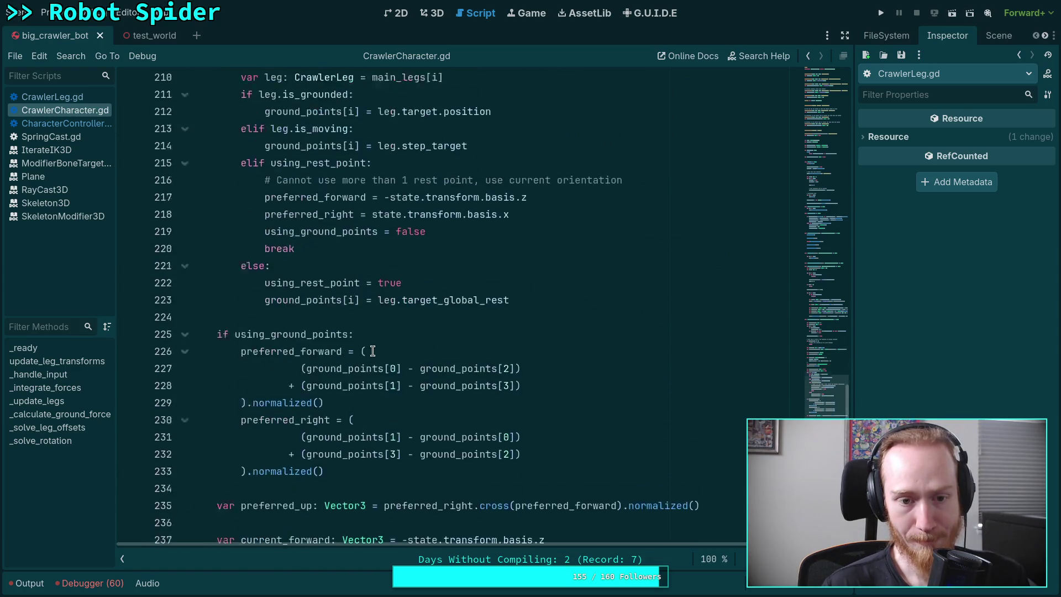
scroll(373, 351, "down", 4)
left_click(373, 351)
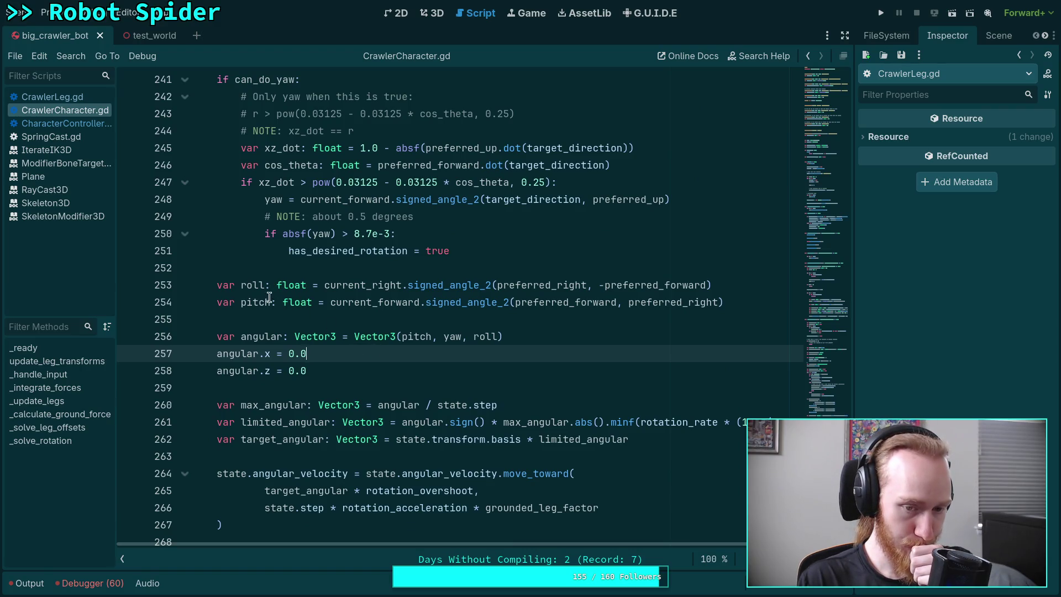
double_click(452, 337)
scroll(402, 376, "up", 3)
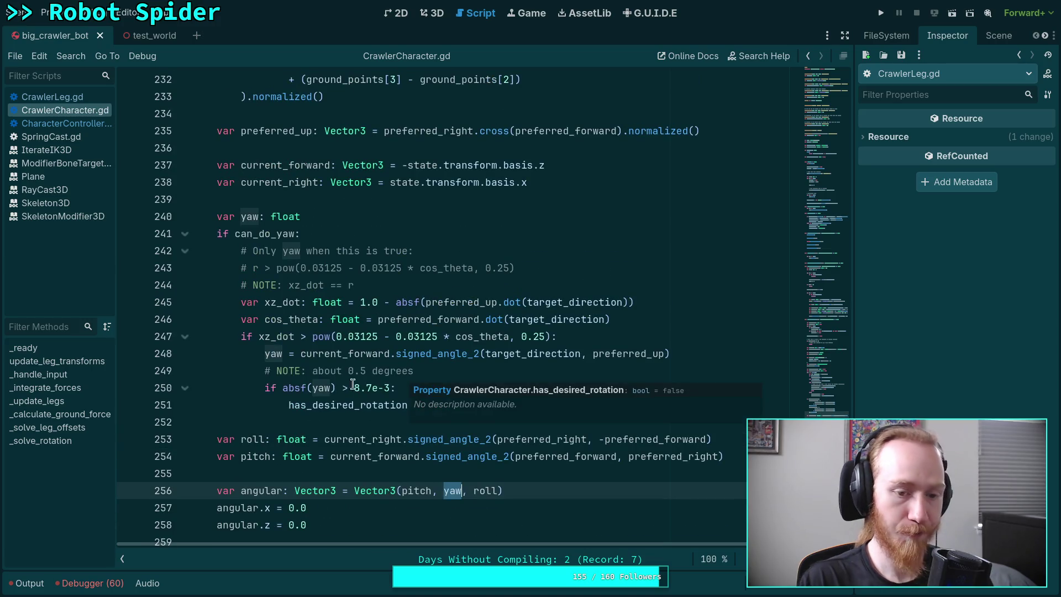
scroll(313, 410, "up", 4)
scroll(313, 410, "up", 17)
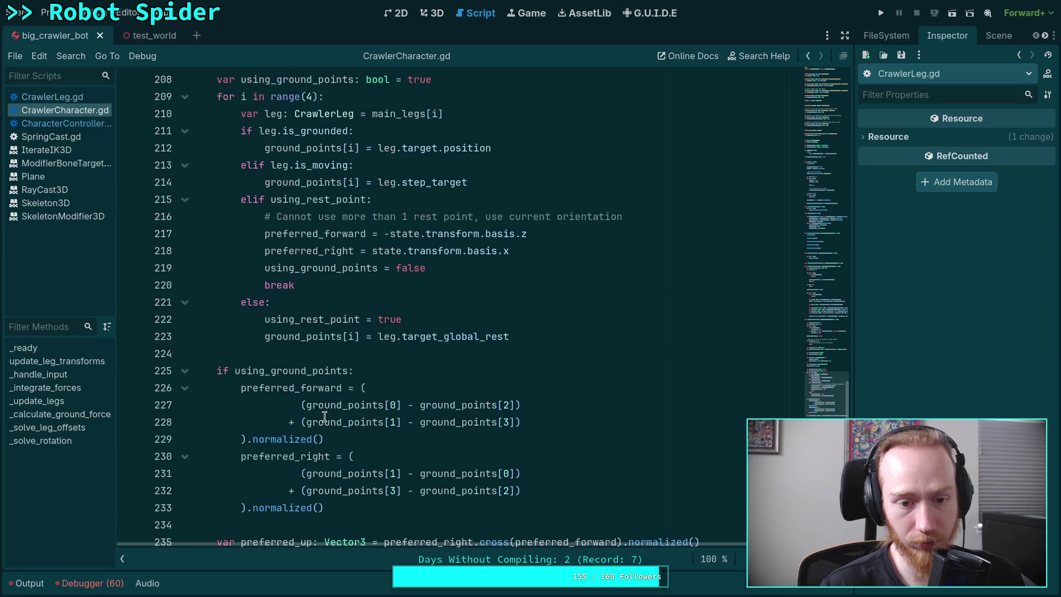
scroll(335, 395, "up", 8)
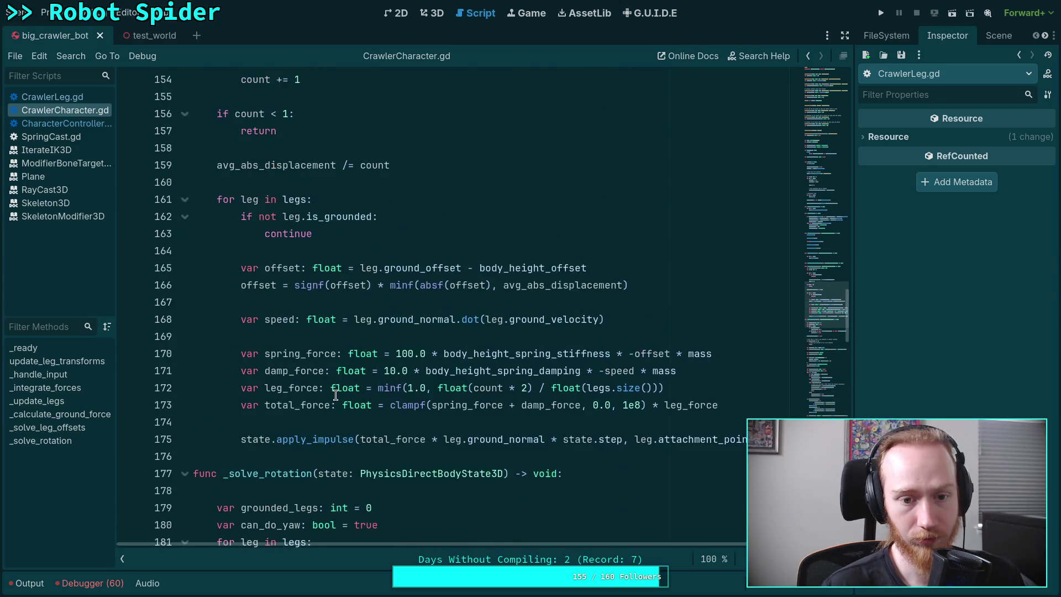
scroll(336, 395, "up", 2)
scroll(336, 395, "down", 8)
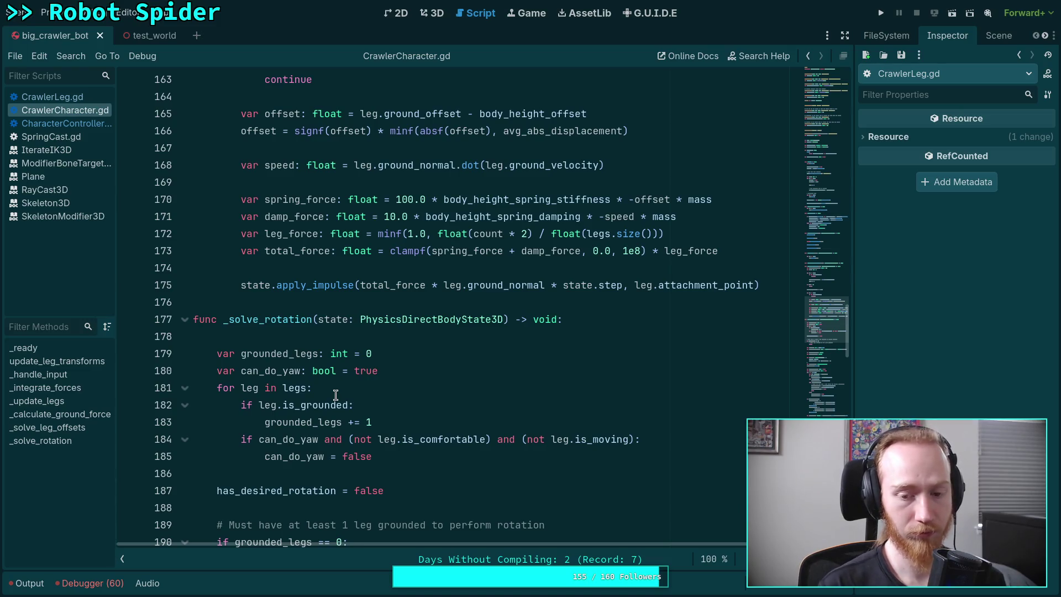
Look over _solve_rotation, then run the project to test the crawler.
left_click(254, 337)
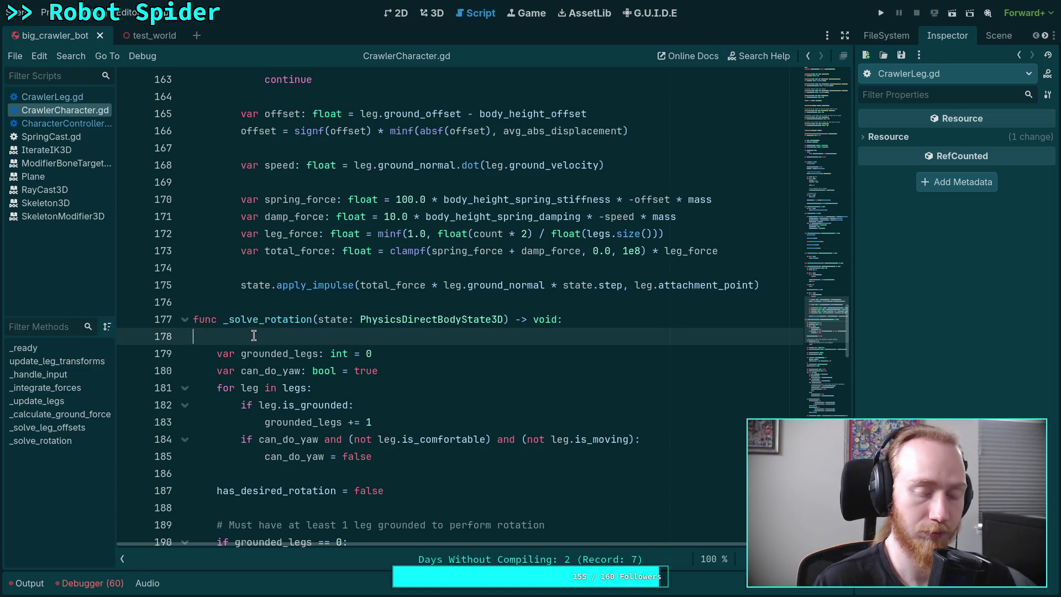
scroll(253, 332, "up", 20)
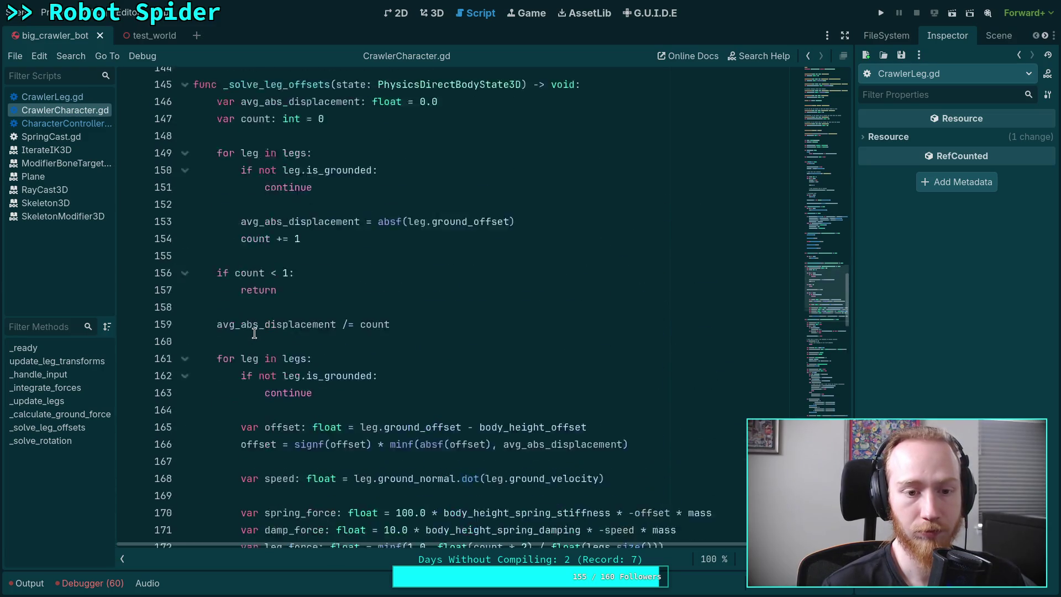
scroll(254, 334, "up", 4)
scroll(260, 337, "down", 7)
scroll(262, 340, "down", 13)
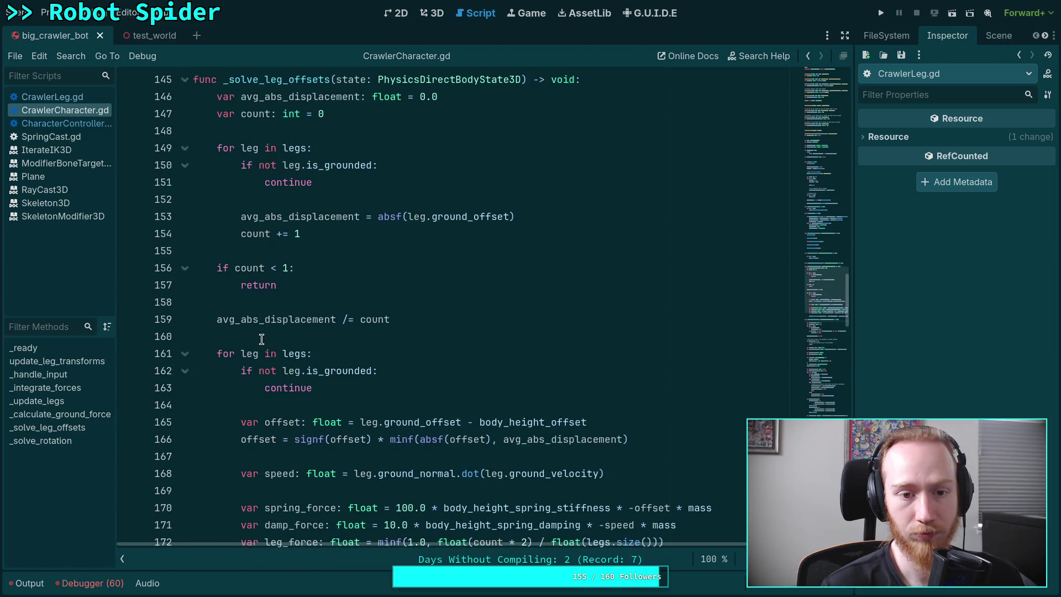
scroll(262, 339, "down", 2)
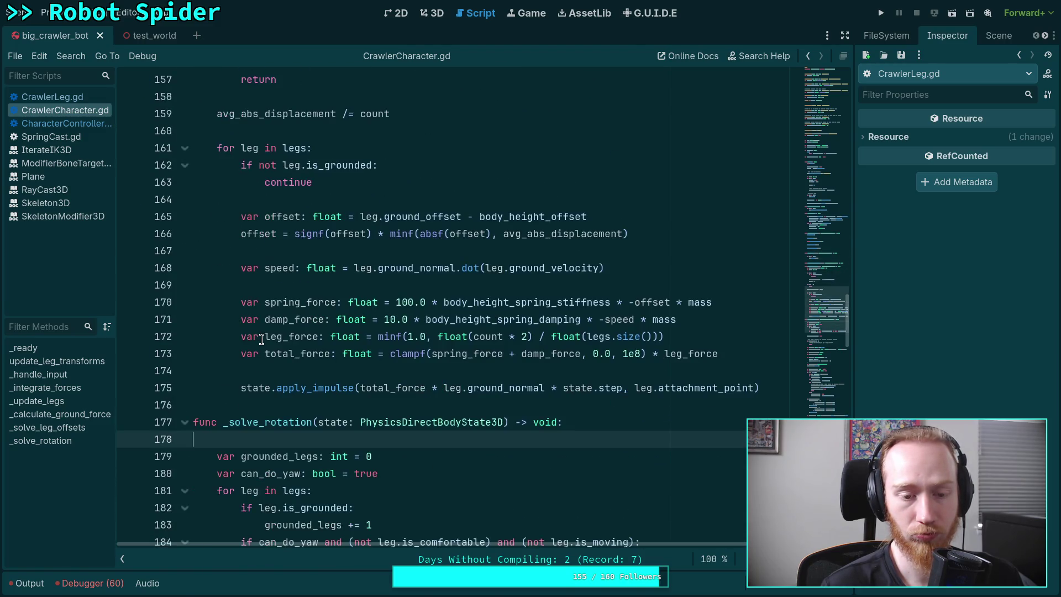
scroll(271, 331, "up", 1)
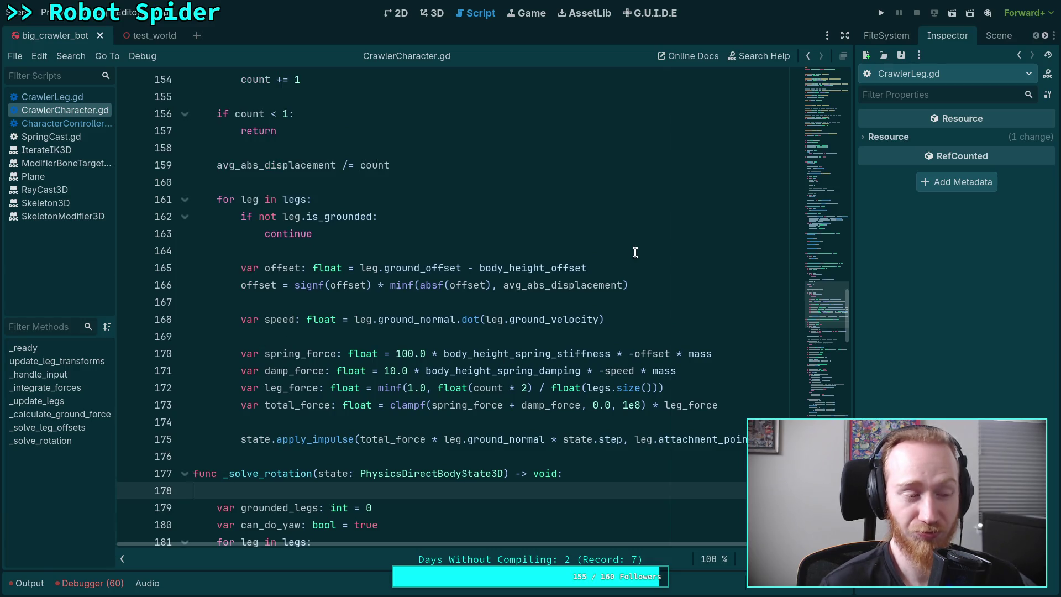
left_click(882, 15)
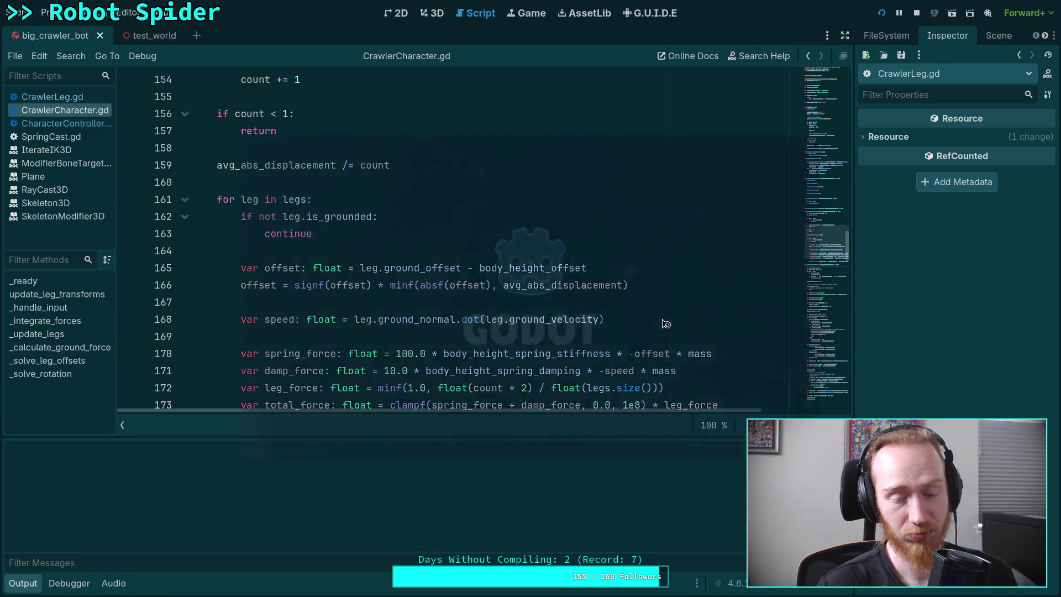